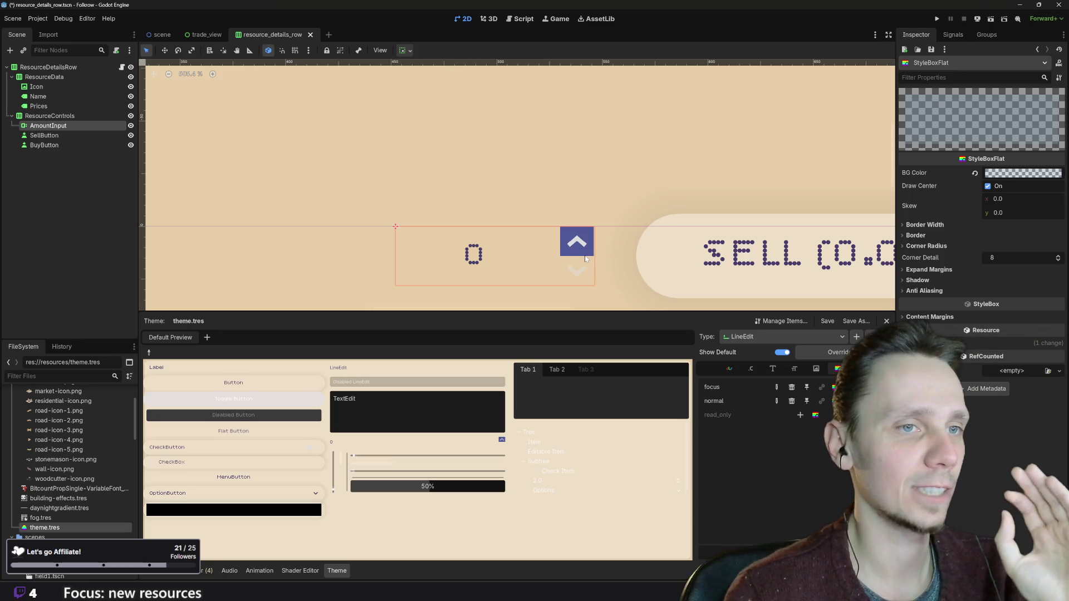
- Review the LineEdit font and colour theme items, then save the resource_details_row scene
click(778, 370)
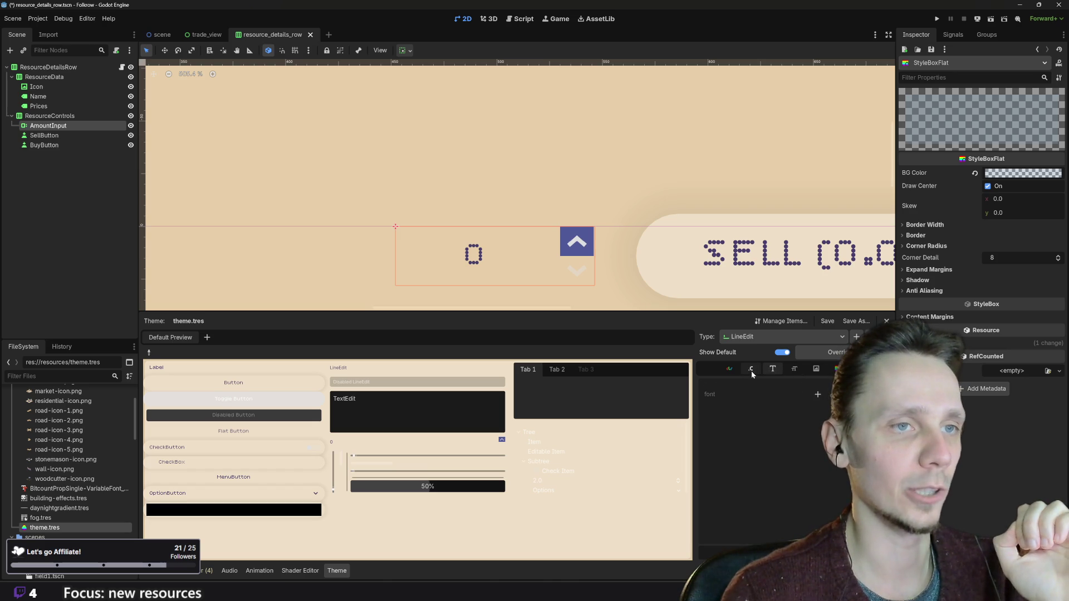
click(730, 369)
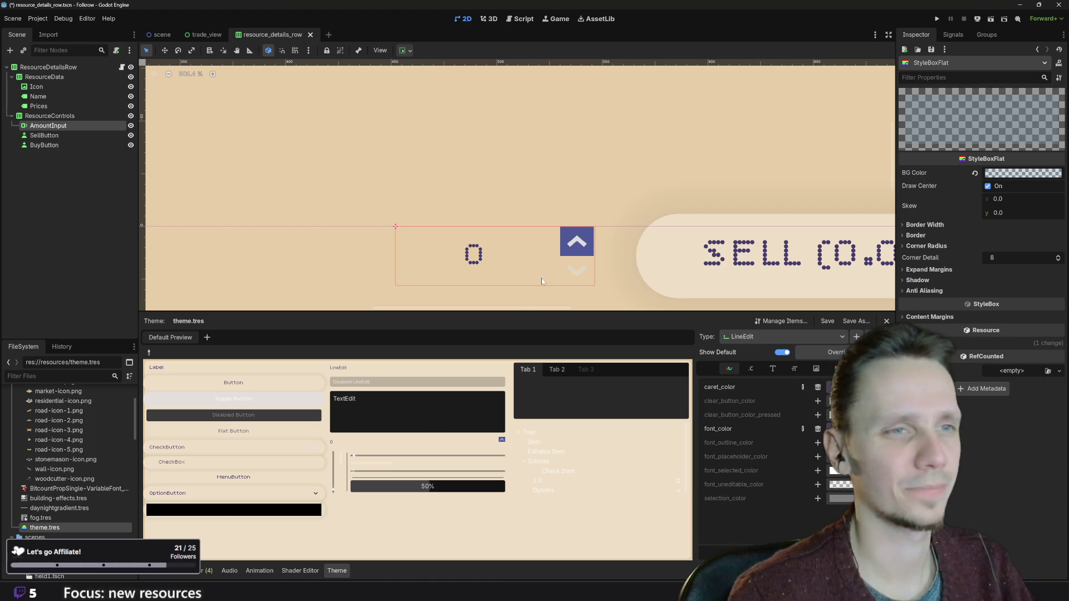
key(ctrl+s)
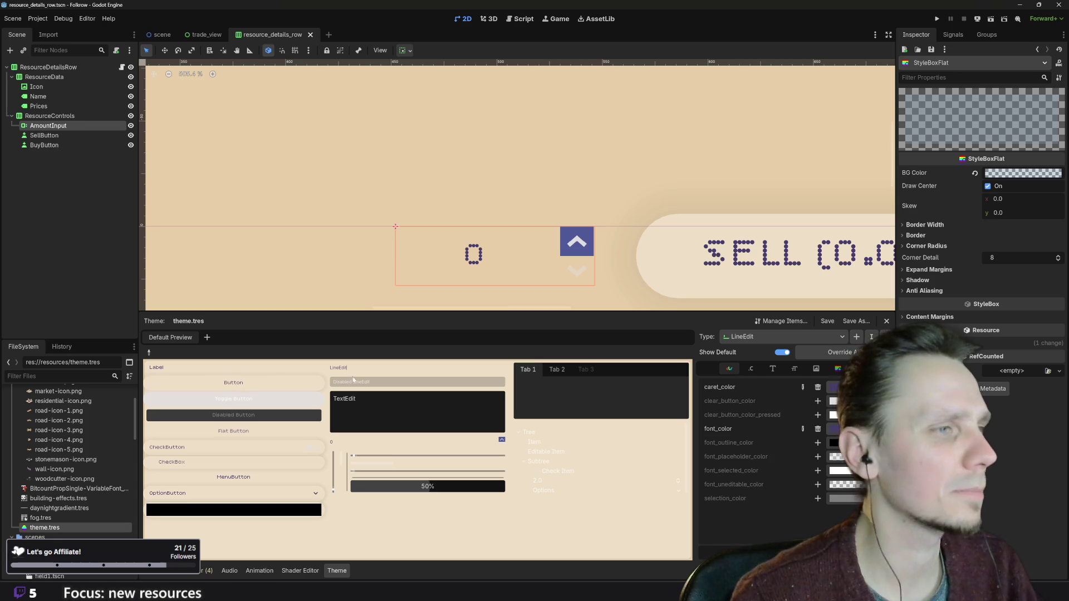
scroll(509, 284, down, 3)
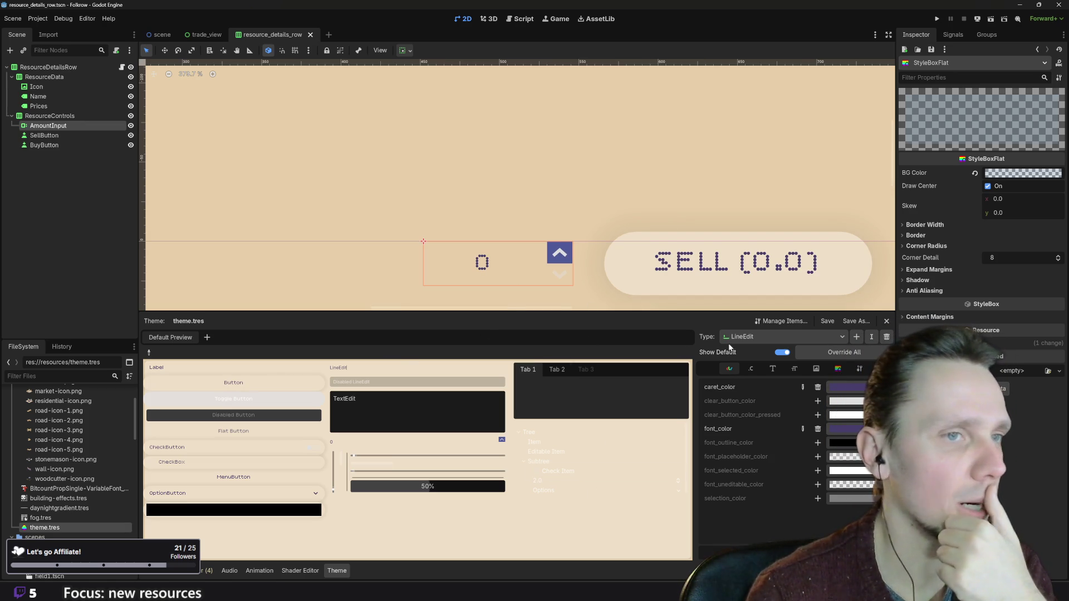
click(759, 334)
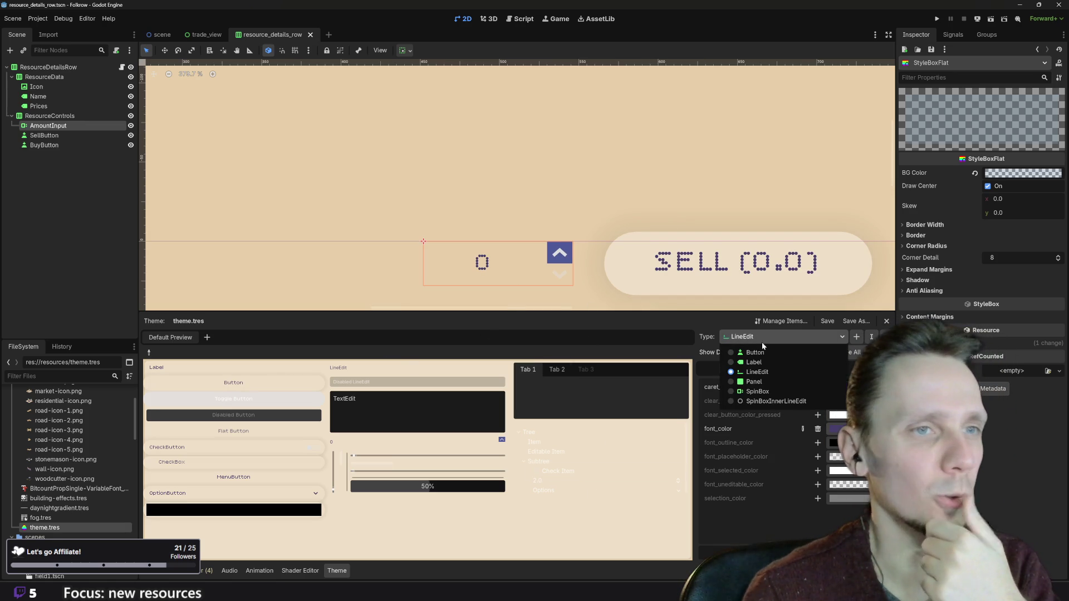
- Give SpinBox's down_background a new StyleBoxFlat with a pasted purple BG colour
click(768, 391)
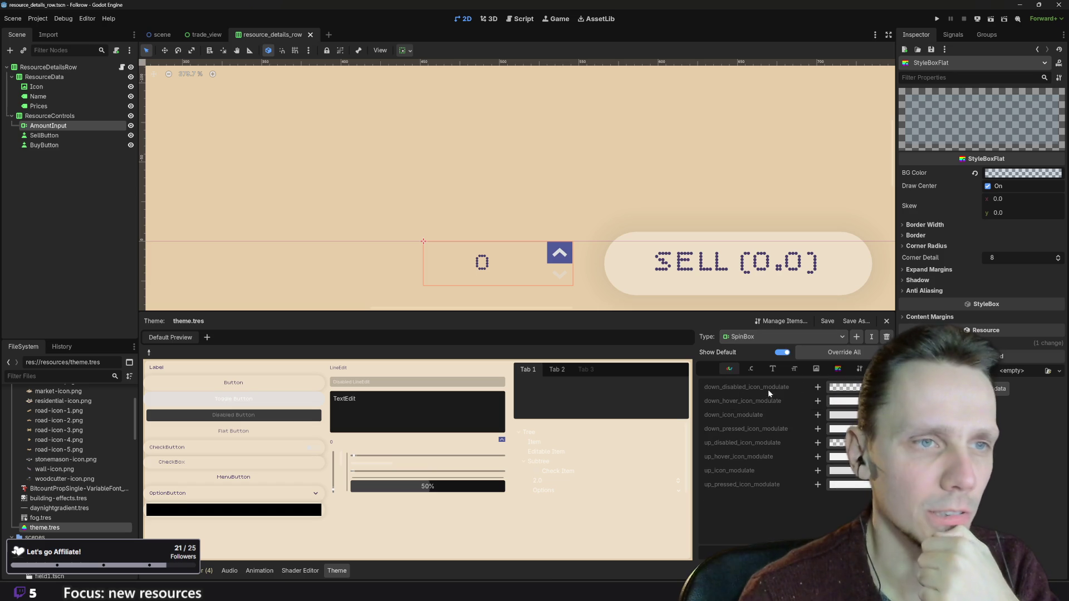
click(836, 369)
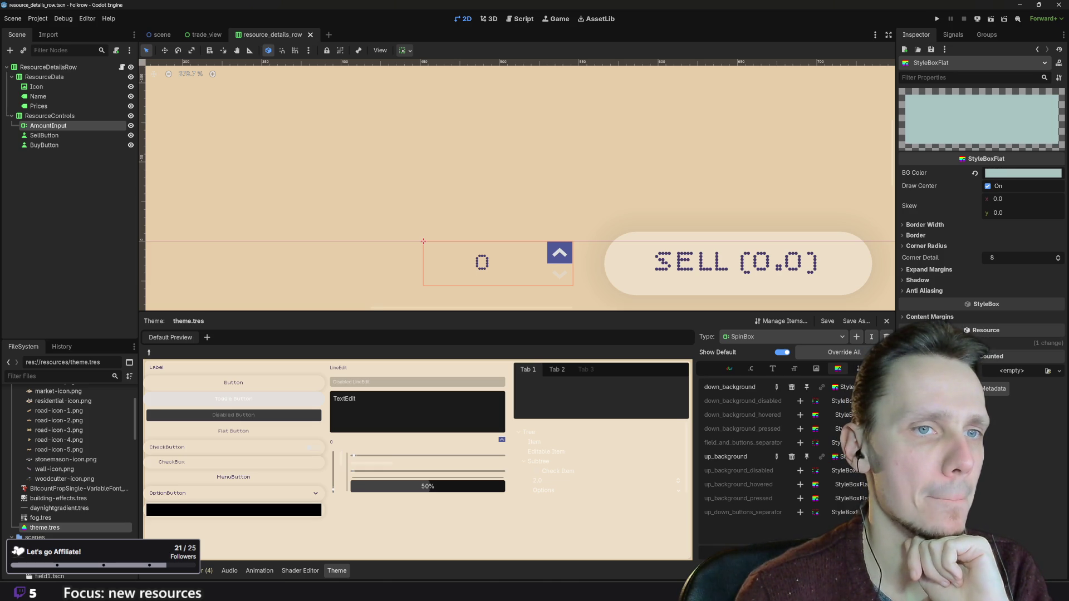
click(884, 387)
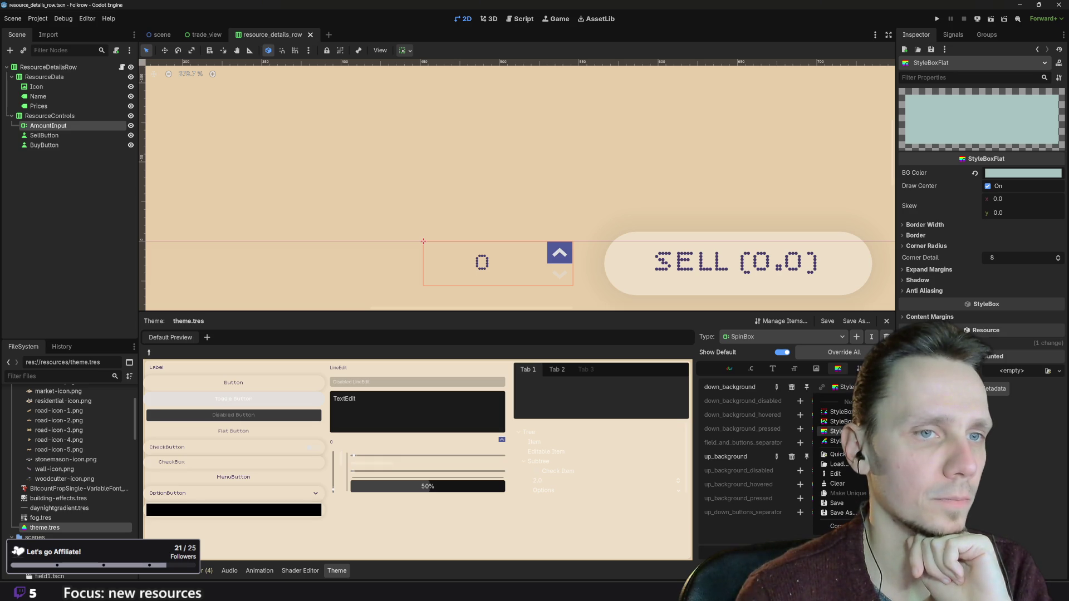
click(835, 431)
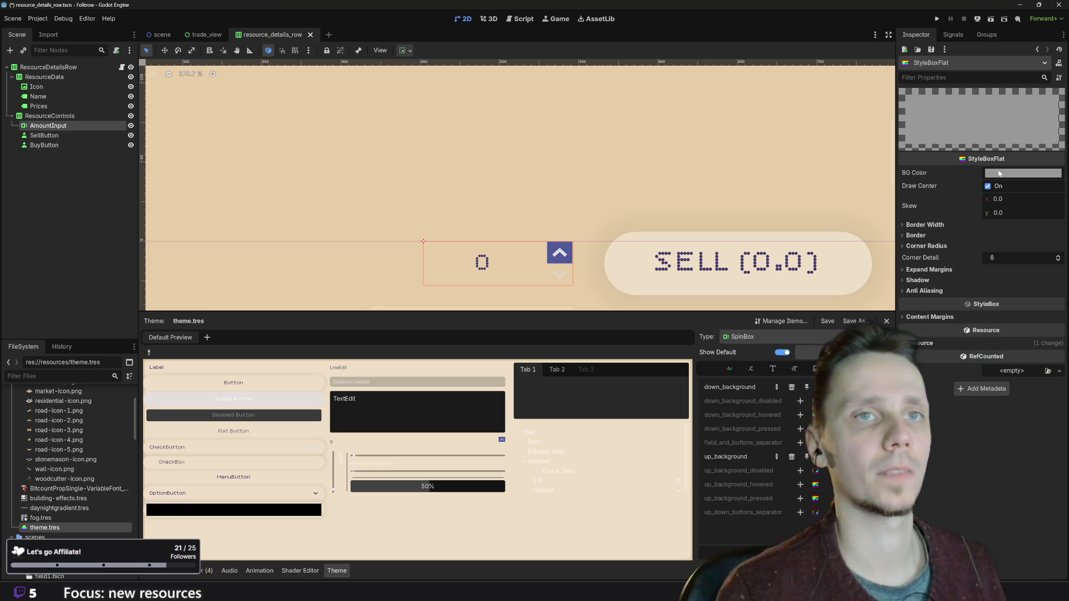
click(1000, 174)
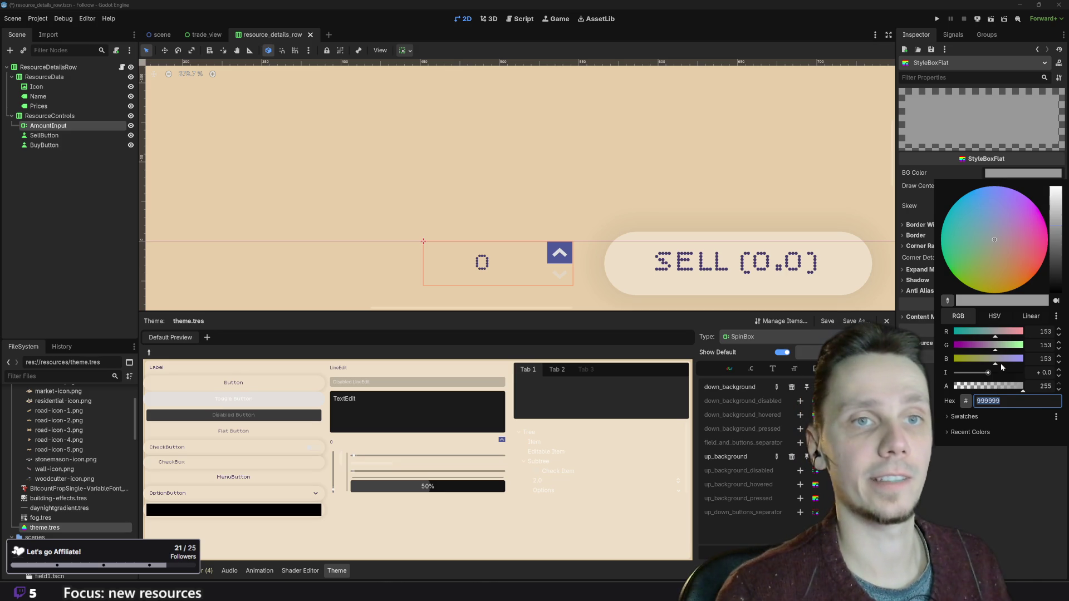
key(ctrl+v)
key(Return)
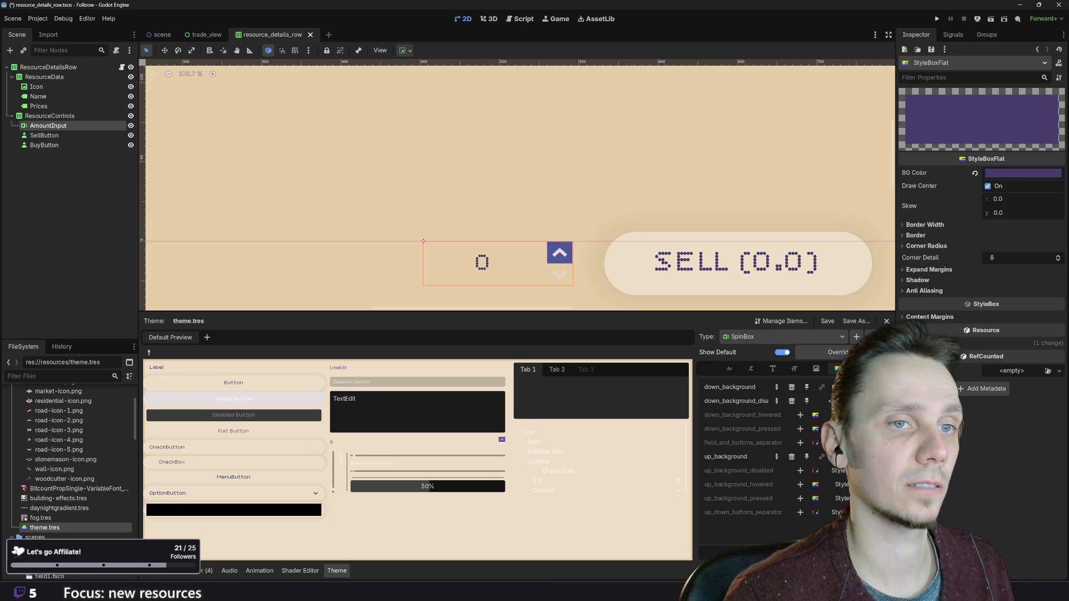
click(832, 492)
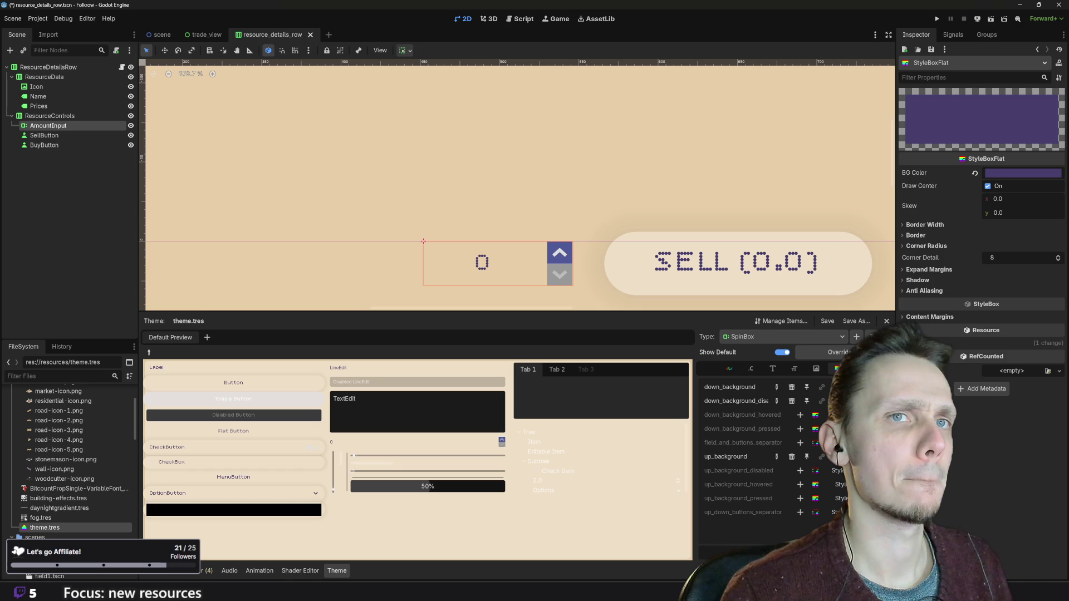
- Toggle the down button's background between grey and purple using undo and redo
key(ctrl+z)
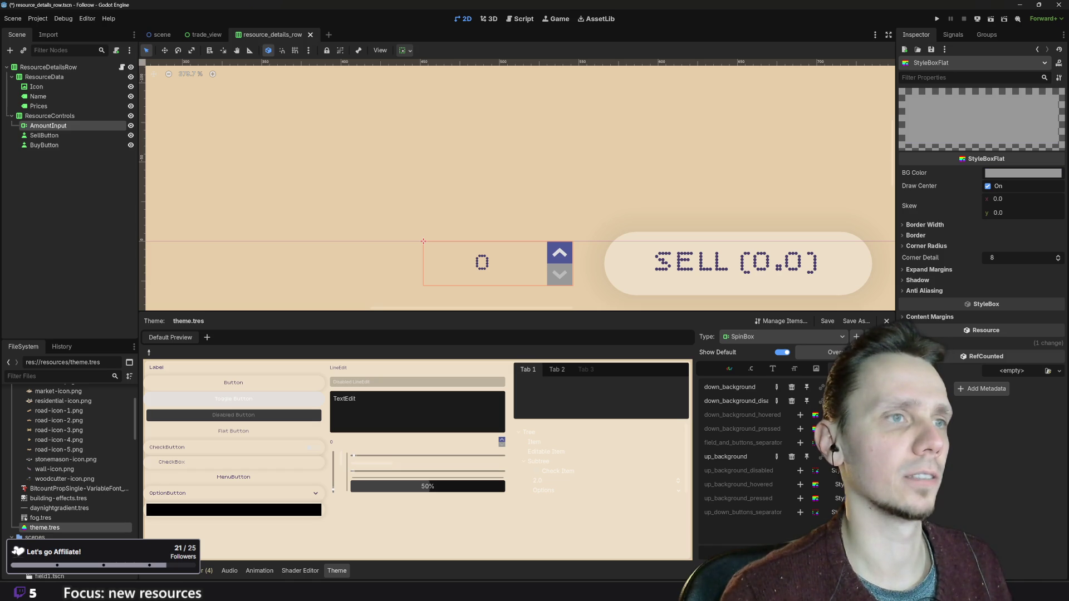
click(1009, 174)
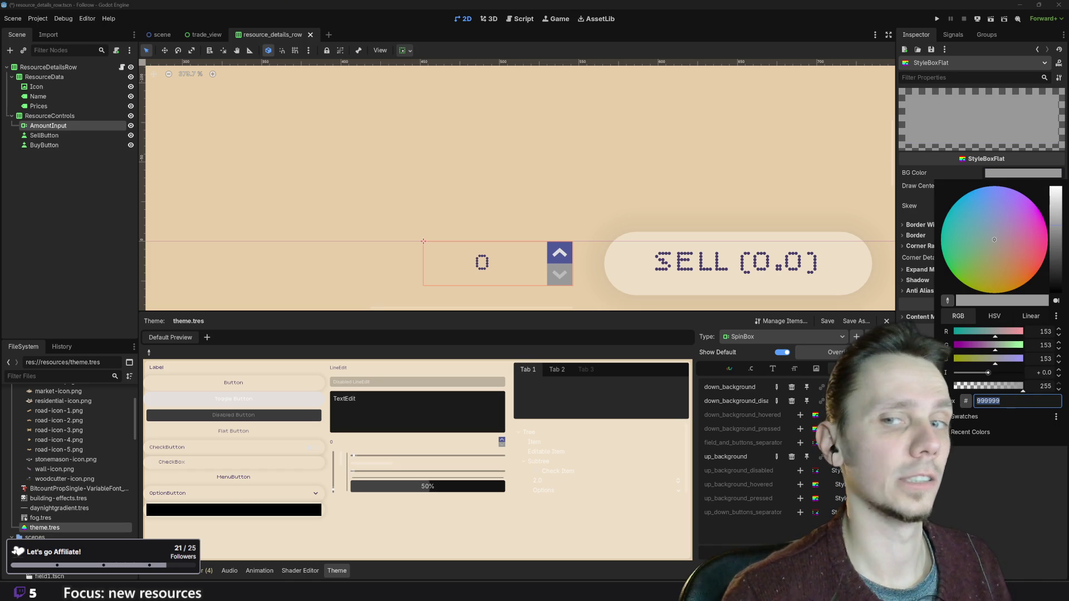
key(Escape)
key(ctrl+shift+z)
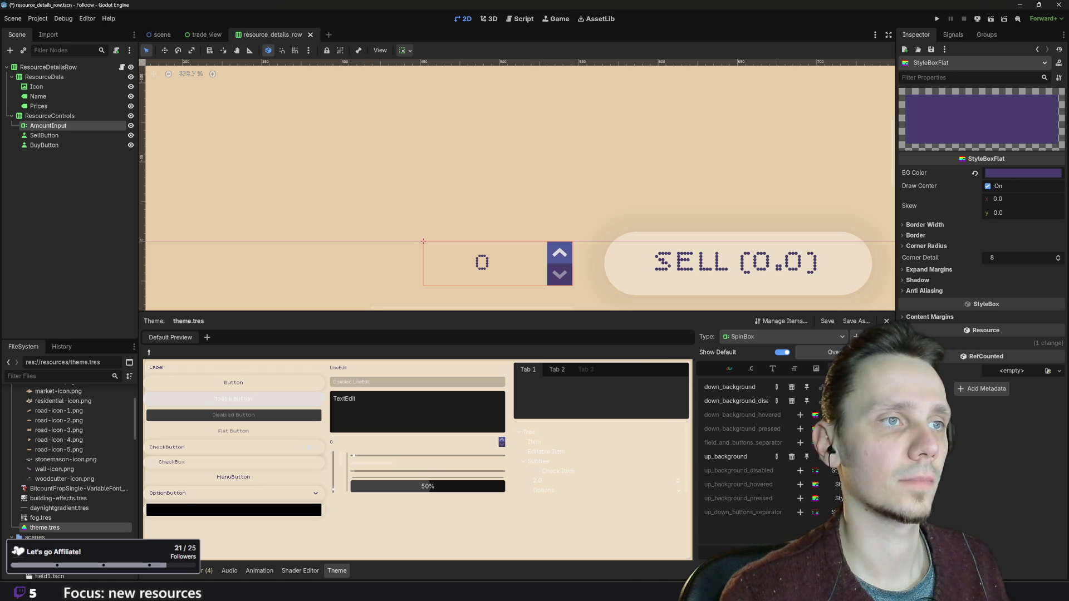
- Adjust the BG colour in the picker to a light grey-blue, hex a9b0bf
click(1014, 173)
drag(1056, 261, 1056, 249)
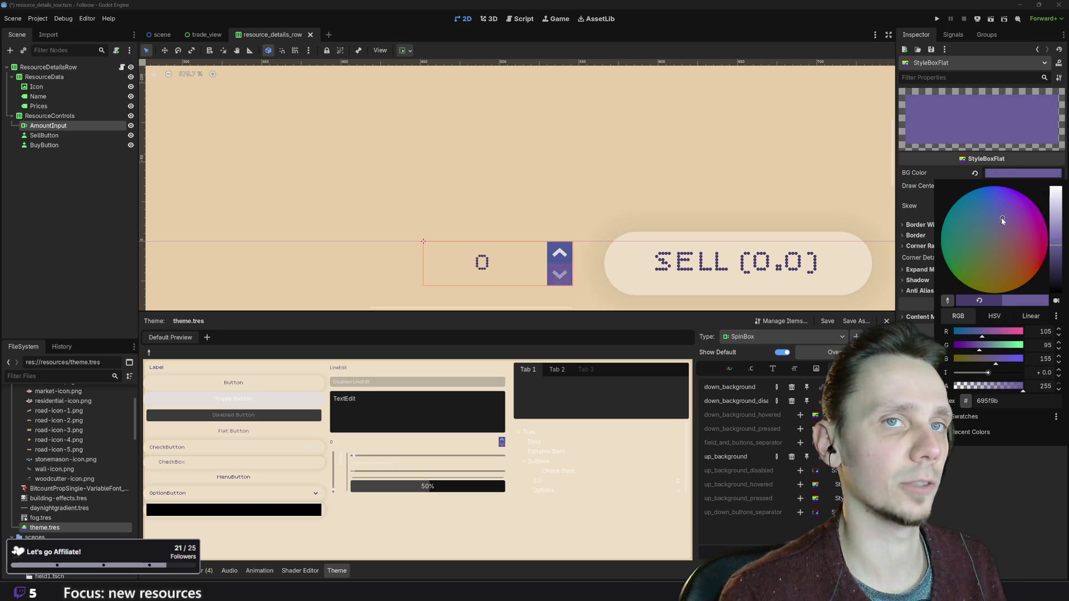
mouse_move(1000, 219)
mouse_down()
mouse_move(997, 236)
mouse_move(1056, 225)
mouse_up()
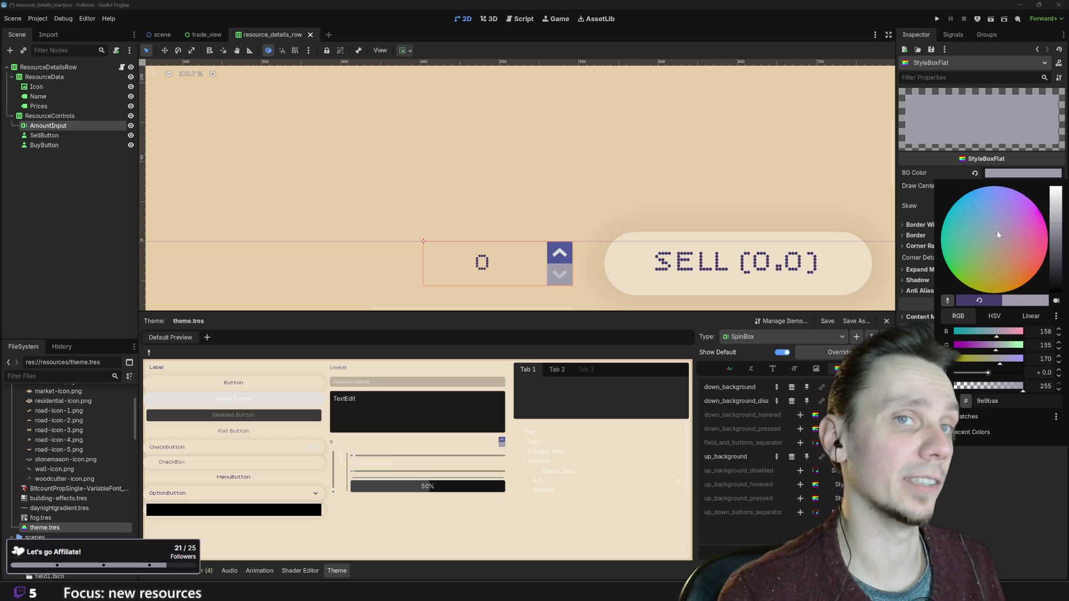
drag(997, 232, 1057, 219)
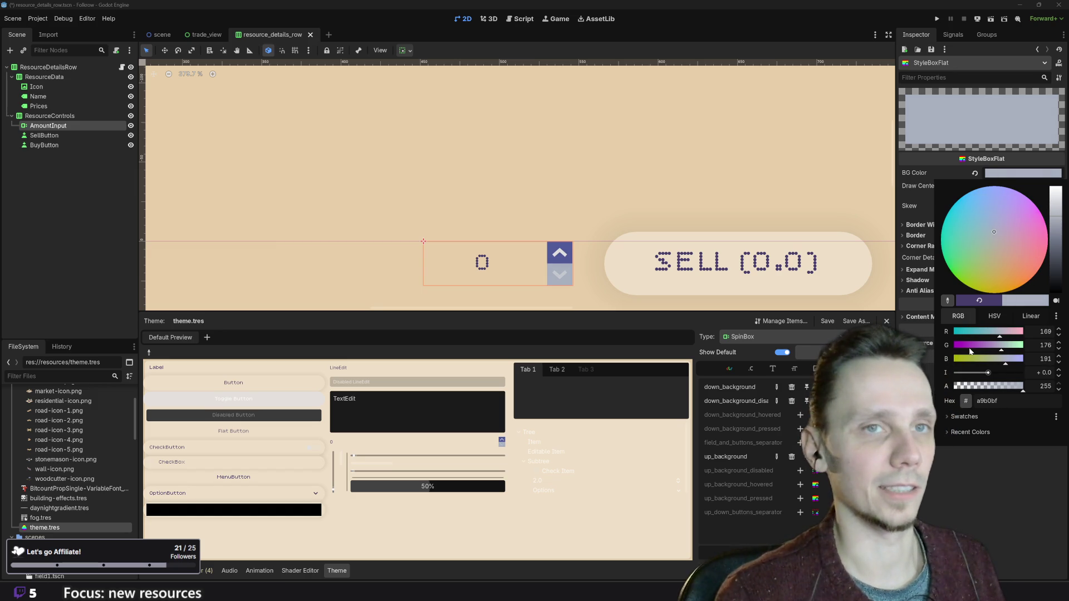
click(987, 401)
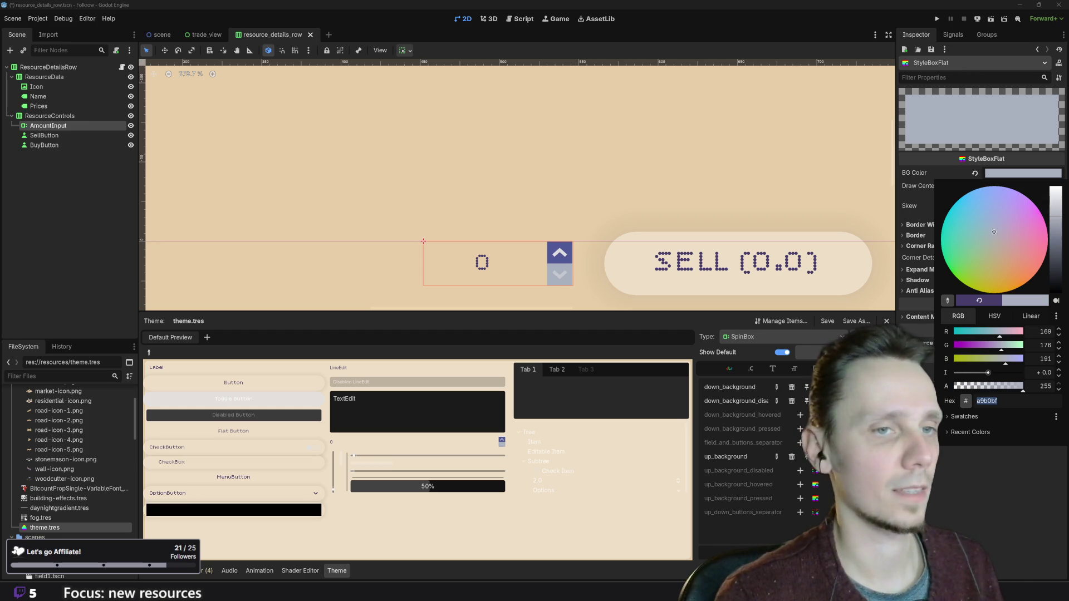
click(976, 489)
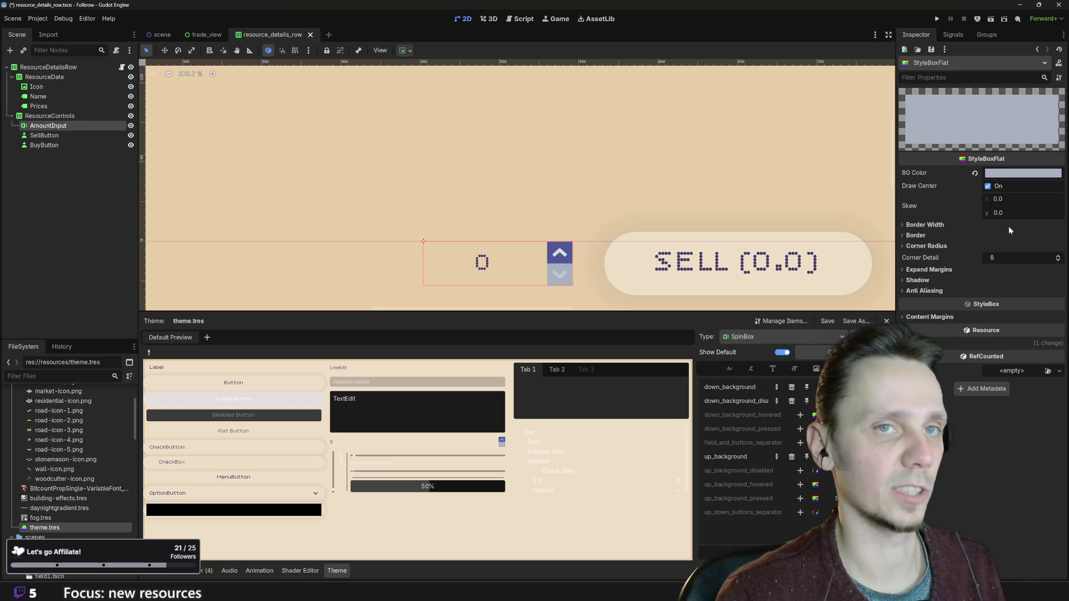
- Compare the purple and grey-blue backgrounds by stepping through undo and redo
key(ctrl+z)
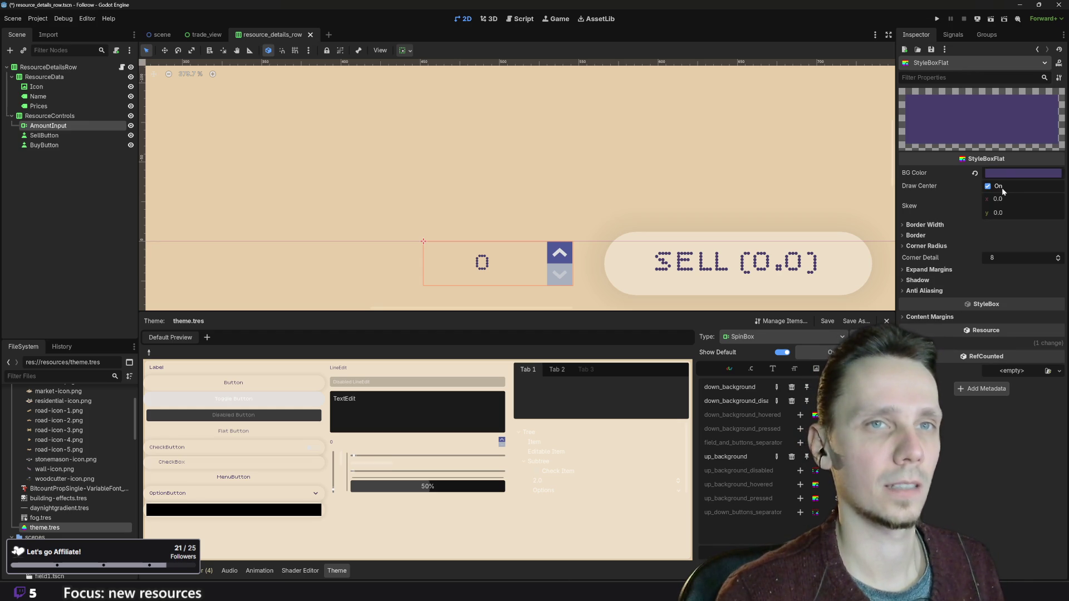
click(1006, 176)
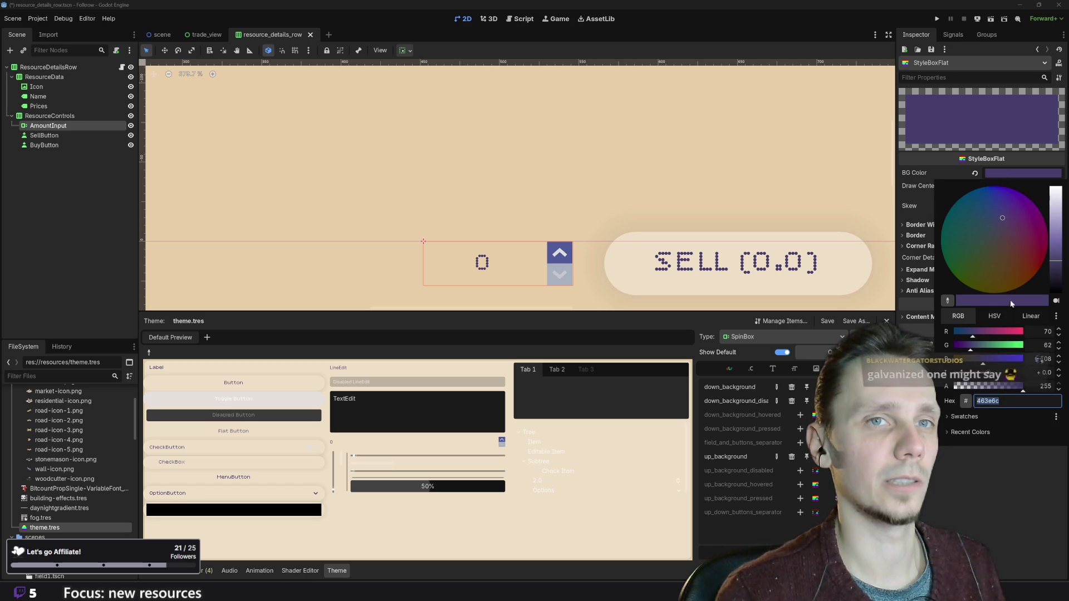
click(953, 517)
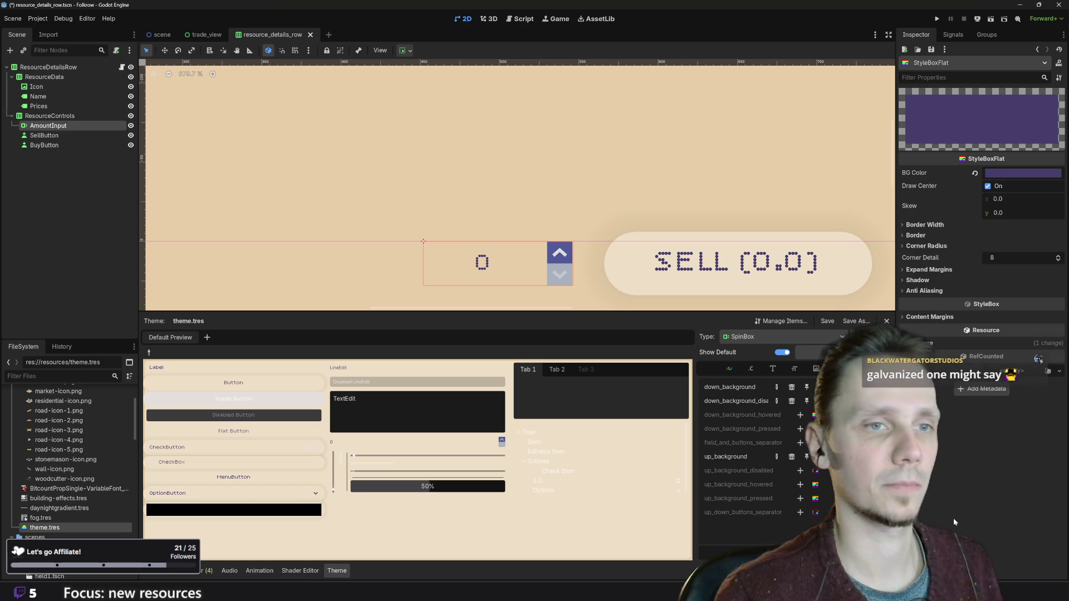
key(ctrl+z)
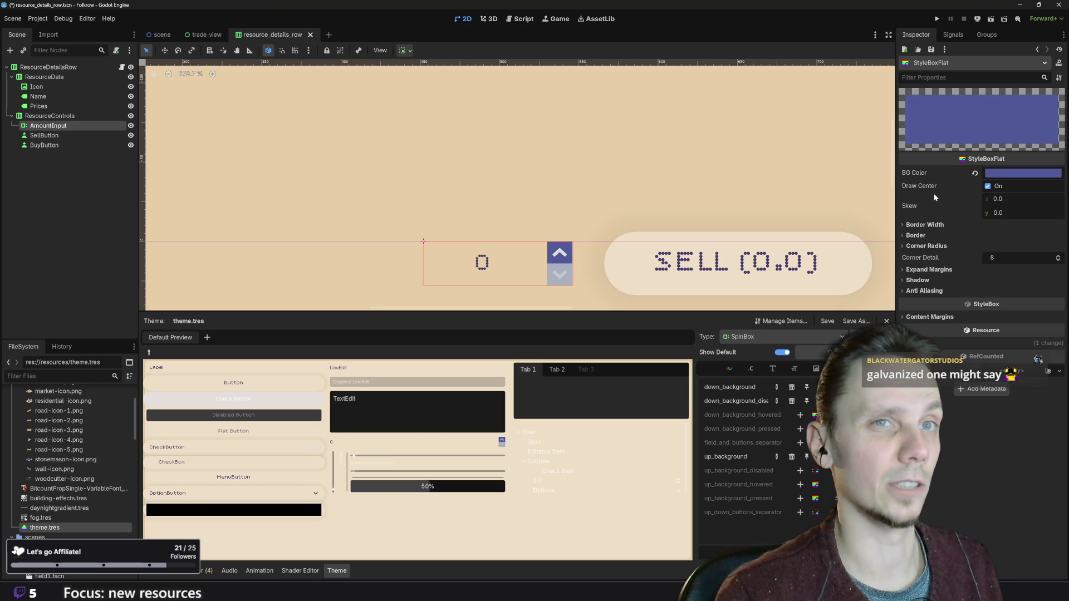
click(1003, 176)
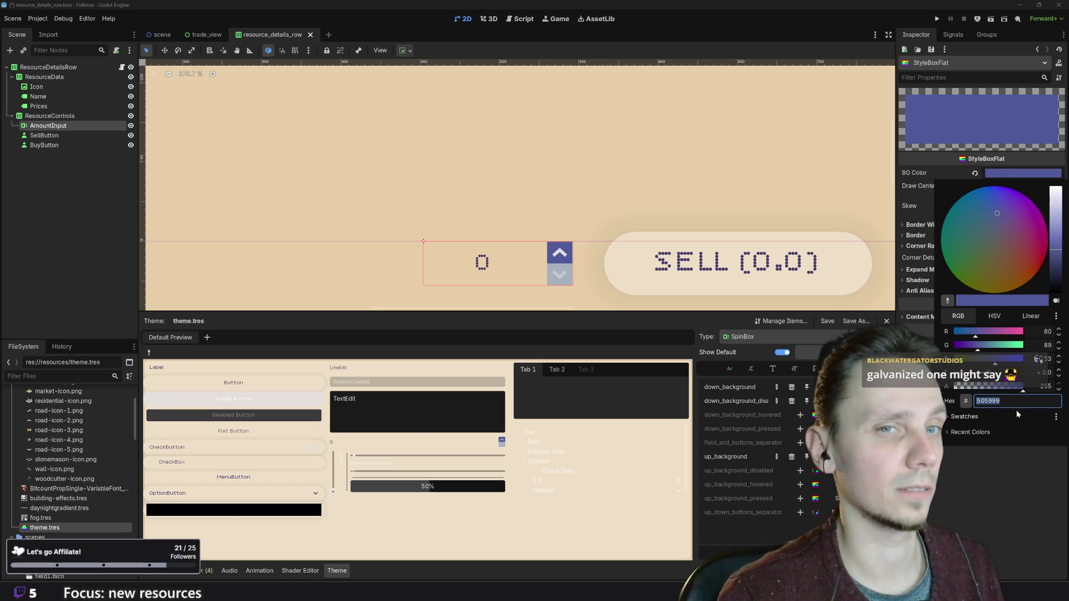
key(ctrl+shift+z)
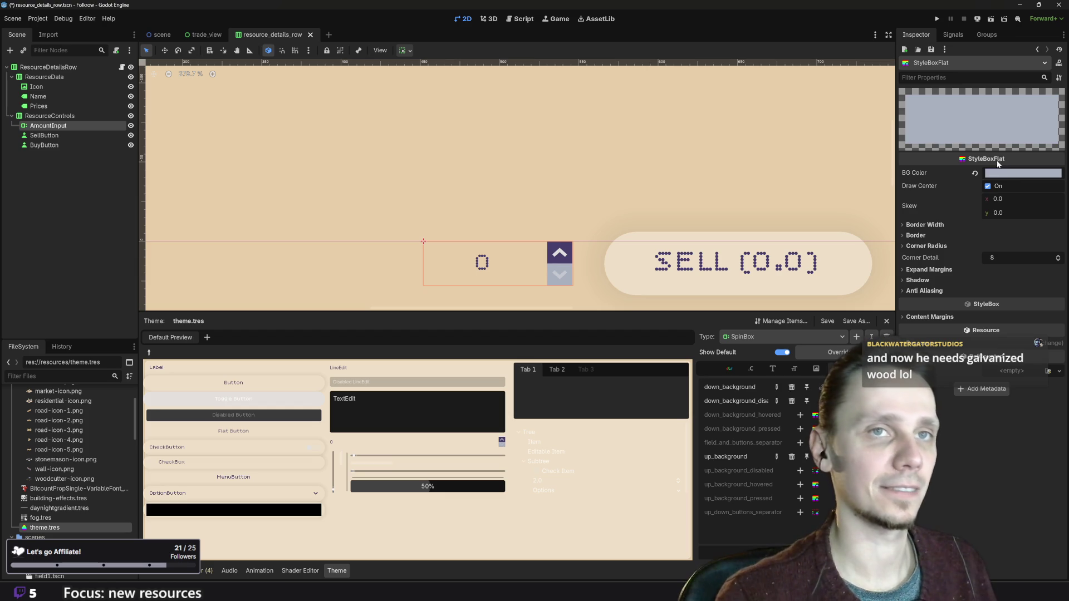
click(1023, 173)
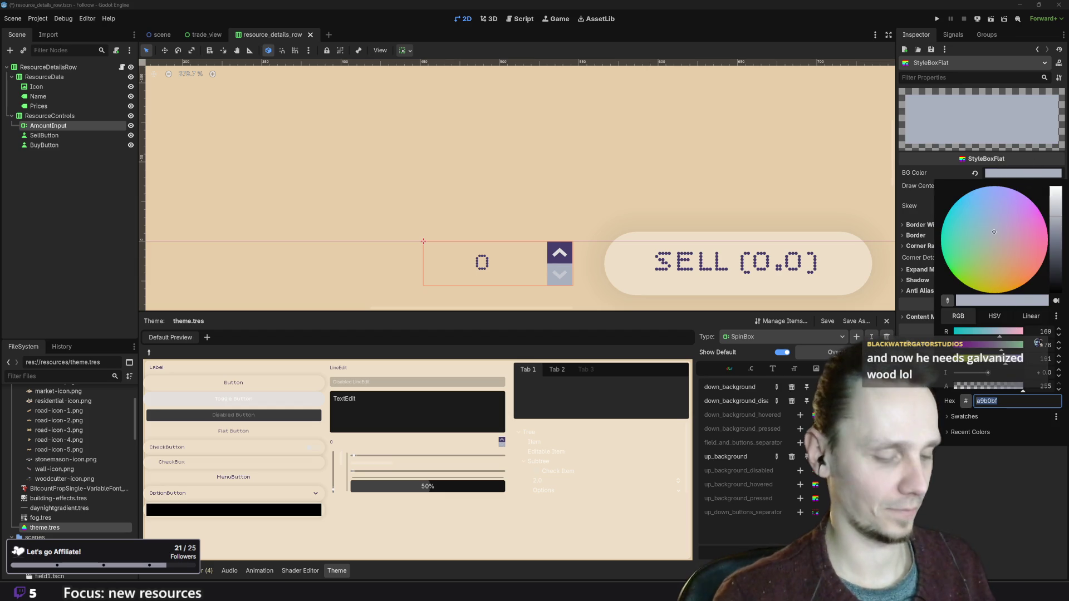
- Add a StyleBoxFlat for up_background_disabled, check its BG colour, and save the scene
key(Escape)
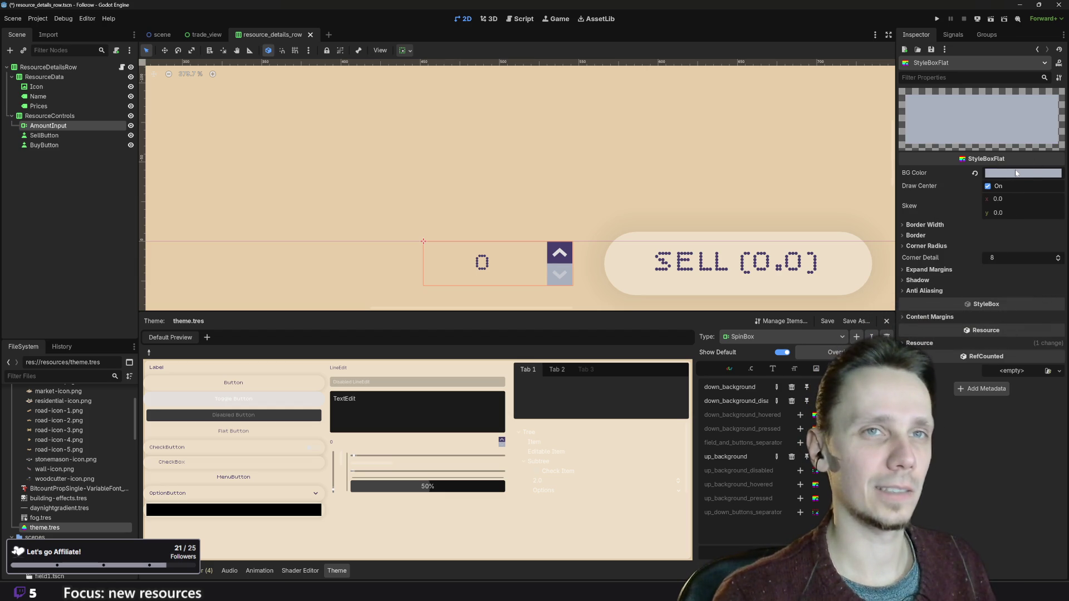
click(1018, 175)
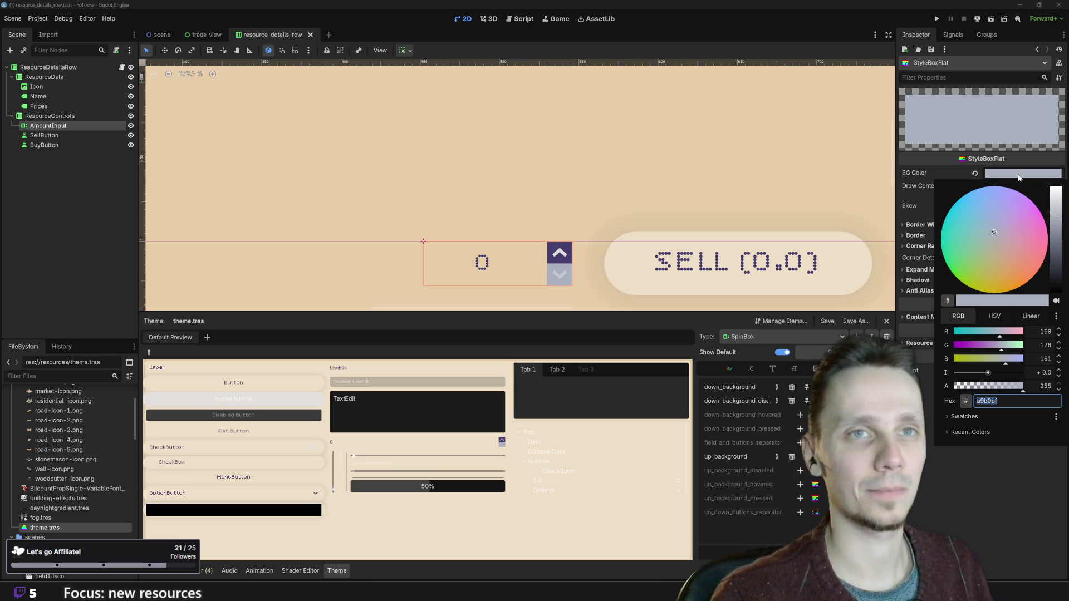
key(Escape)
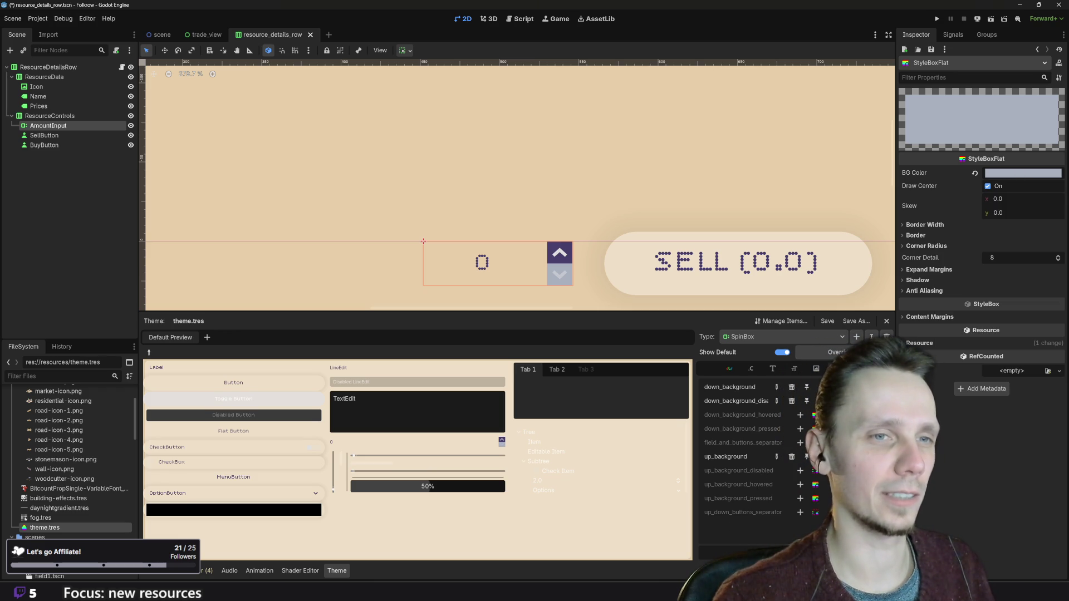
click(800, 470)
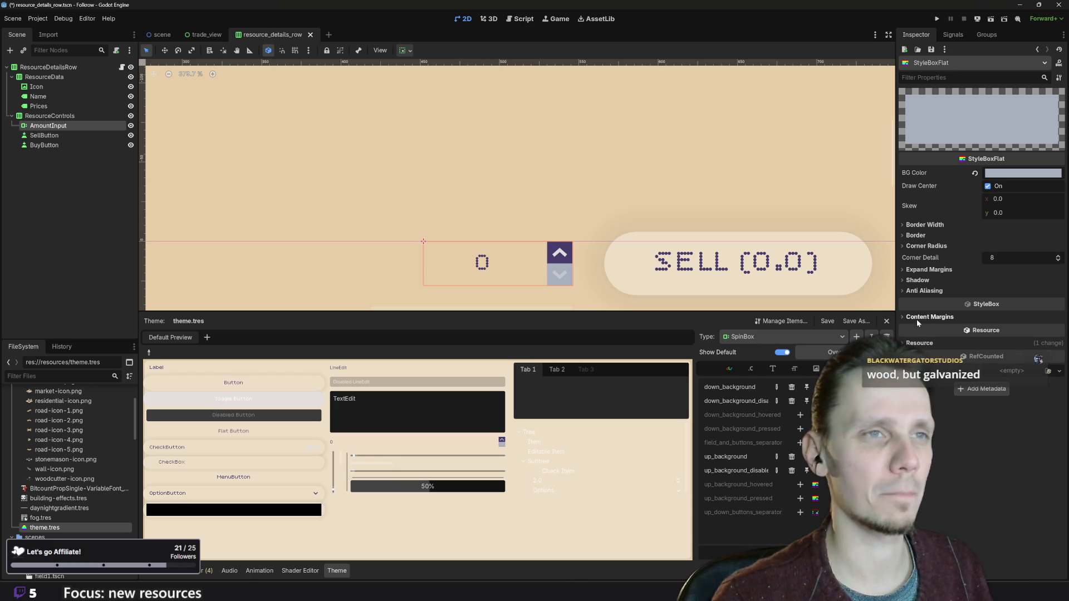
click(1022, 173)
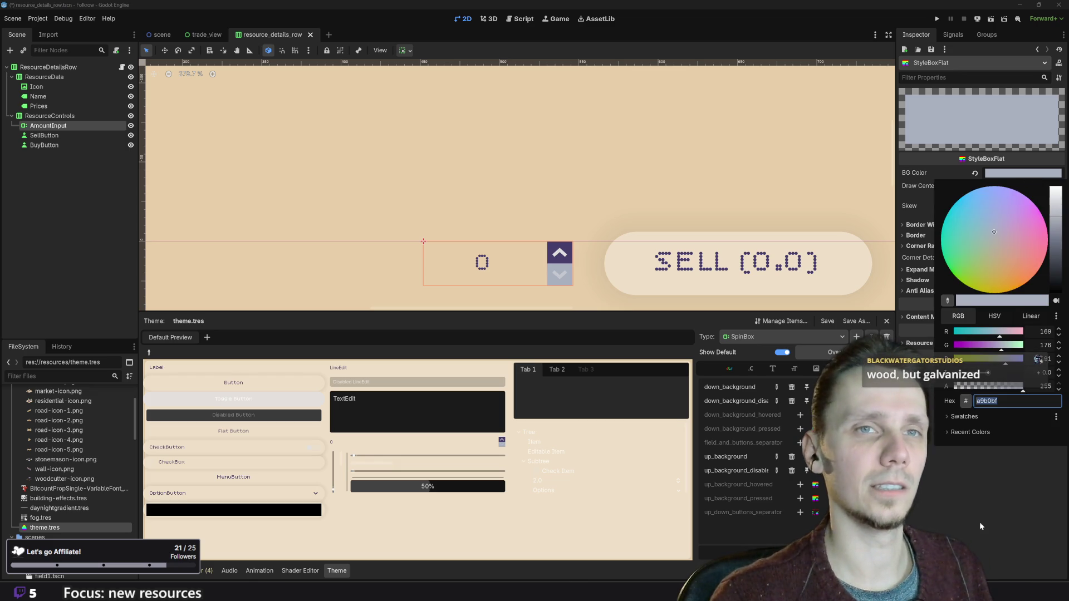
click(992, 466)
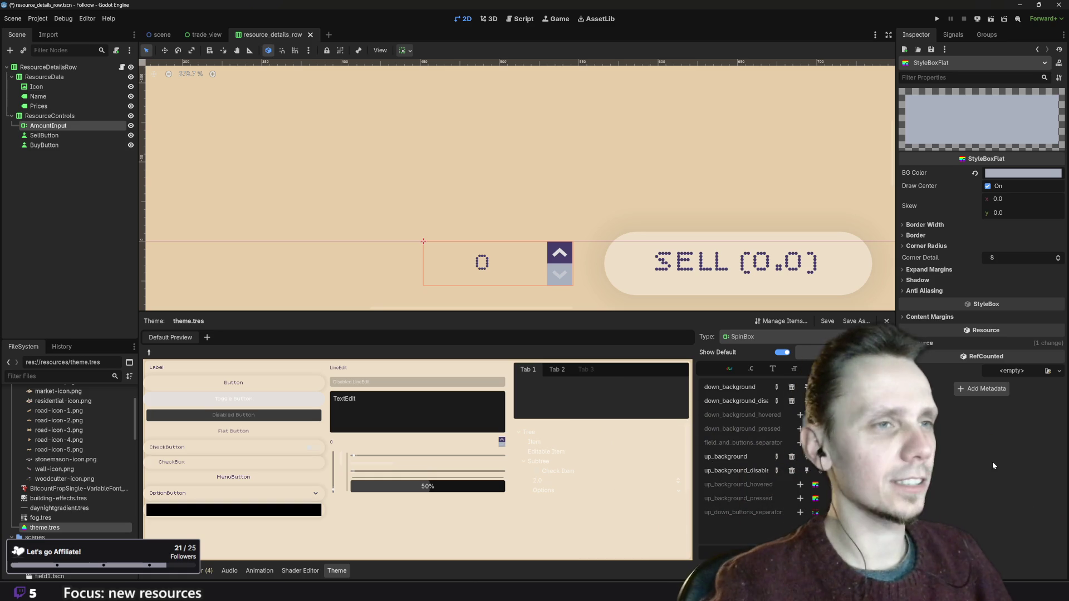
key(ctrl+s)
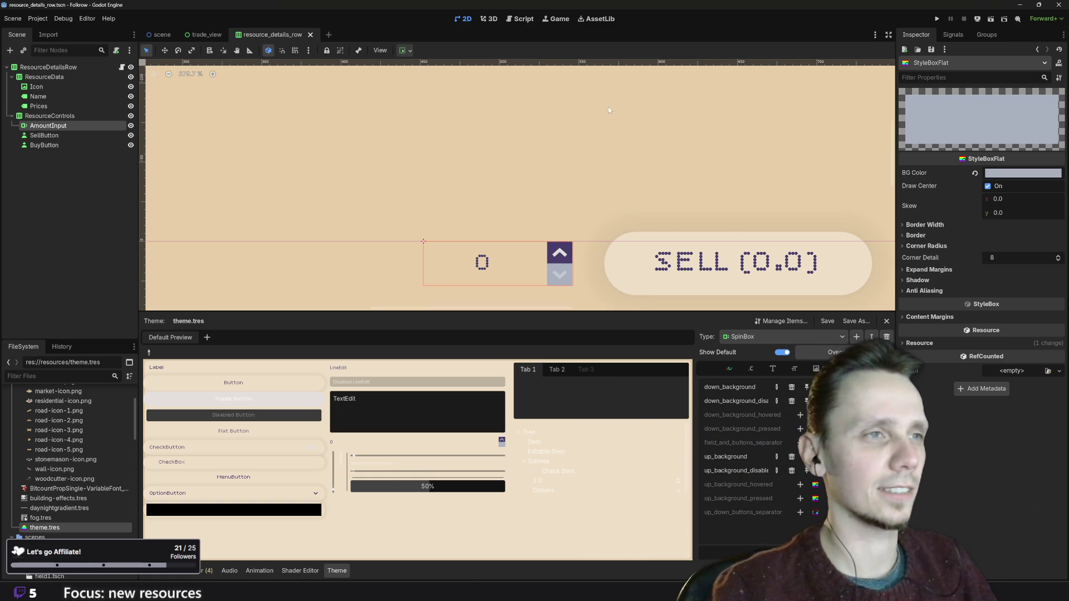
- Frame the spinbox row on the 2D canvas and run the project
scroll(646, 155, down, 3)
mouse_move(631, 165)
mouse_down()
mouse_move(601, 188)
mouse_move(536, 186)
mouse_up()
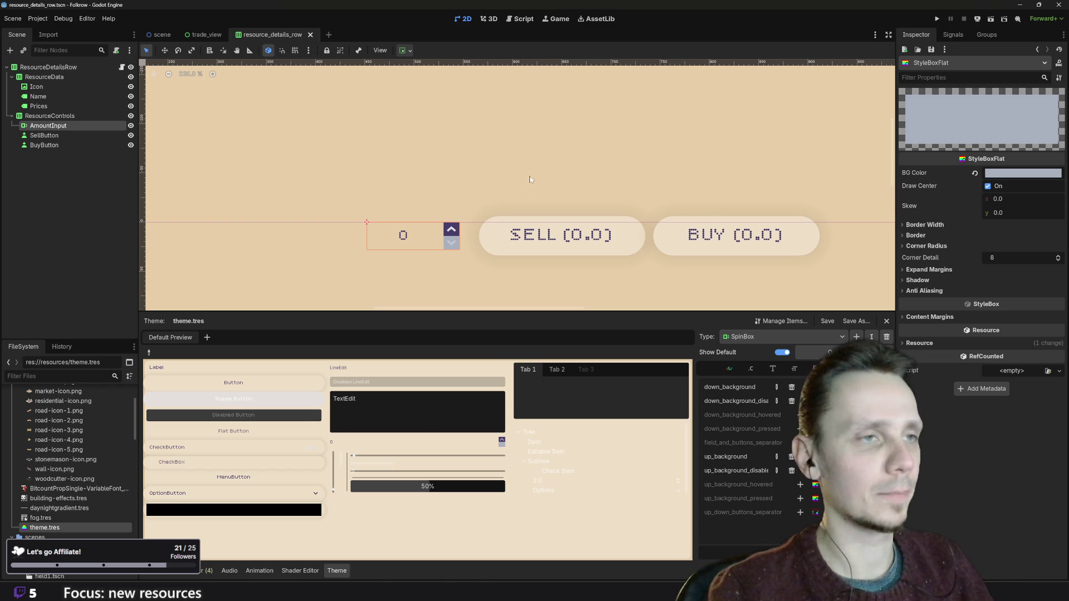
mouse_move(560, 188)
mouse_down()
mouse_move(593, 171)
mouse_move(634, 177)
mouse_up()
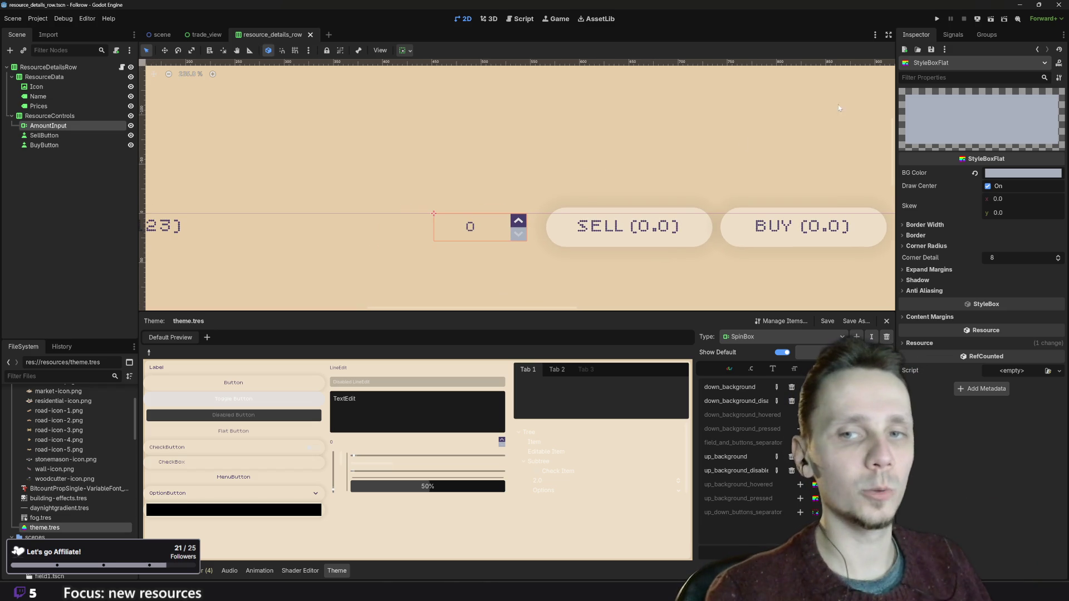
click(939, 19)
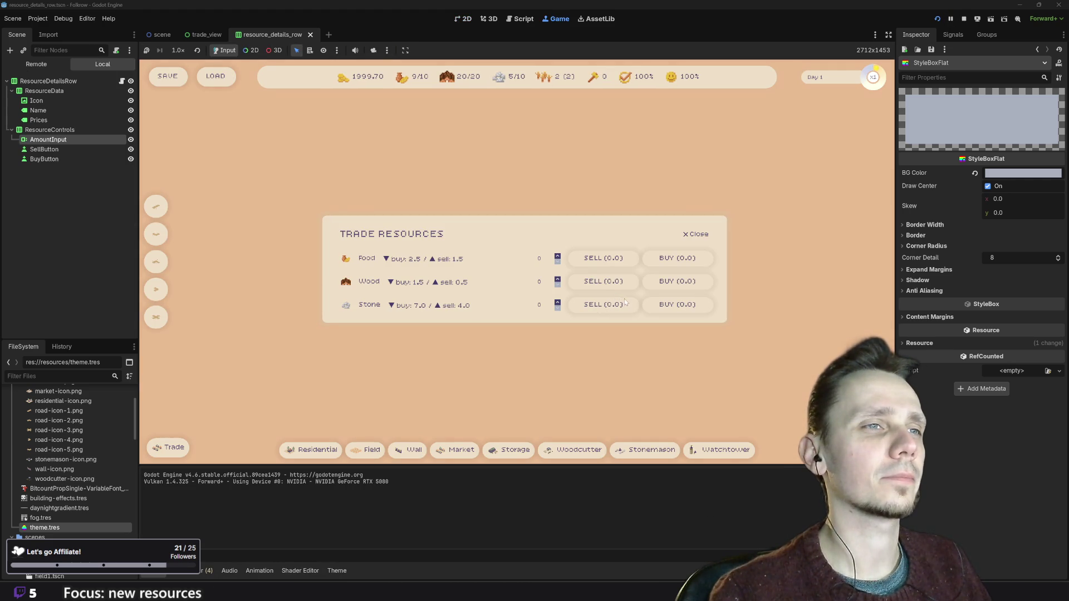
- Raise the Food amount twice with the spinbox arrows, then lower it back to 0
click(558, 257)
click(558, 257)
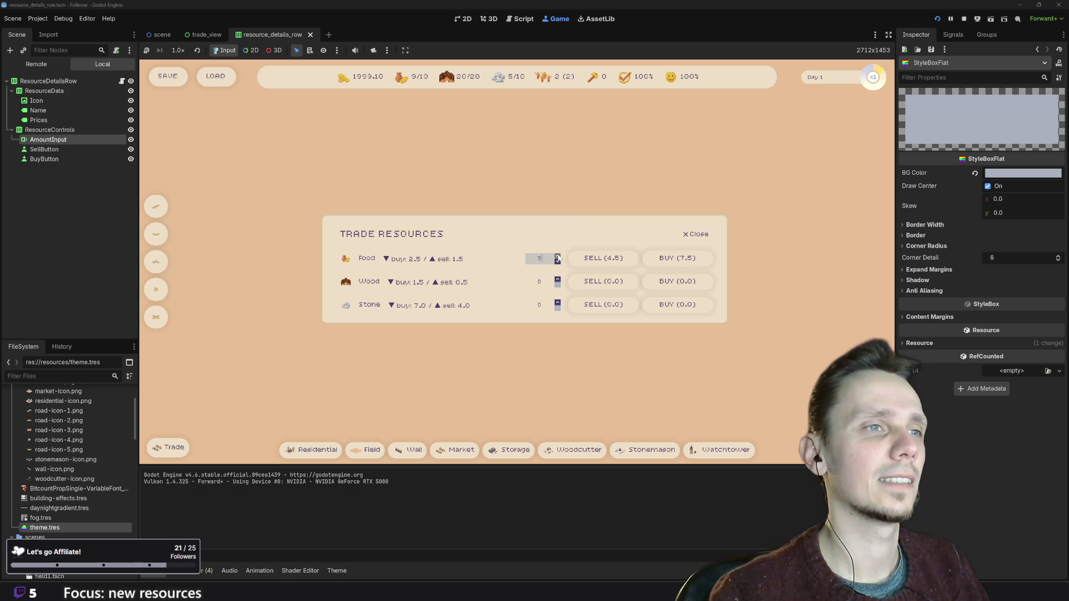
click(550, 282)
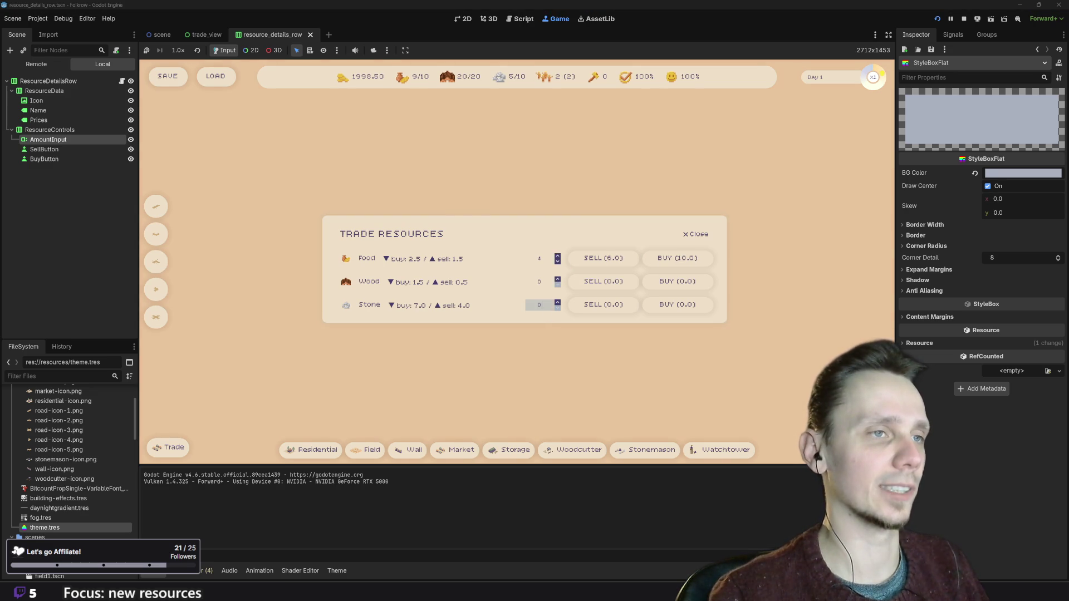
click(539, 282)
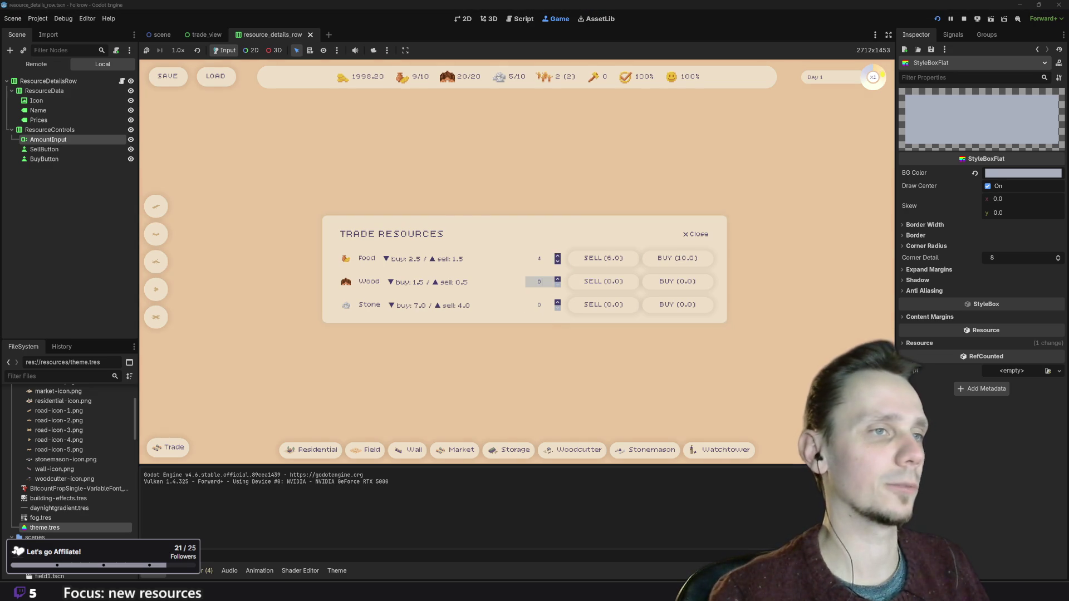
click(539, 258)
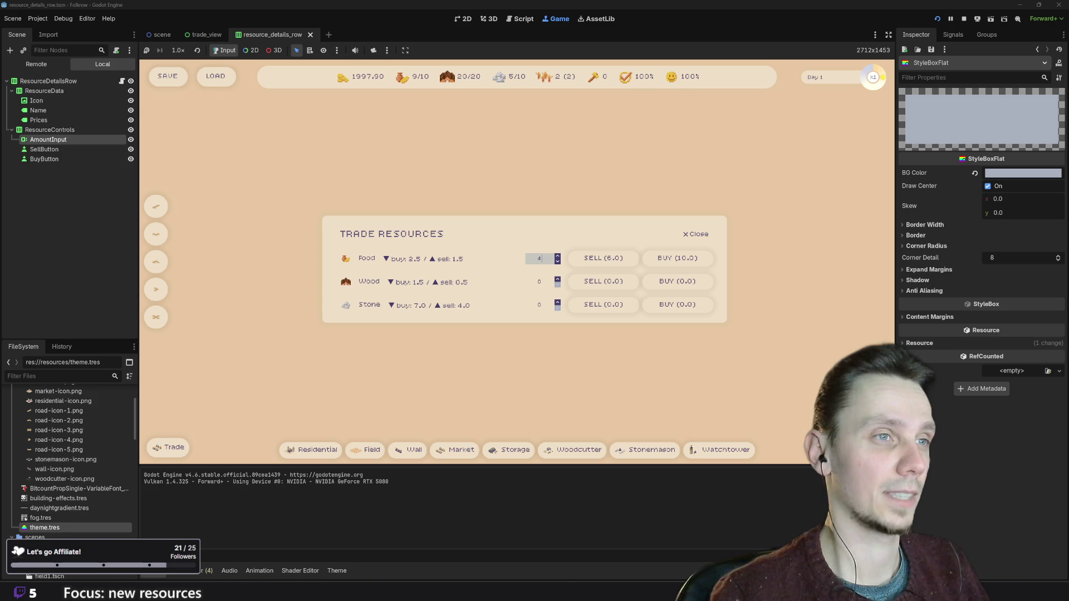
click(558, 262)
click(557, 261)
click(558, 262)
click(558, 262)
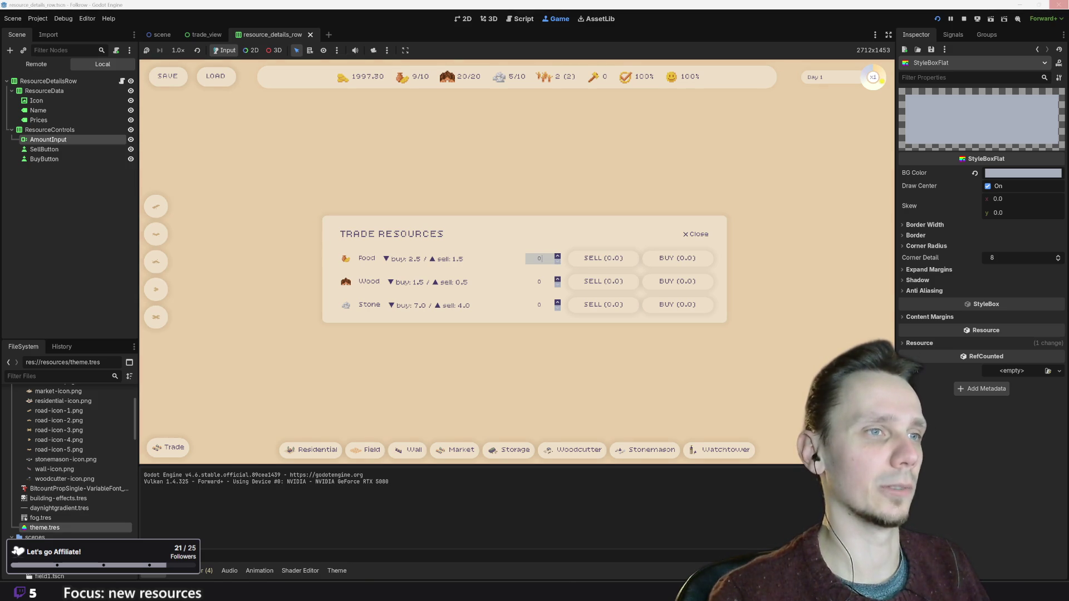
- Raise the Wood amount twice and lower it back to 0, then focus the Stone and Food fields
click(557, 279)
click(557, 280)
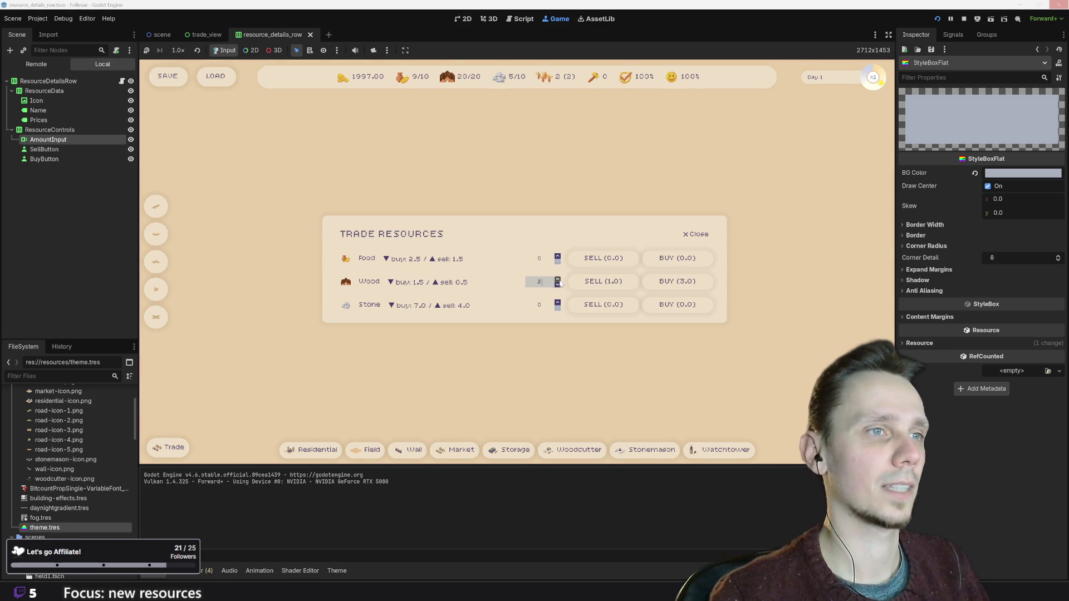
click(559, 282)
click(559, 286)
click(558, 286)
click(559, 286)
click(559, 287)
click(559, 287)
click(540, 304)
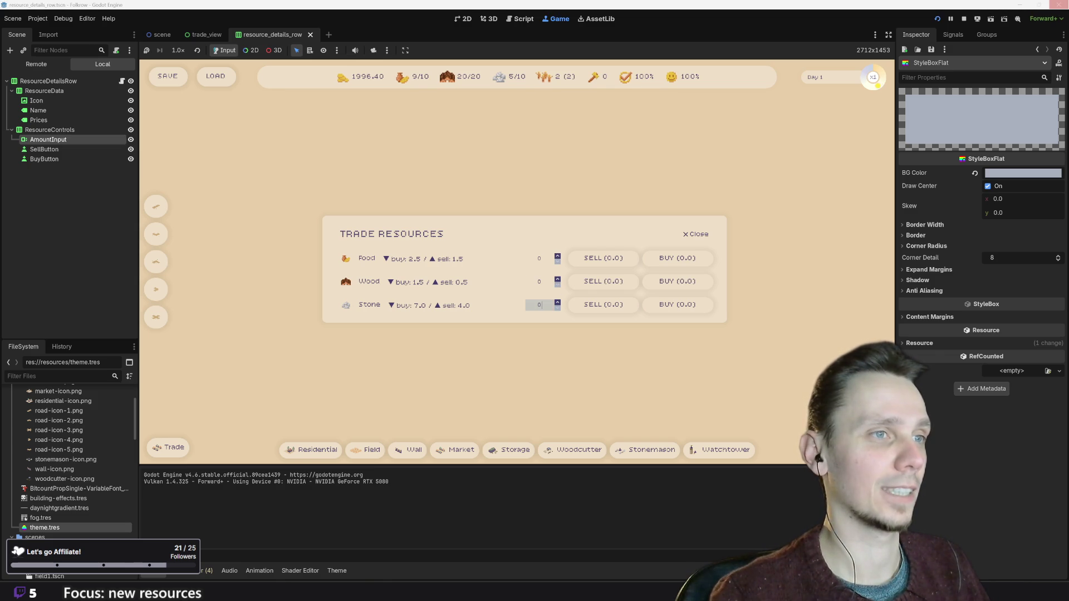
click(539, 258)
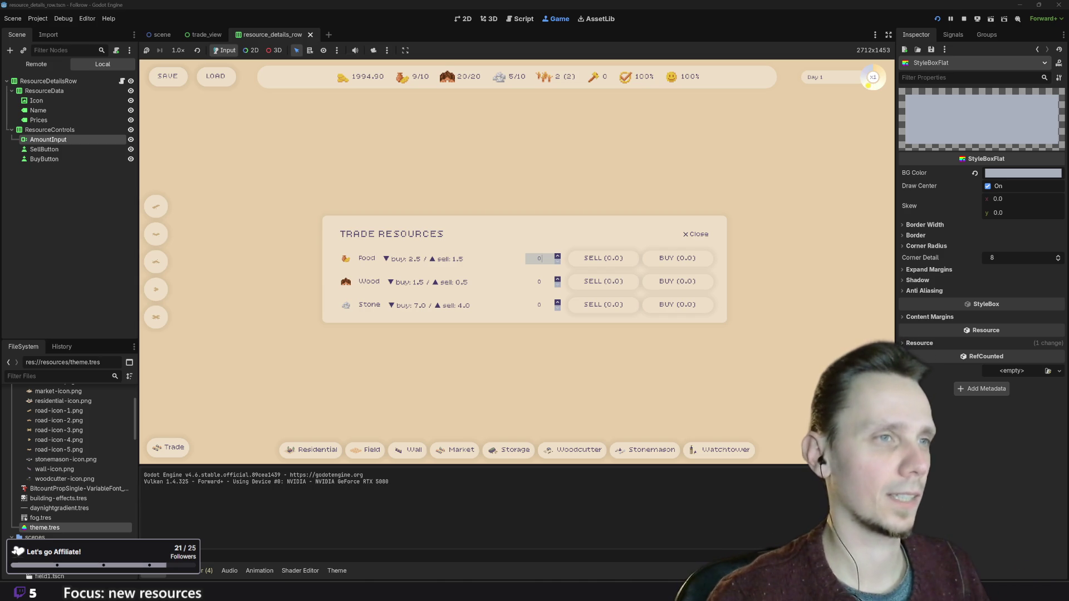
- Enter 10 as the Wood amount, then close the Trade Resources window and stop the game
click(536, 282)
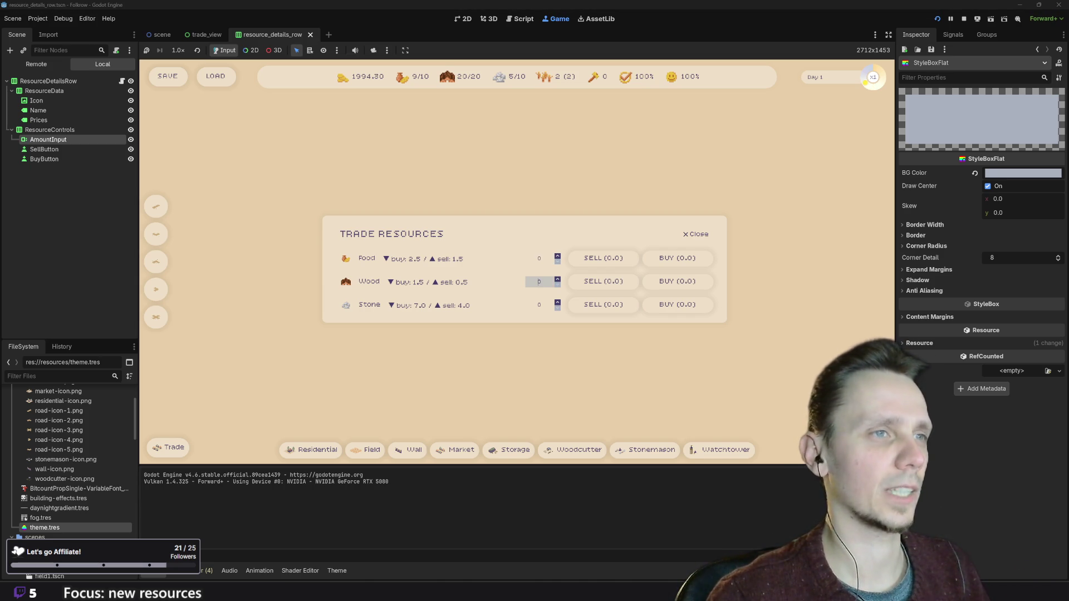
text(1000)
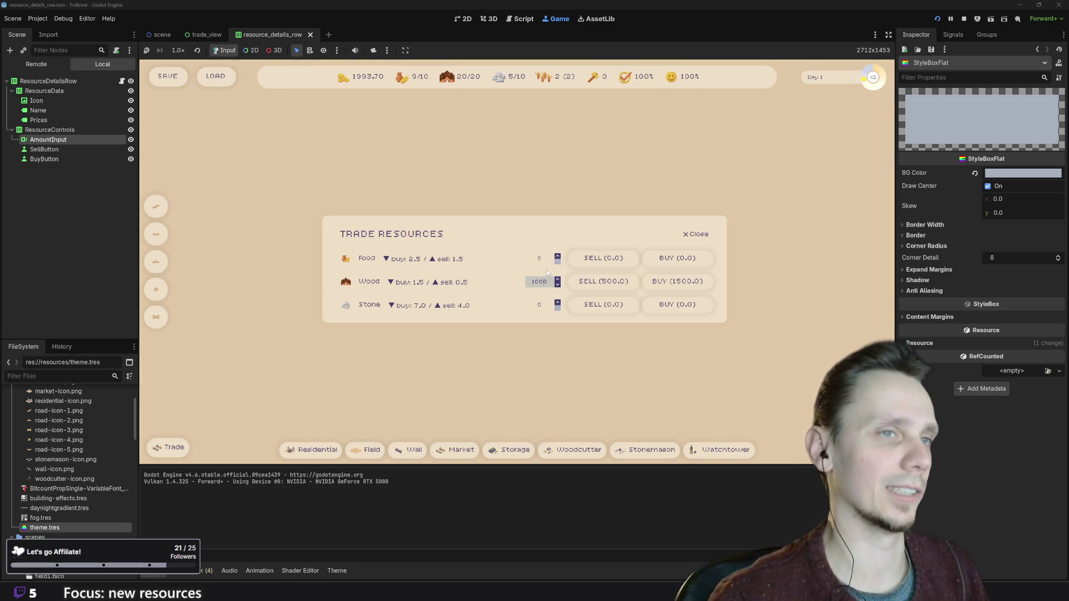
key(BackSpace)
key(BackSpace)
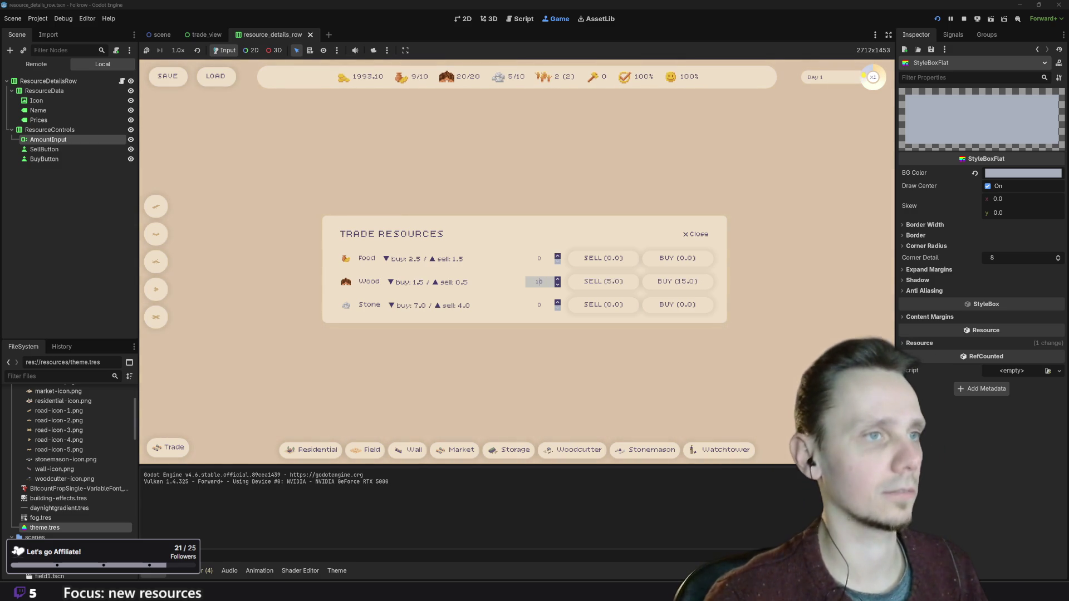
key(Escape)
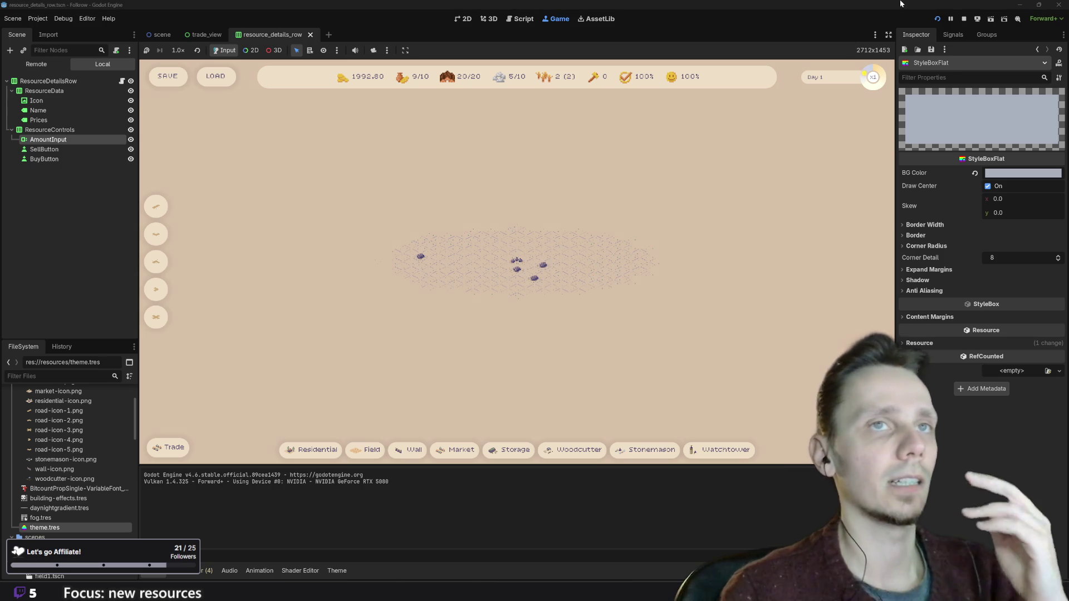
key(F8)
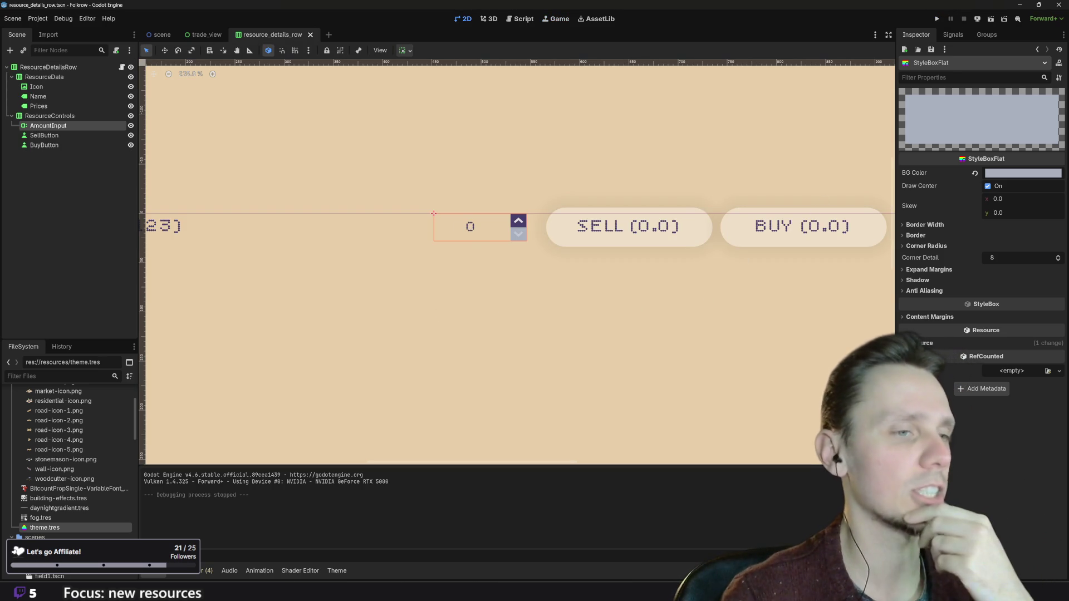
- Increase the LineEdit font_size in theme.tres, then switch the edited theme type to Label
click(337, 571)
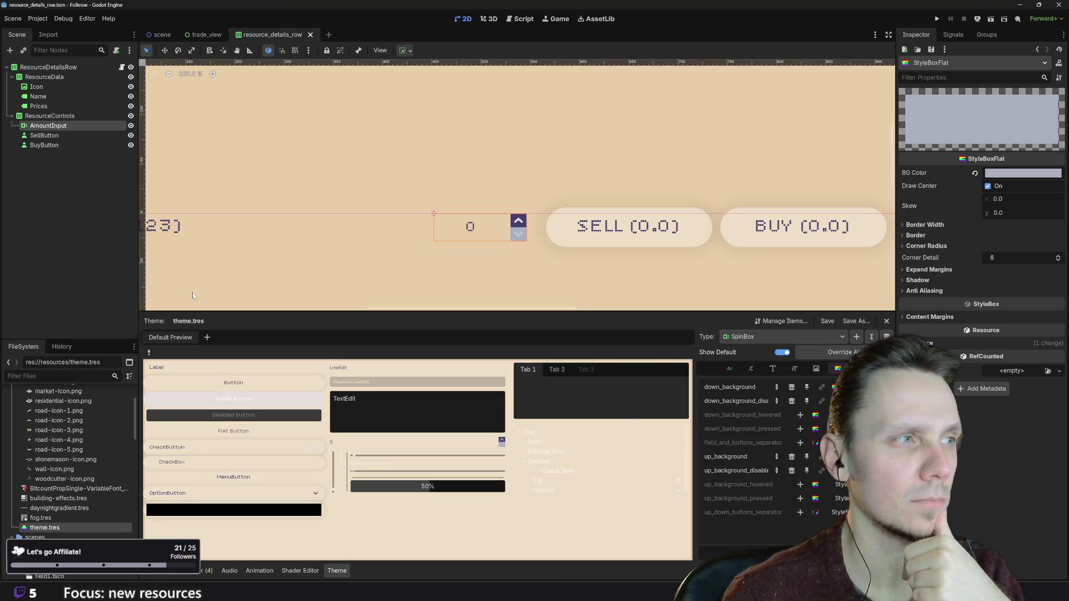
click(753, 337)
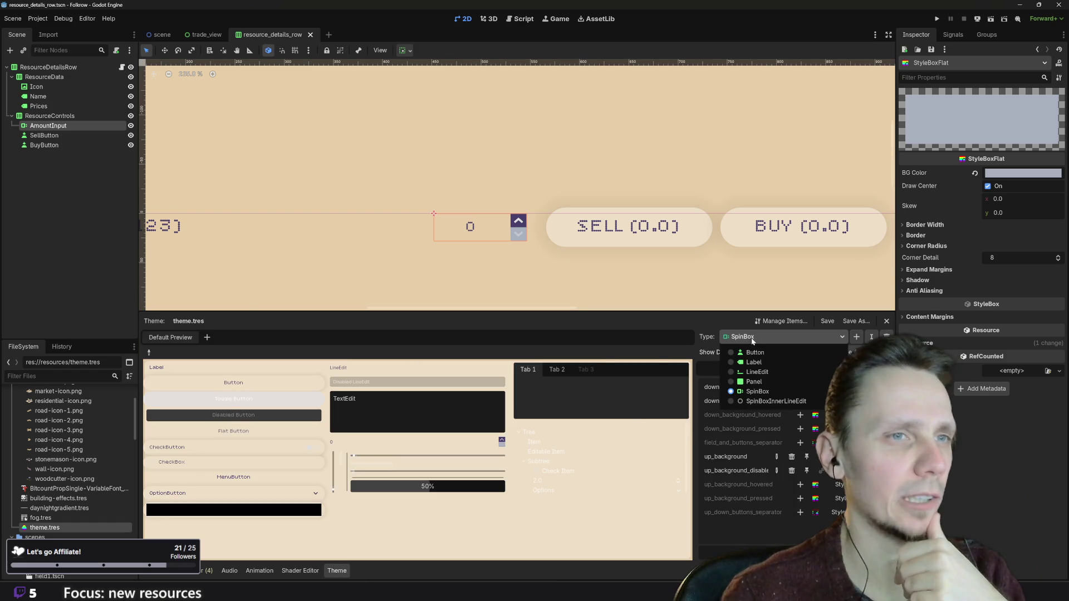
click(769, 372)
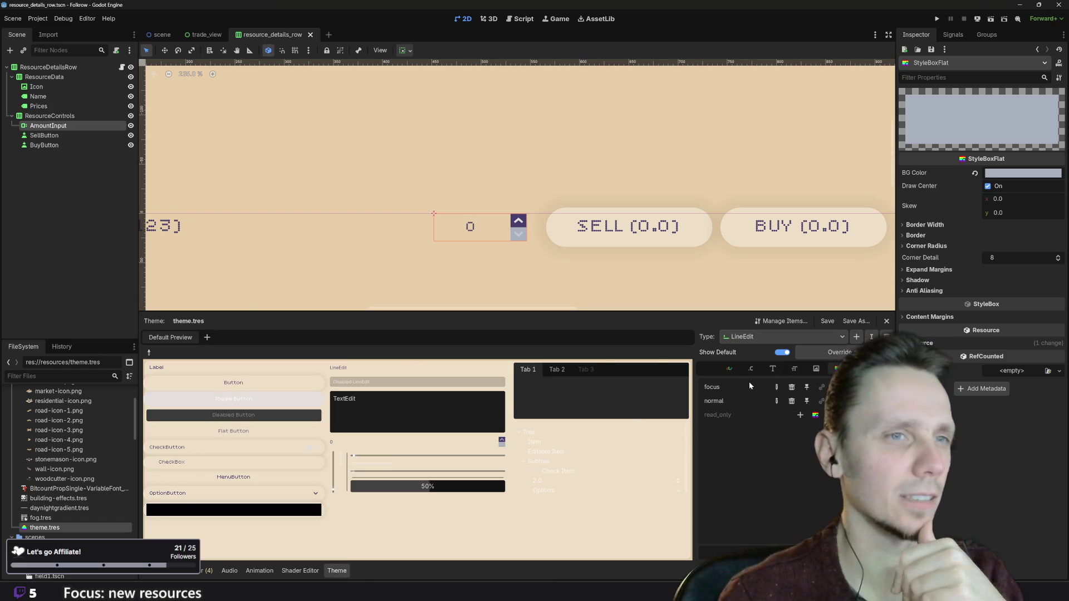
click(774, 369)
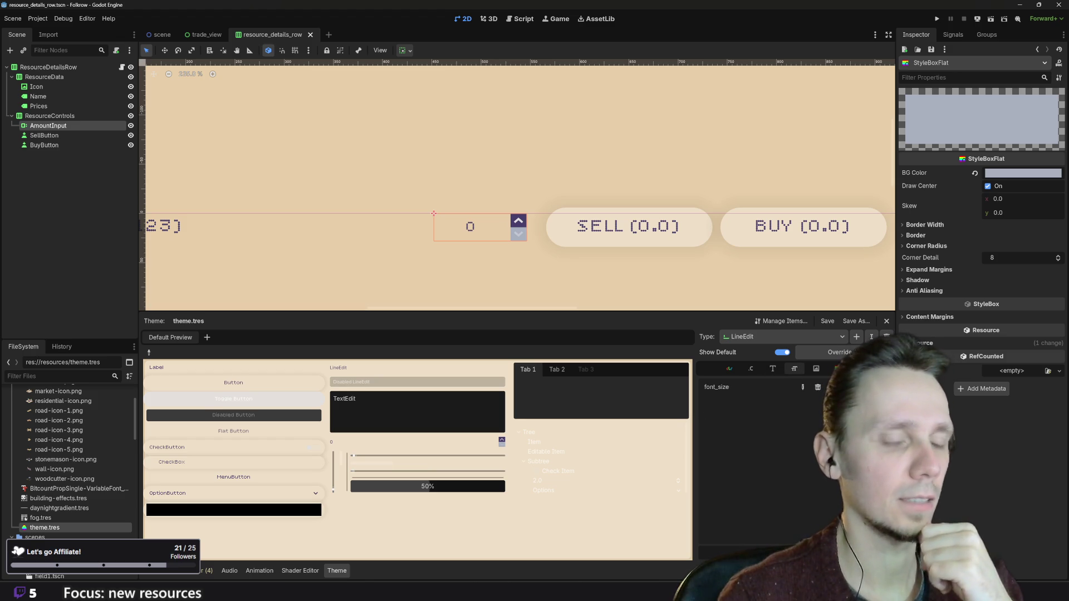
key(Return)
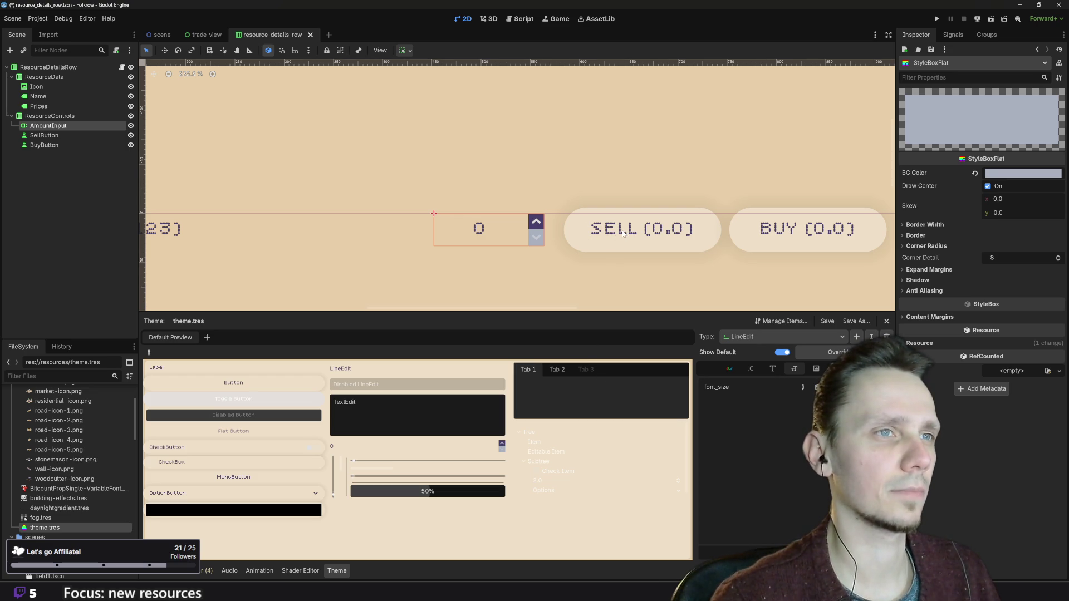
scroll(623, 234, down, 4)
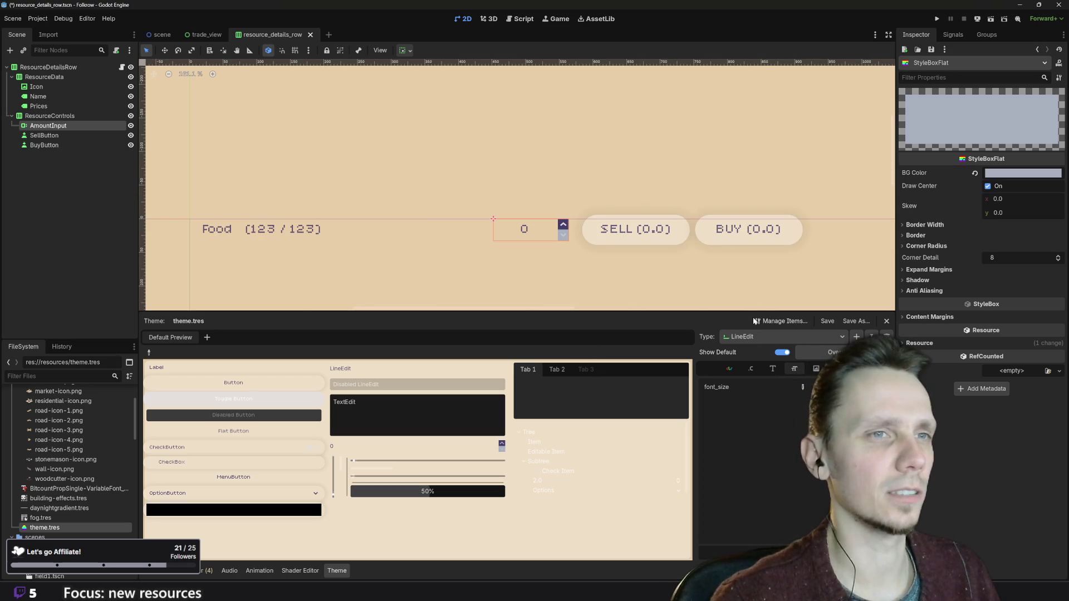
click(149, 352)
click(641, 383)
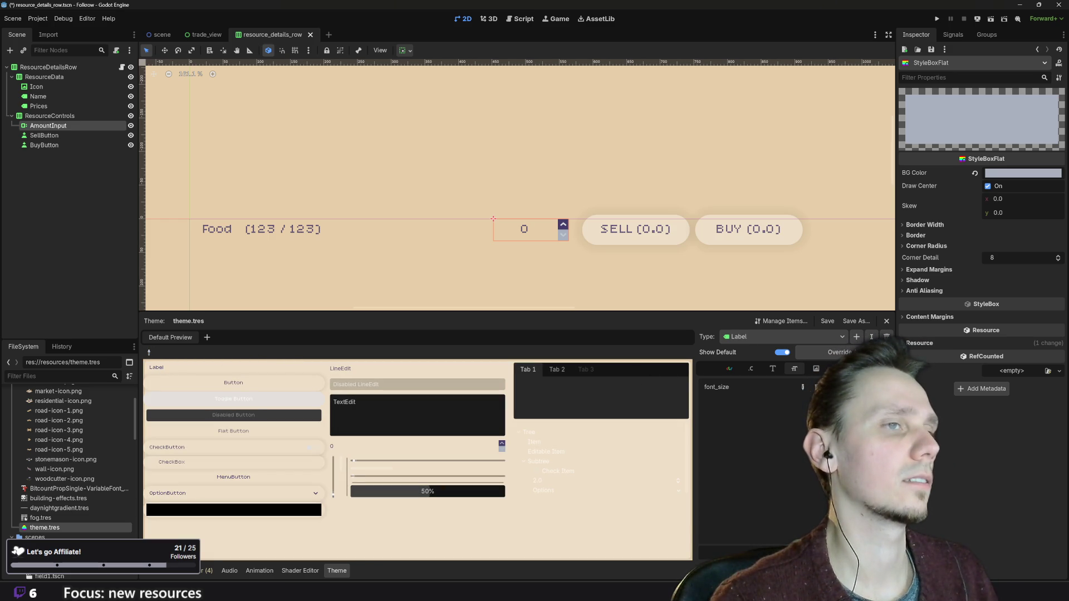
- Run the game and type amounts such as 2123 and 2 into the Food field
click(937, 19)
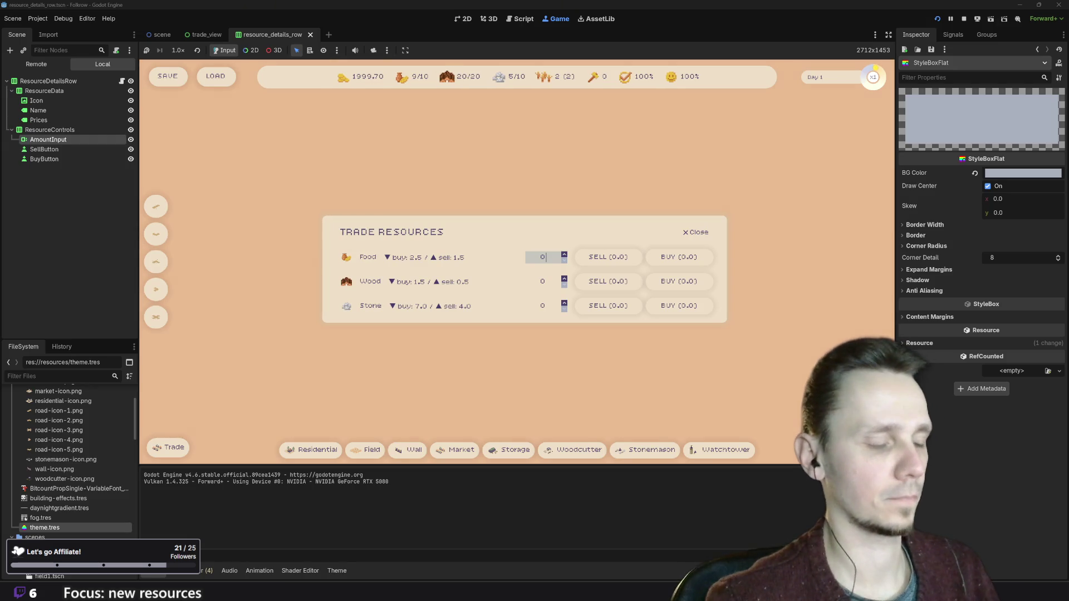
text(2123)
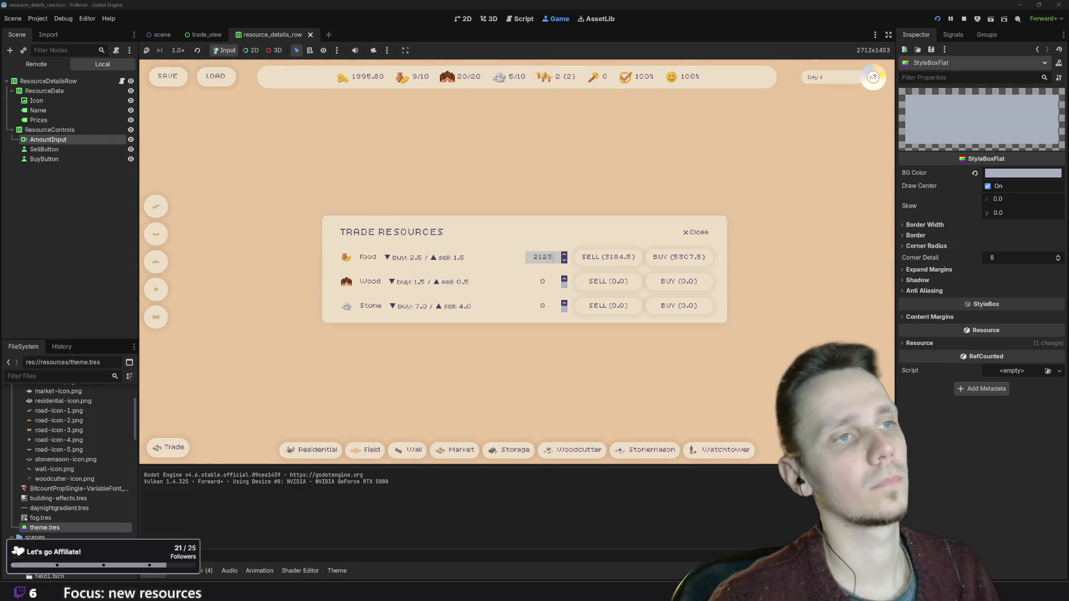
key(BackSpace)
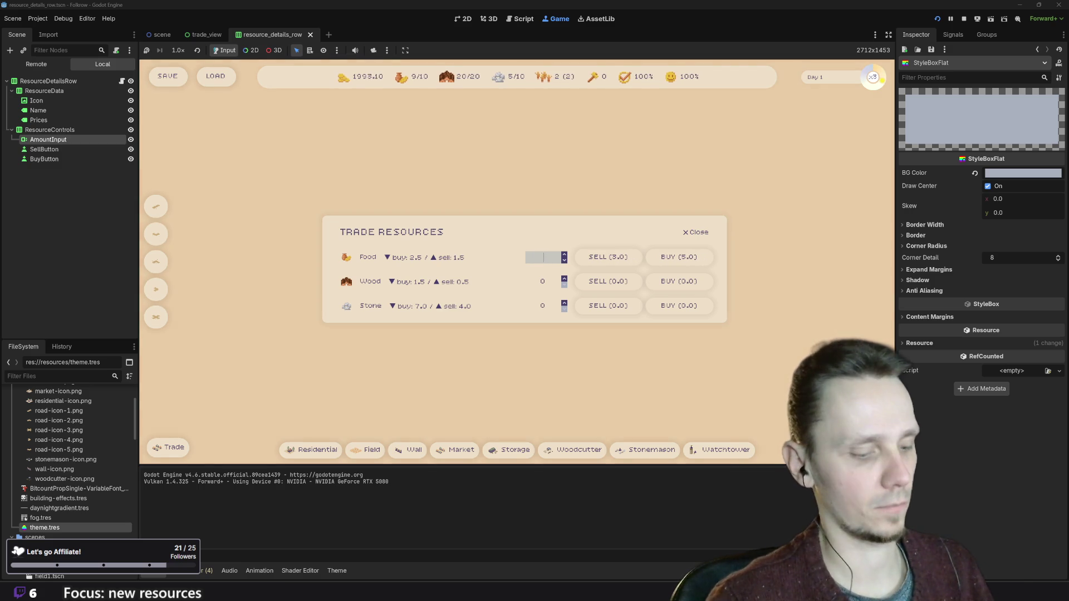
text(2)
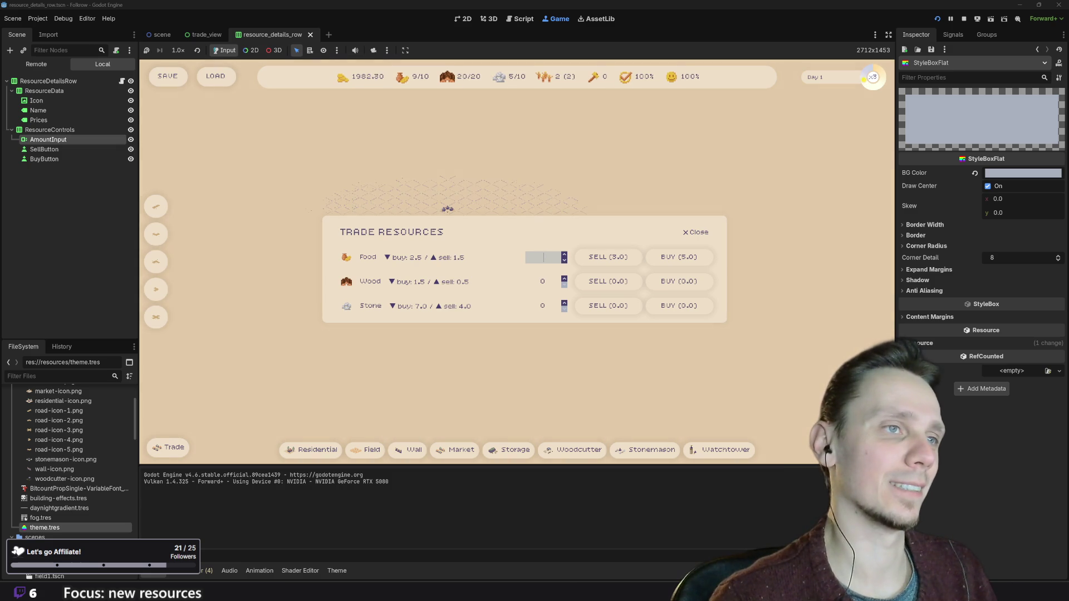
text(2)
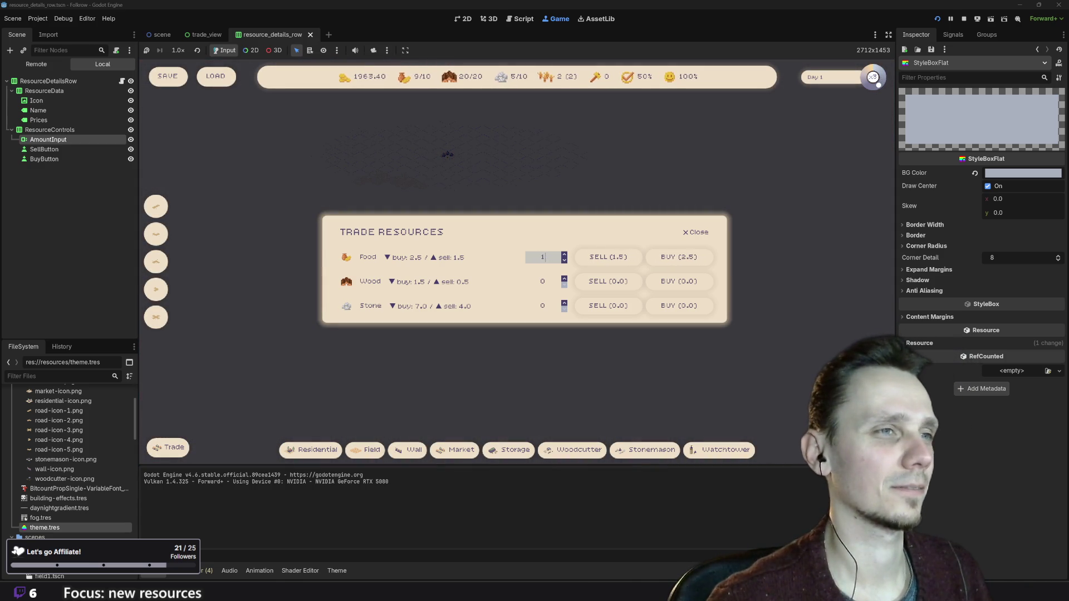
- Enter 0 in another resource's amount field, close Trade Resources, and stop the game
click(551, 305)
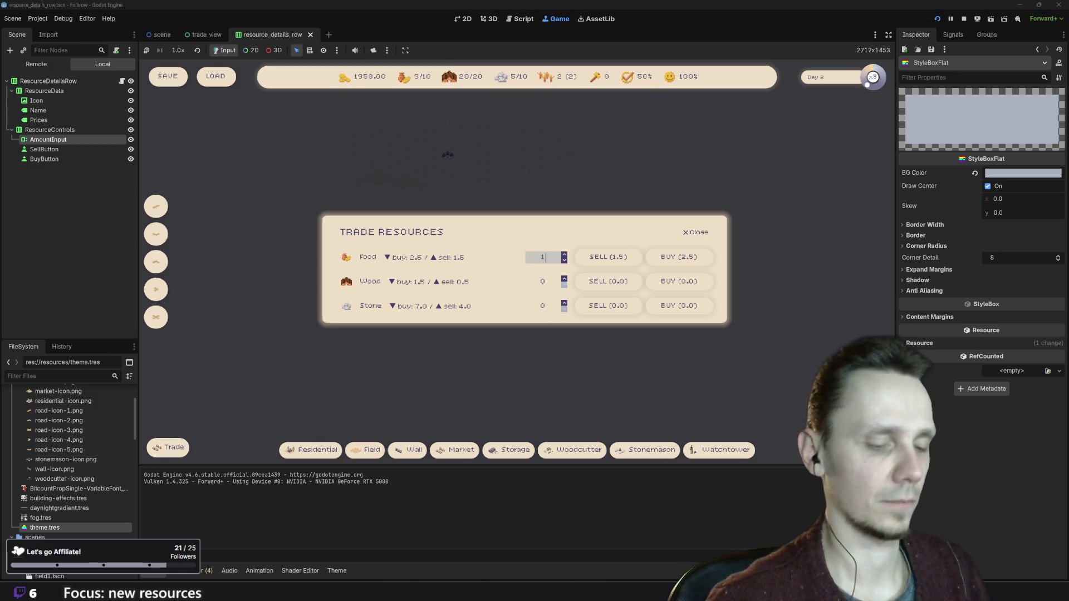
text(0)
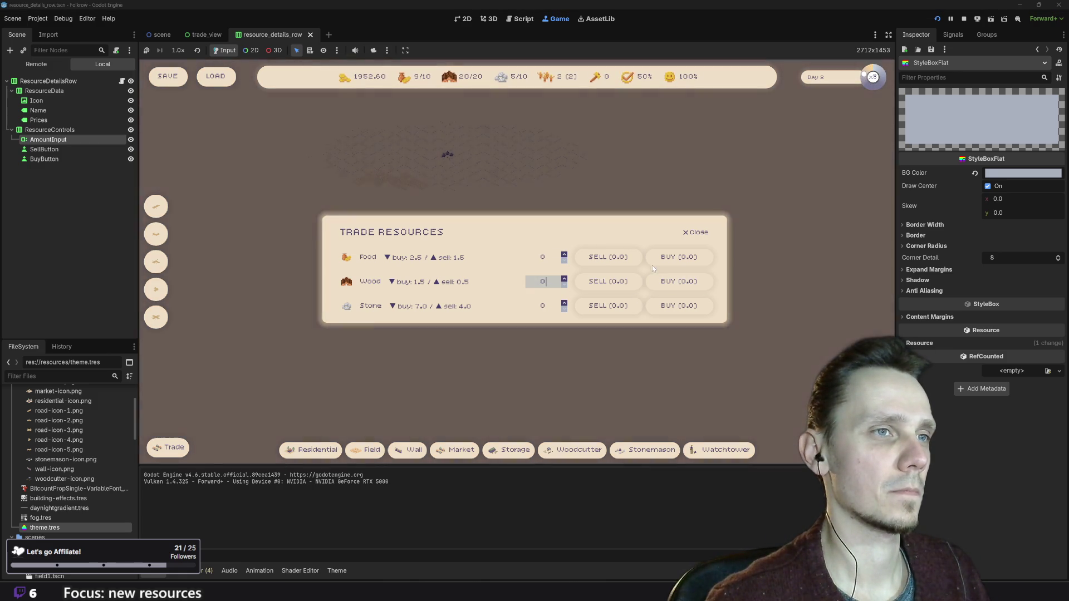
click(677, 261)
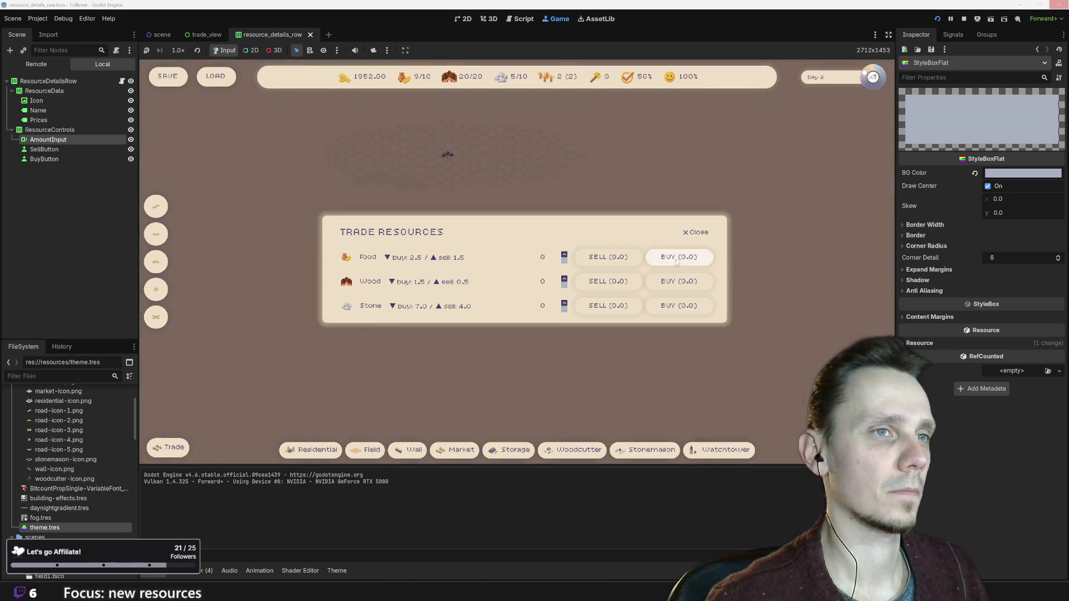
click(696, 233)
click(963, 18)
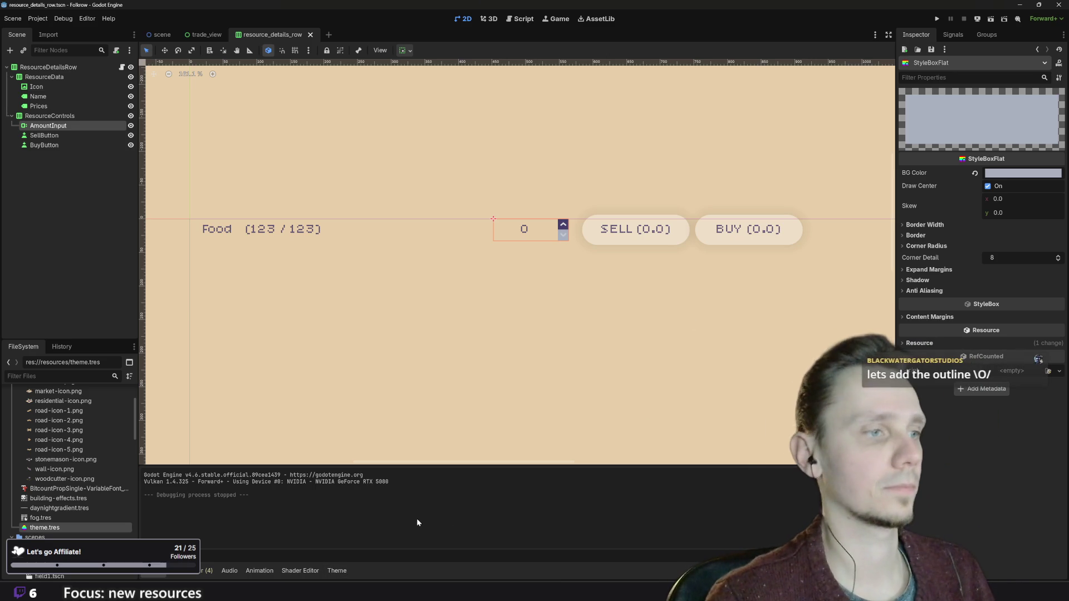
- Open LineEdit's StyleBox items in theme.tres and make the stylebox background fully transparent
click(342, 575)
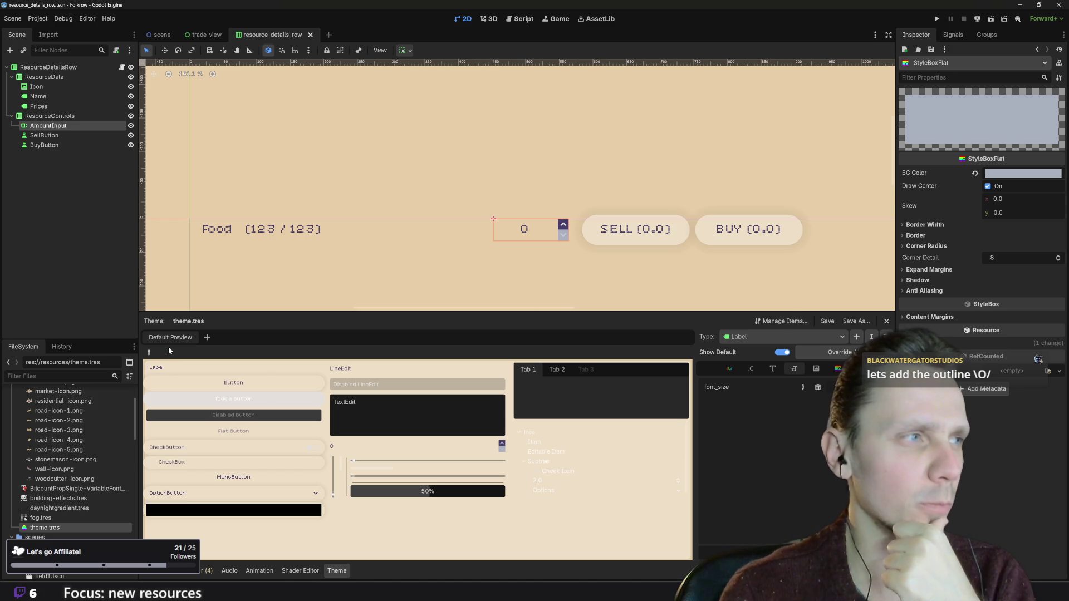
click(776, 336)
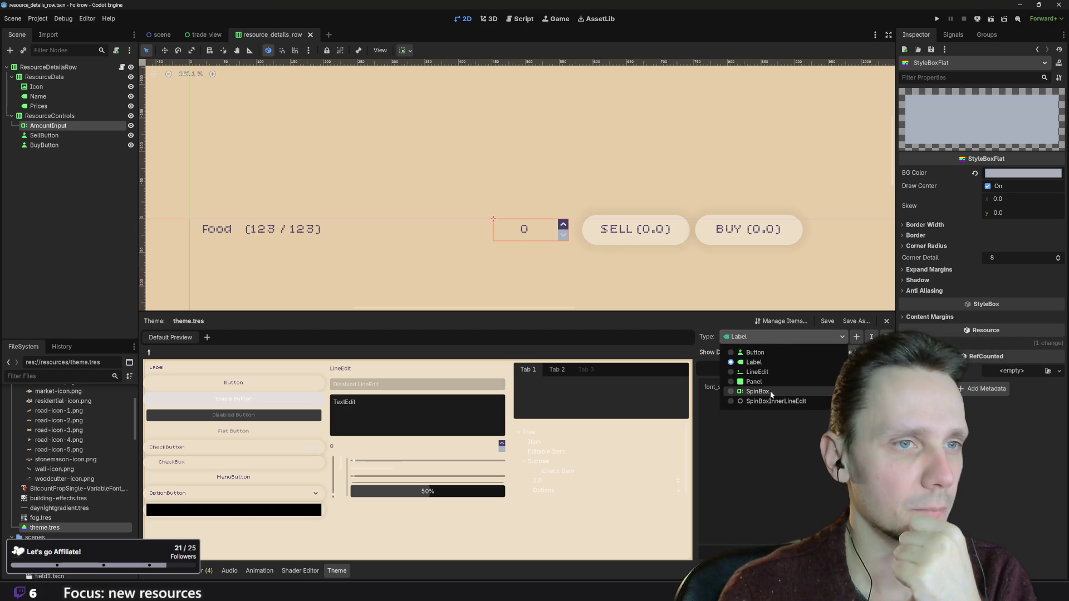
click(769, 373)
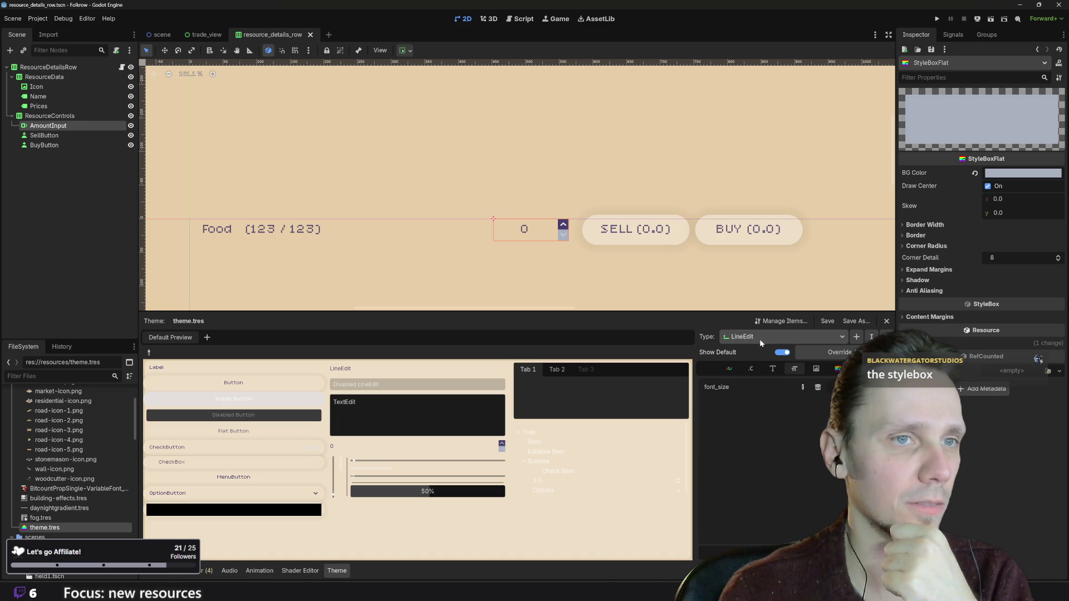
click(799, 339)
click(802, 335)
click(805, 335)
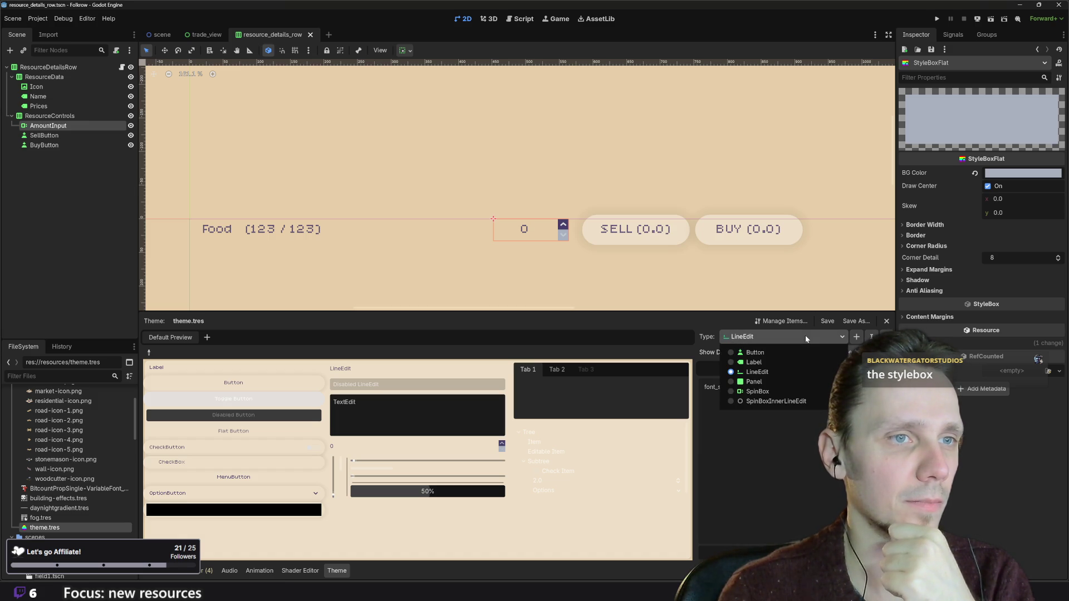
click(805, 336)
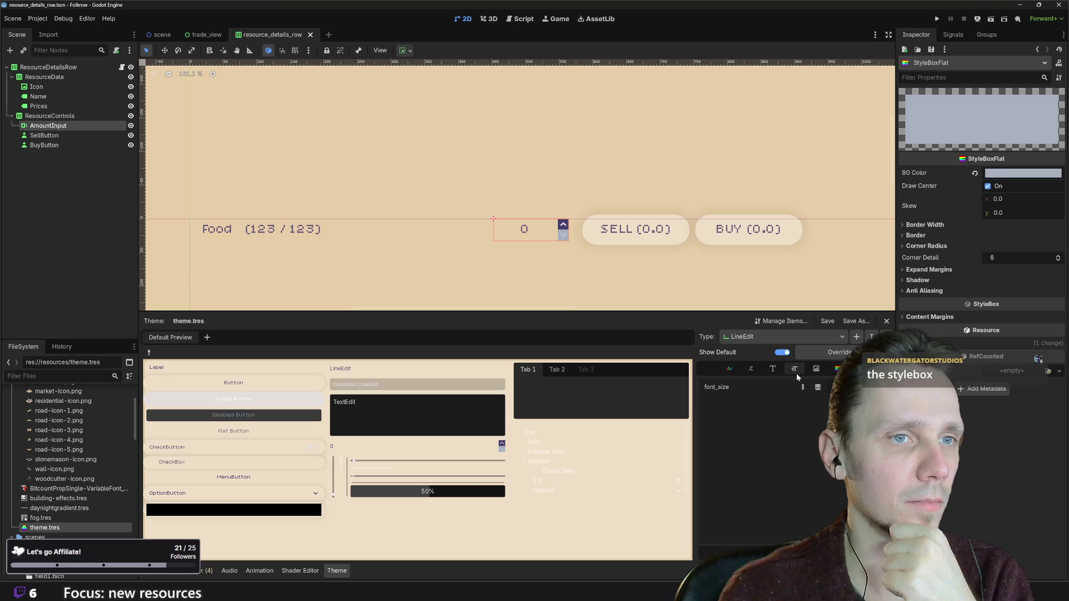
click(831, 368)
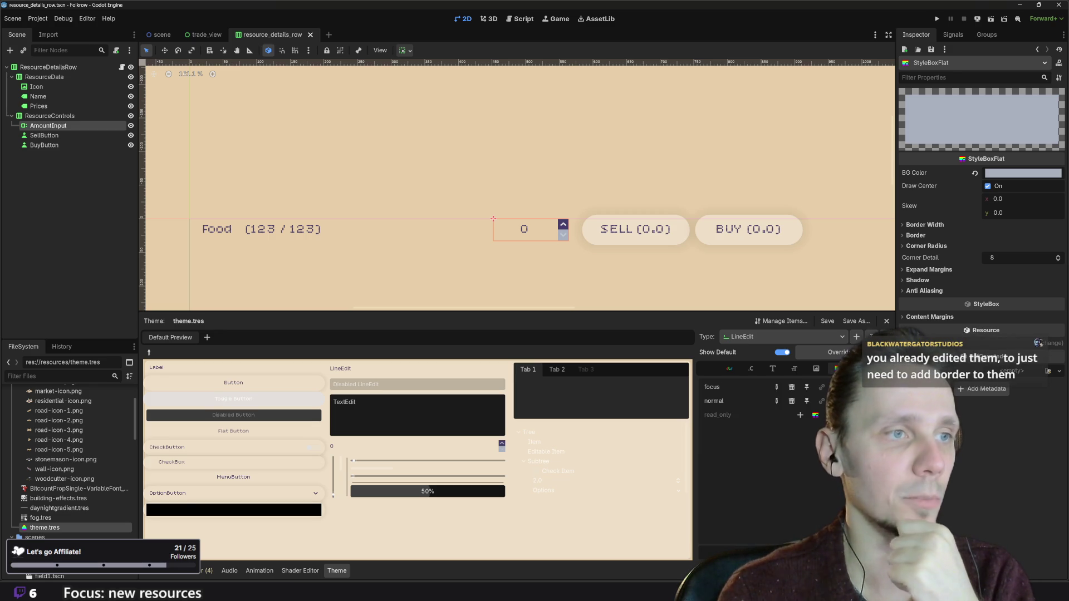
key(ctrl+z)
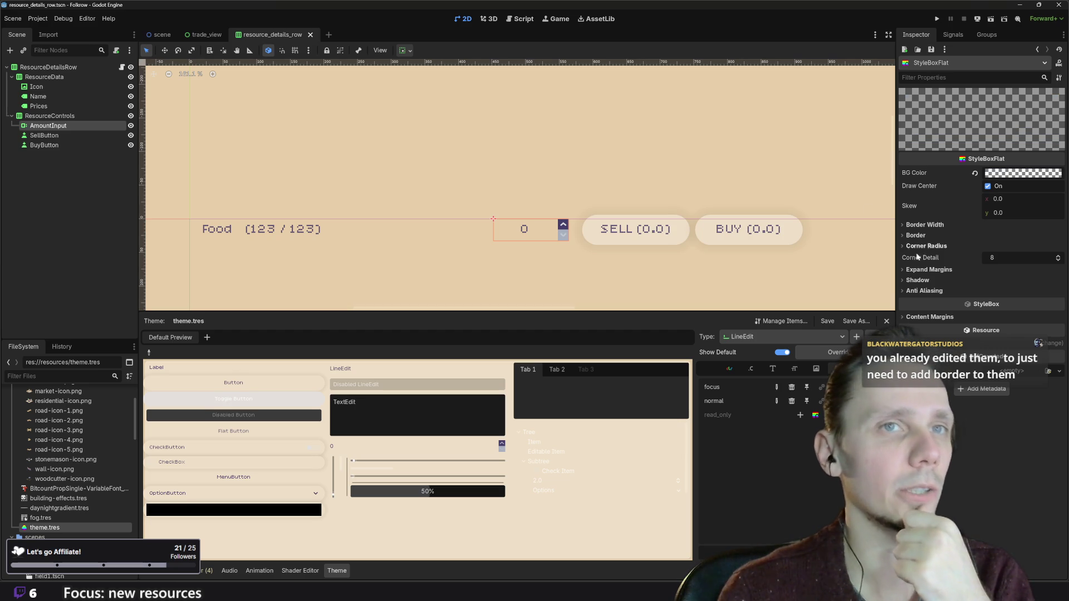
click(931, 226)
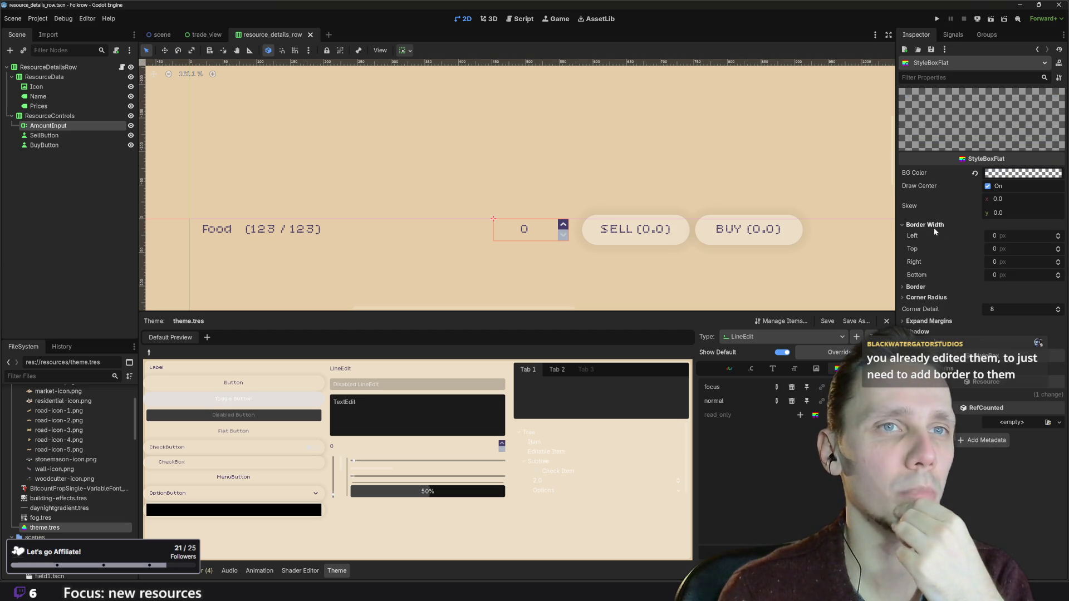
- Set the LineEdit stylebox's left, top, right and bottom border widths to 2 px
click(1031, 234)
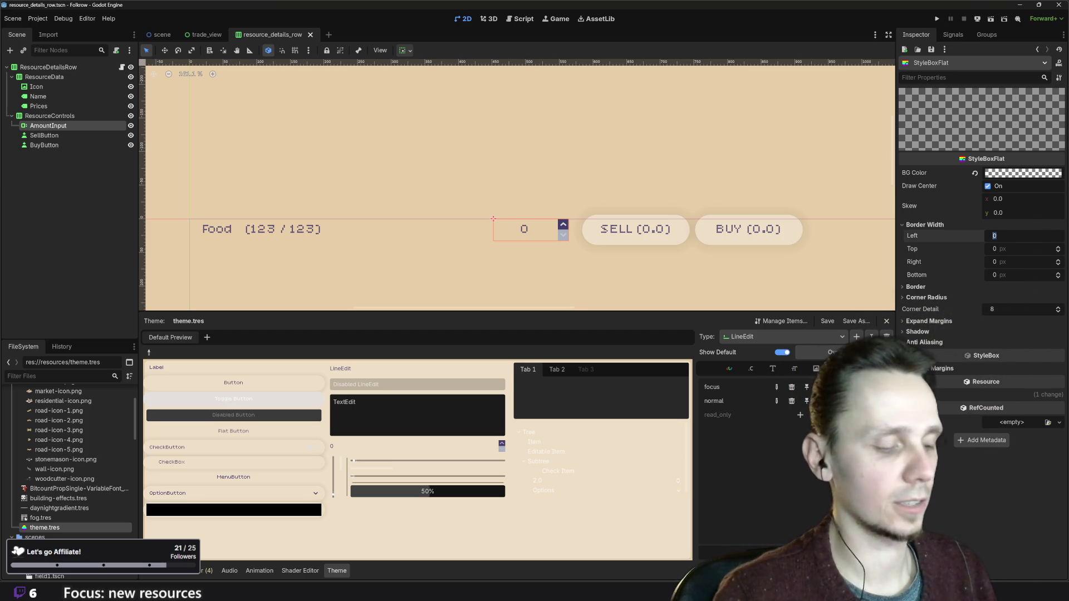
text(2)
click(1020, 249)
text(2)
key(Tab)
text(2)
click(1026, 272)
text(2)
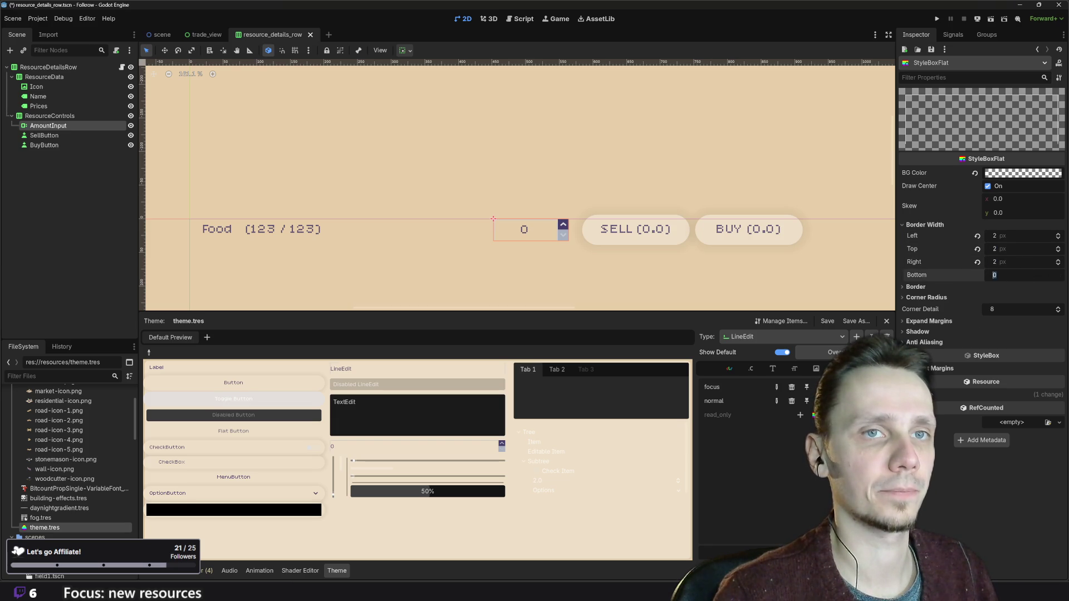
click(1004, 287)
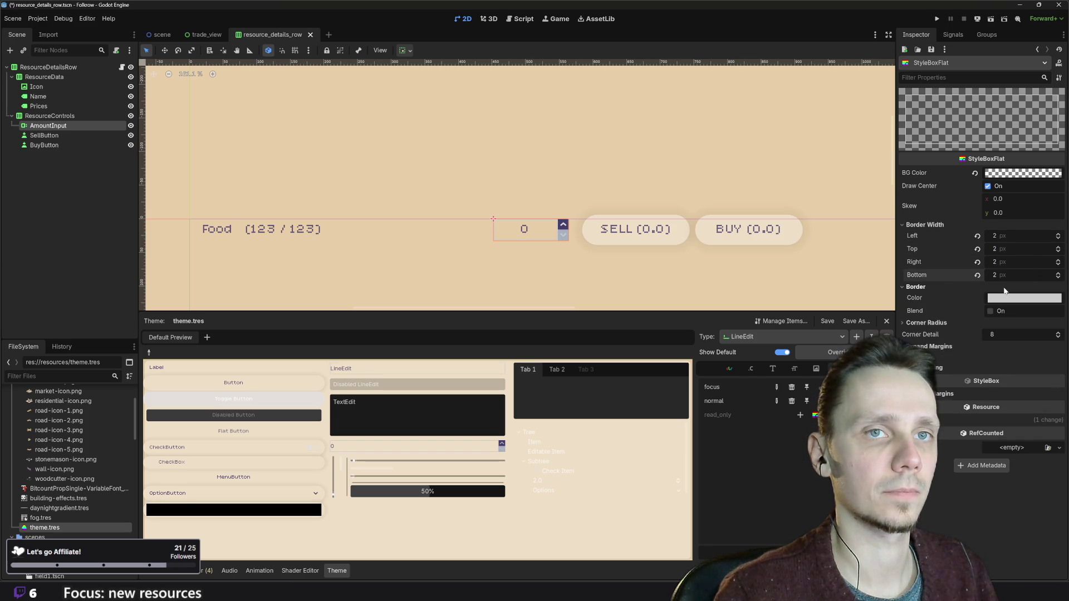
- Set the stylebox border colour to purple 463E6C, matching the Figma design
click(541, 228)
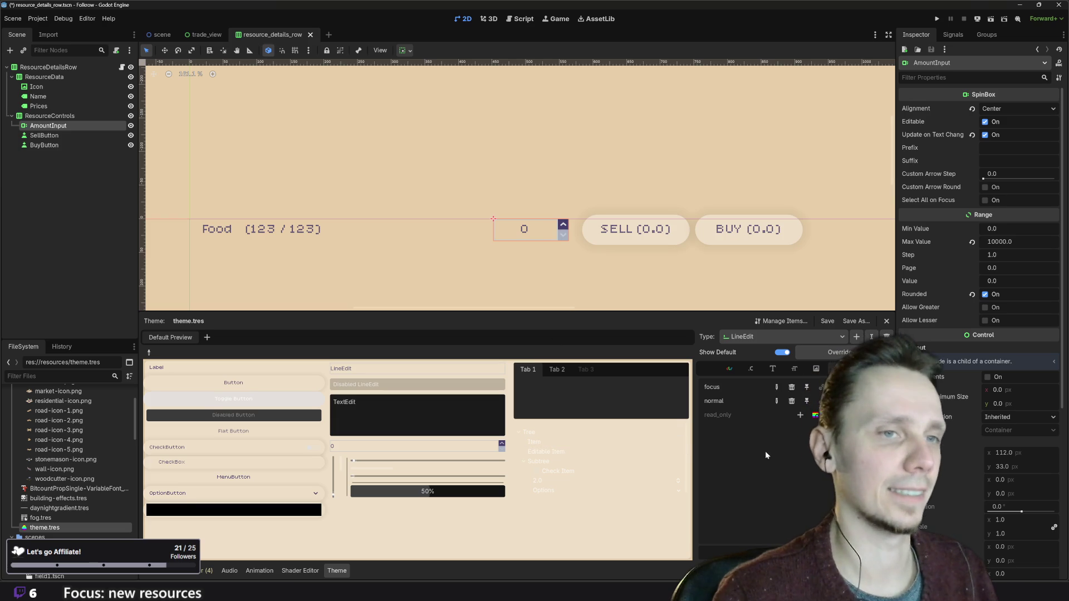
click(834, 387)
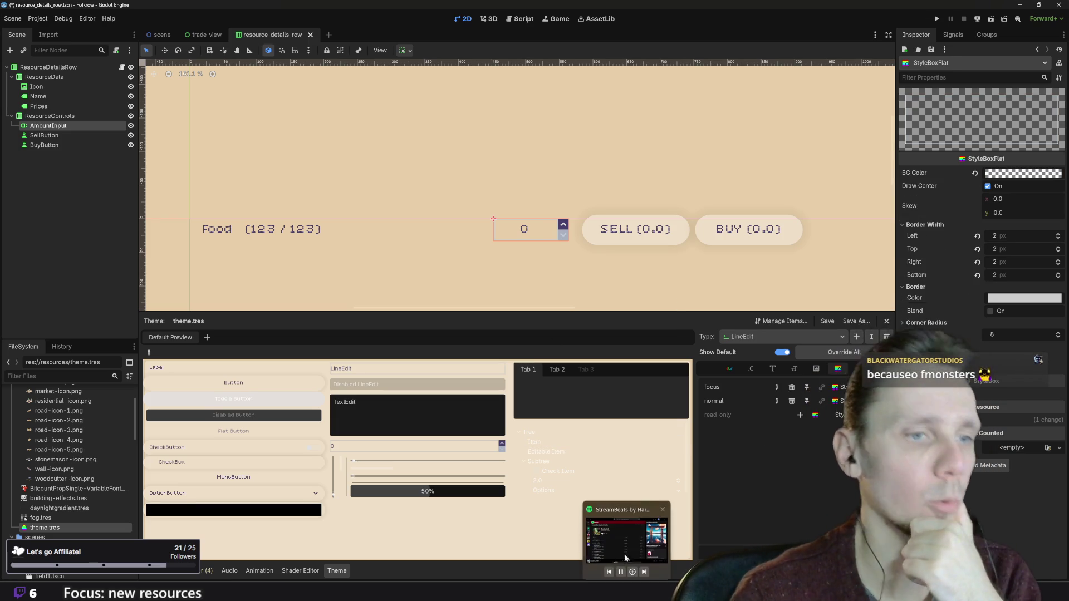
key(alt+Tab)
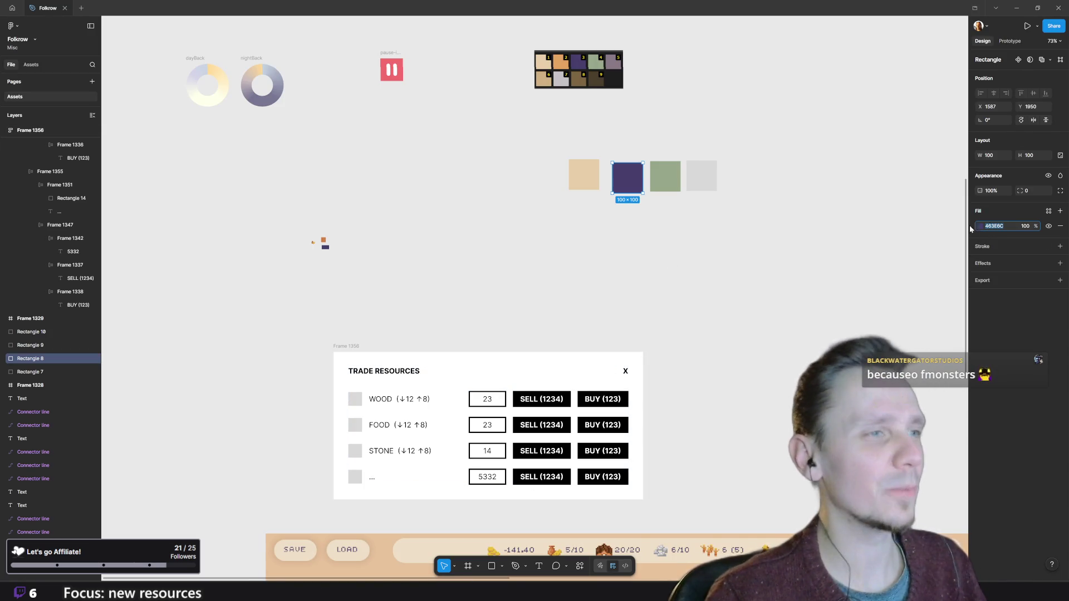
key(alt+Tab)
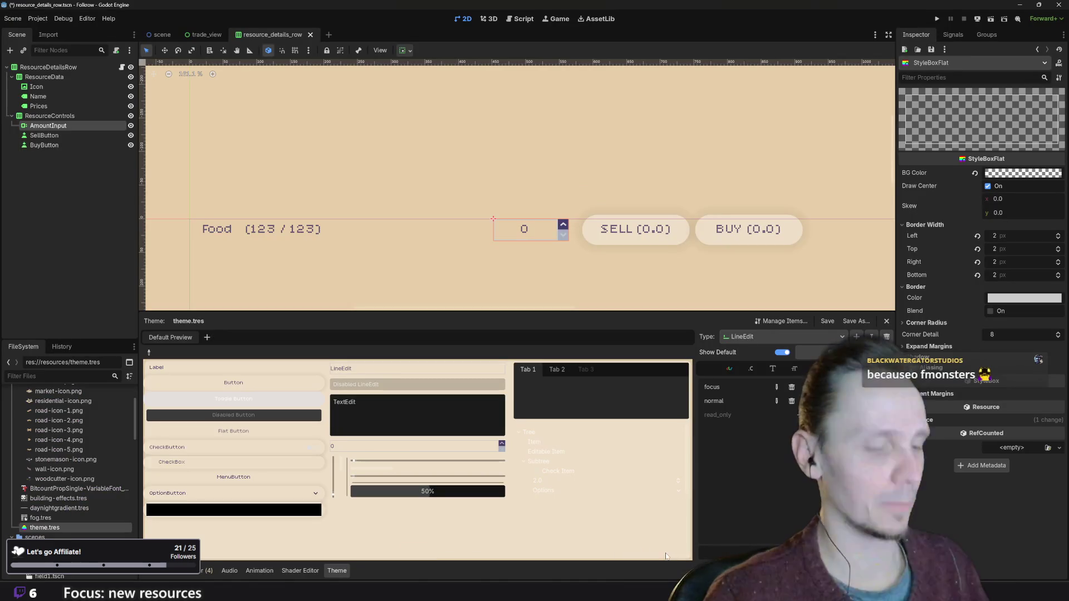
click(1014, 300)
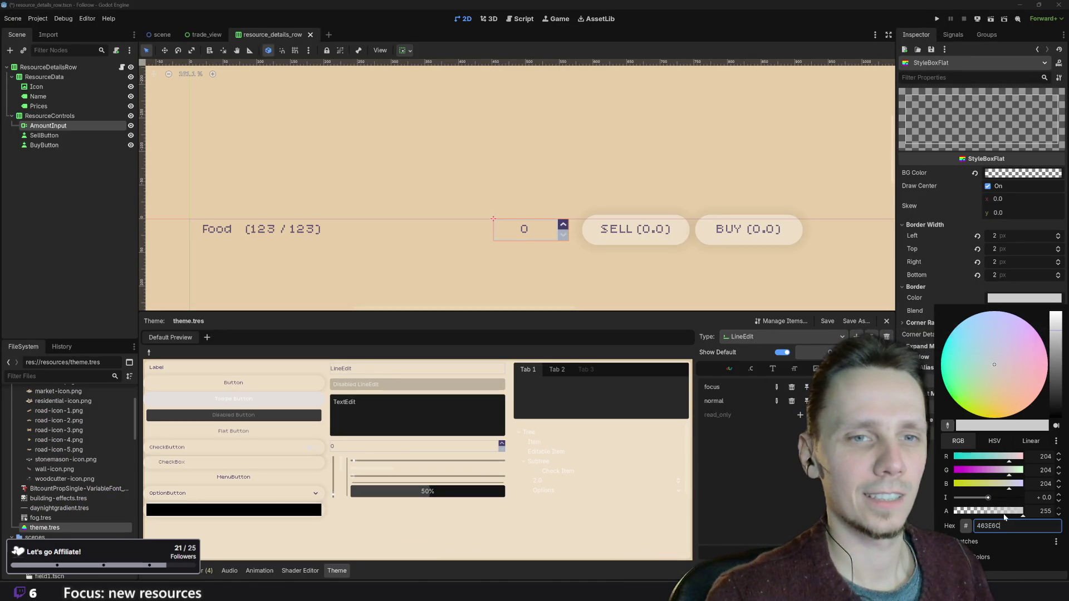
key(Return)
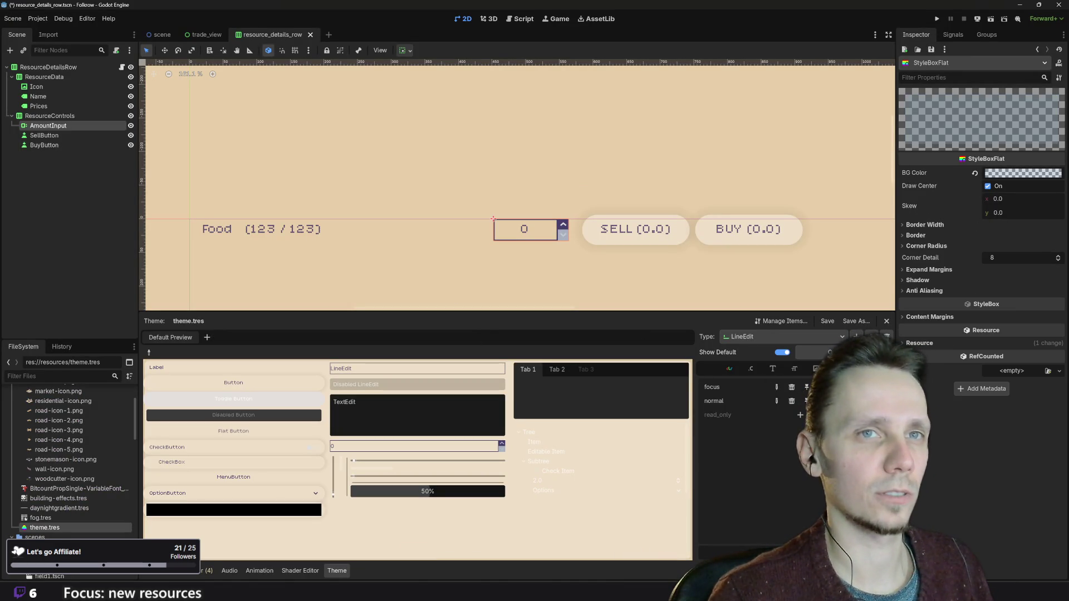
- Set the LineEdit stylebox border width to 2 px on all four sides
click(925, 225)
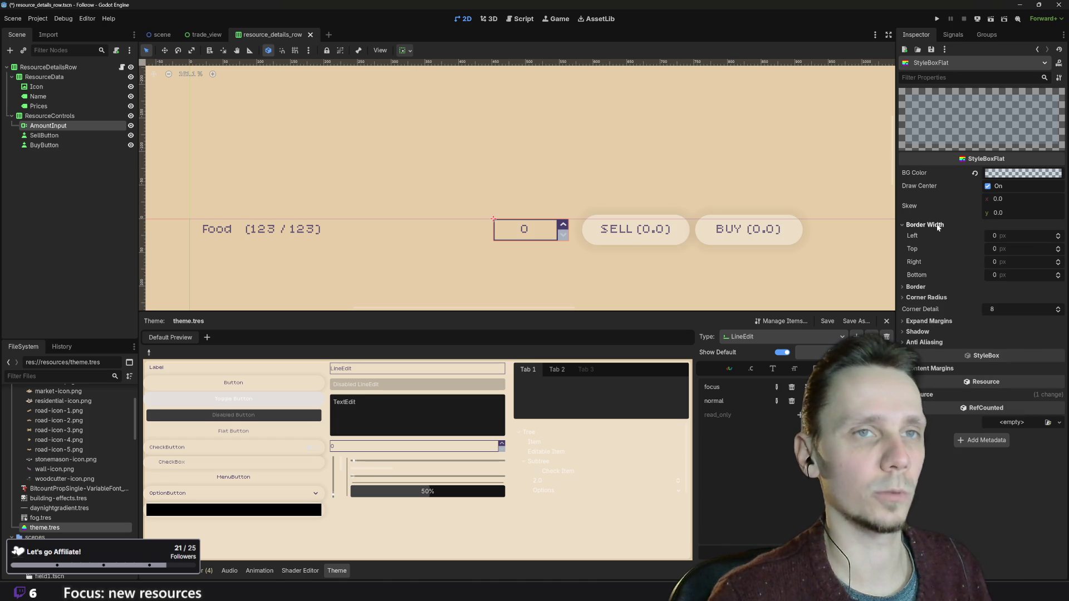
click(1020, 240)
text(2)
key(Tab)
key(Tab)
text(2)
key(Tab)
text(2)
click(955, 288)
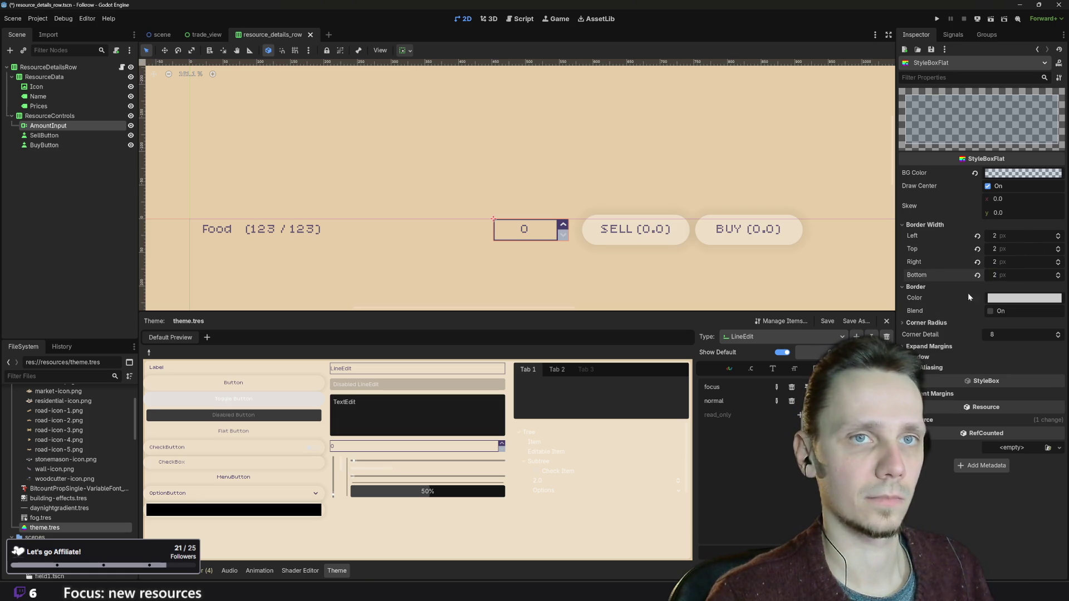
- Apply a brightened purple border colour, save resource_details_row.tscn, and run the game
click(1004, 301)
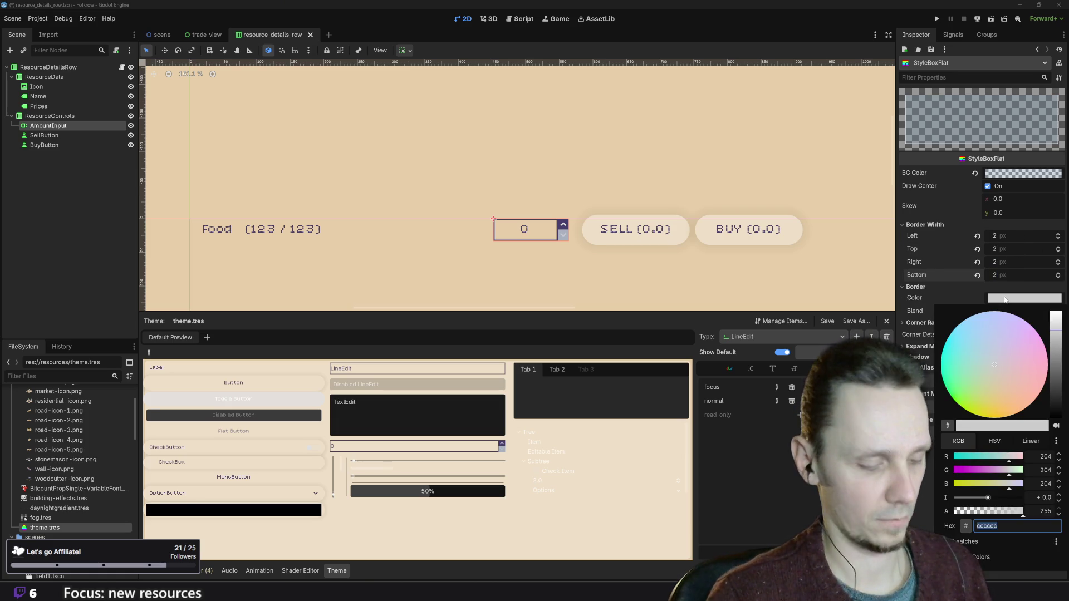
text(463E6C)
key(Return)
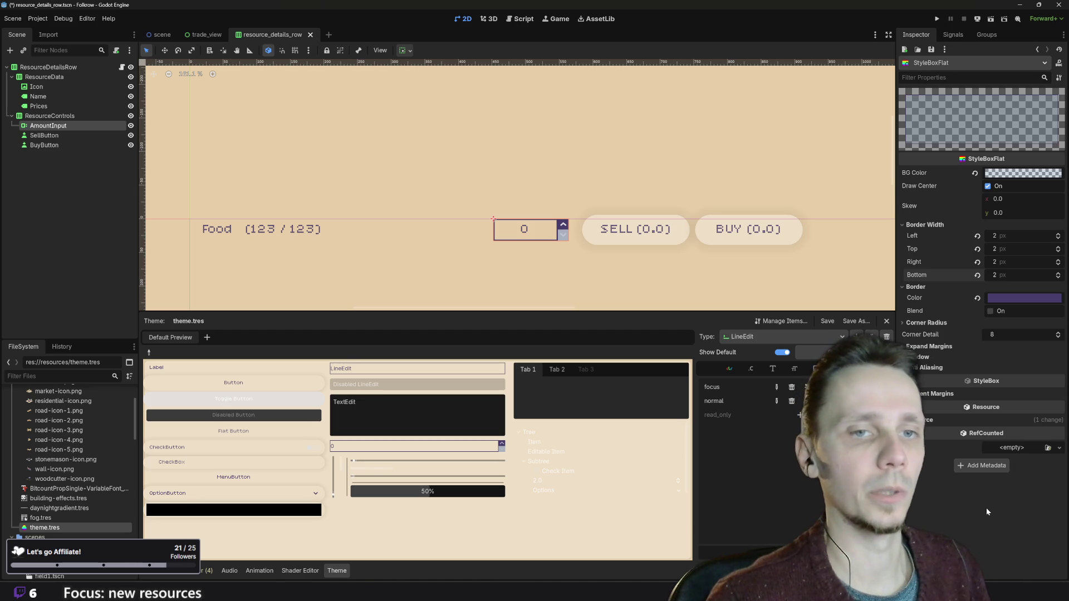
click(1012, 300)
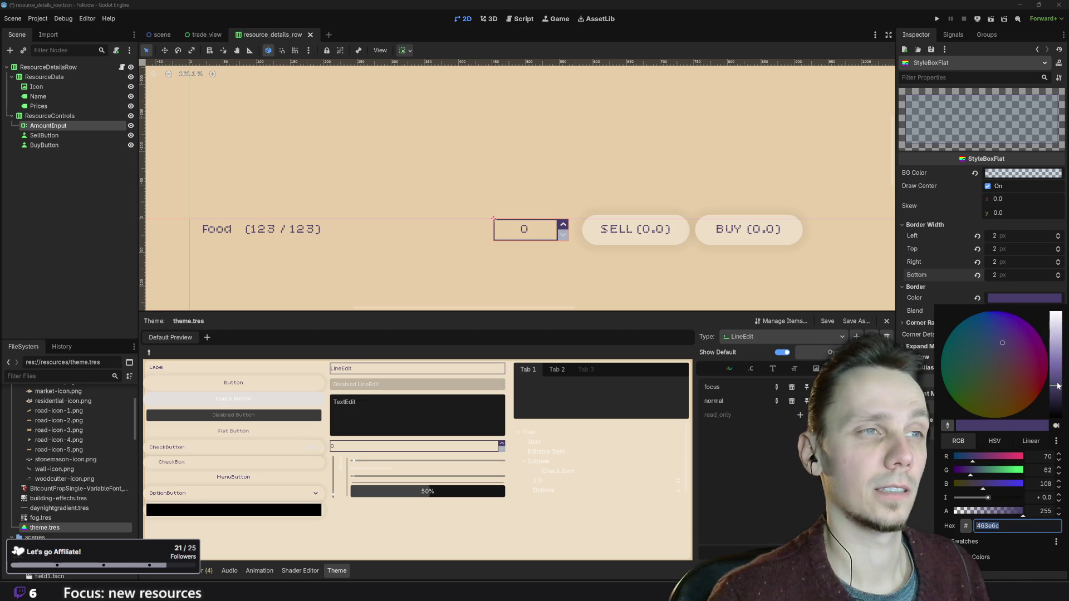
drag(1057, 386, 1056, 375)
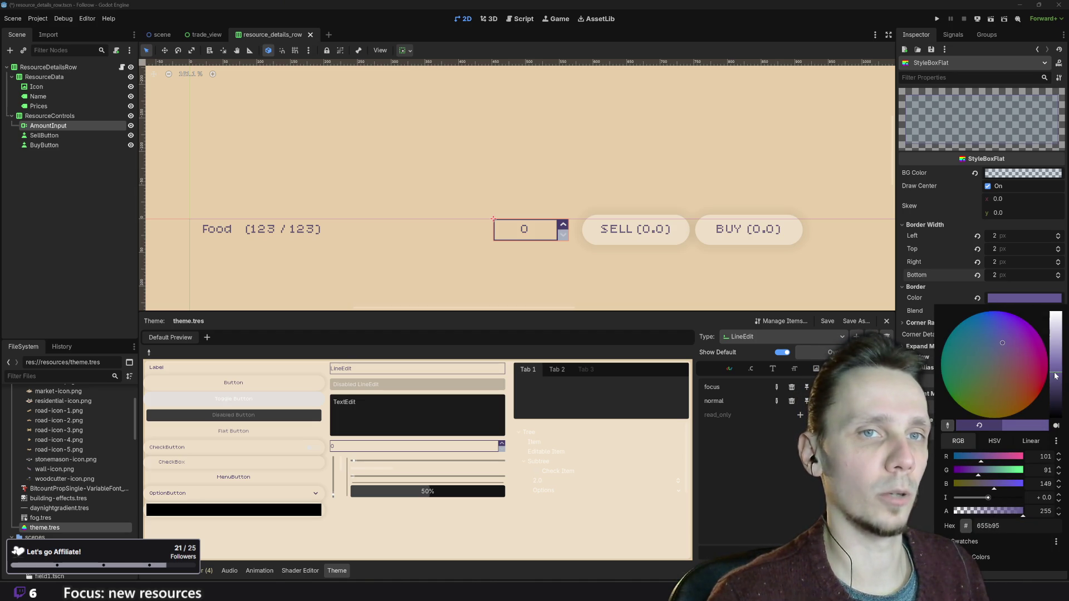
click(914, 506)
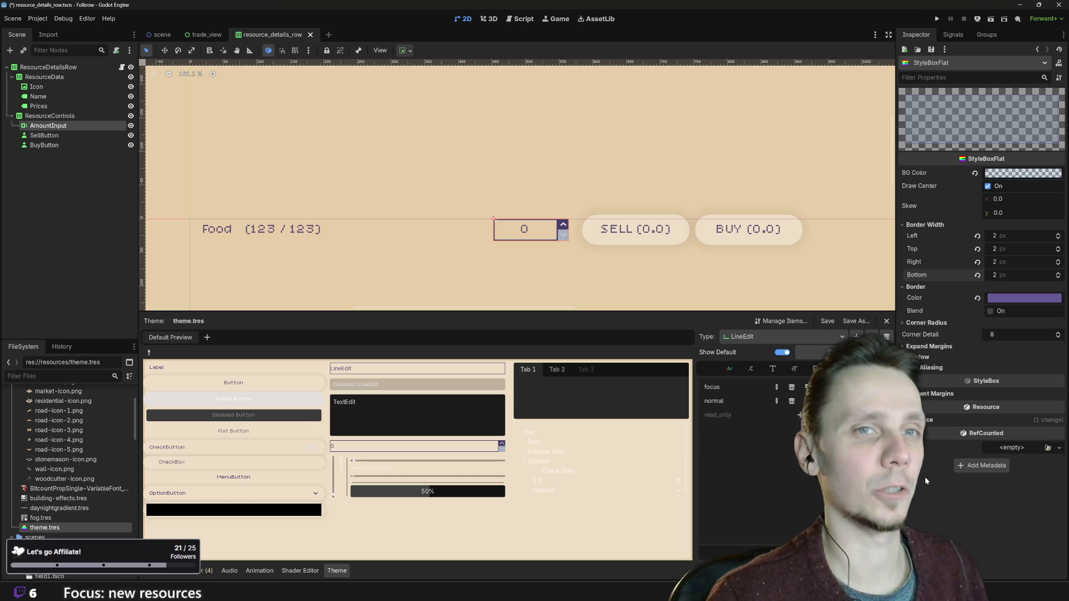
key(ctrl+s)
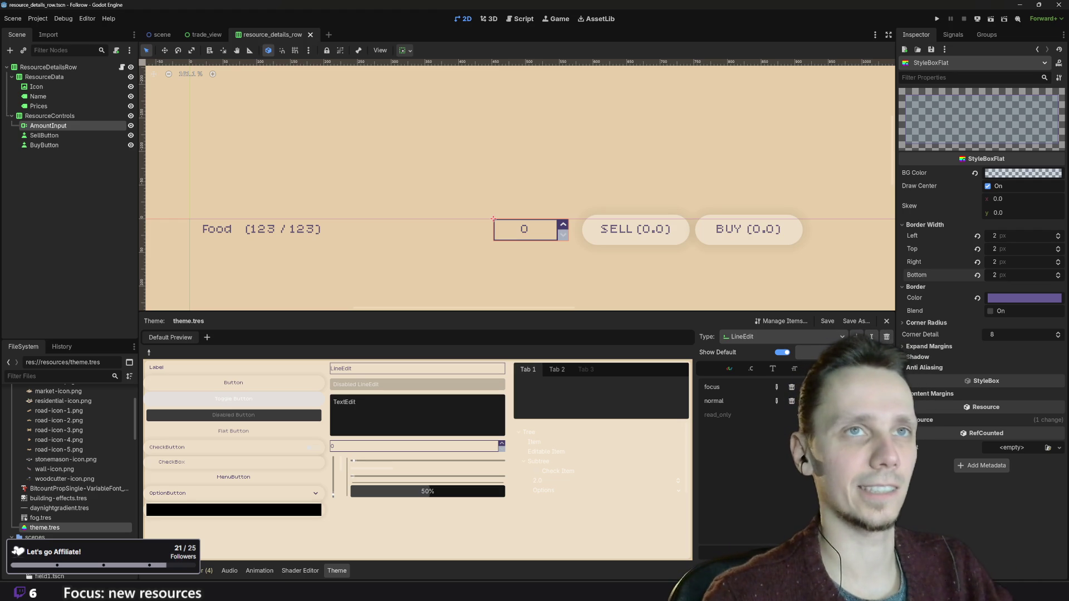
click(938, 20)
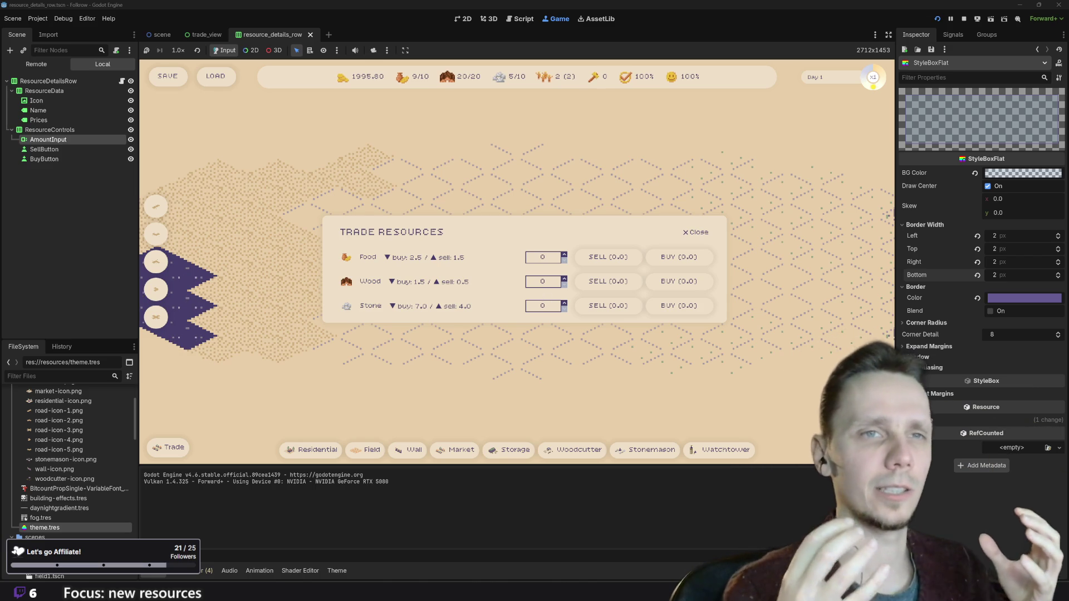
- In the Trade Resources window, cycle through the amount fields and raise Food to 1
click(546, 306)
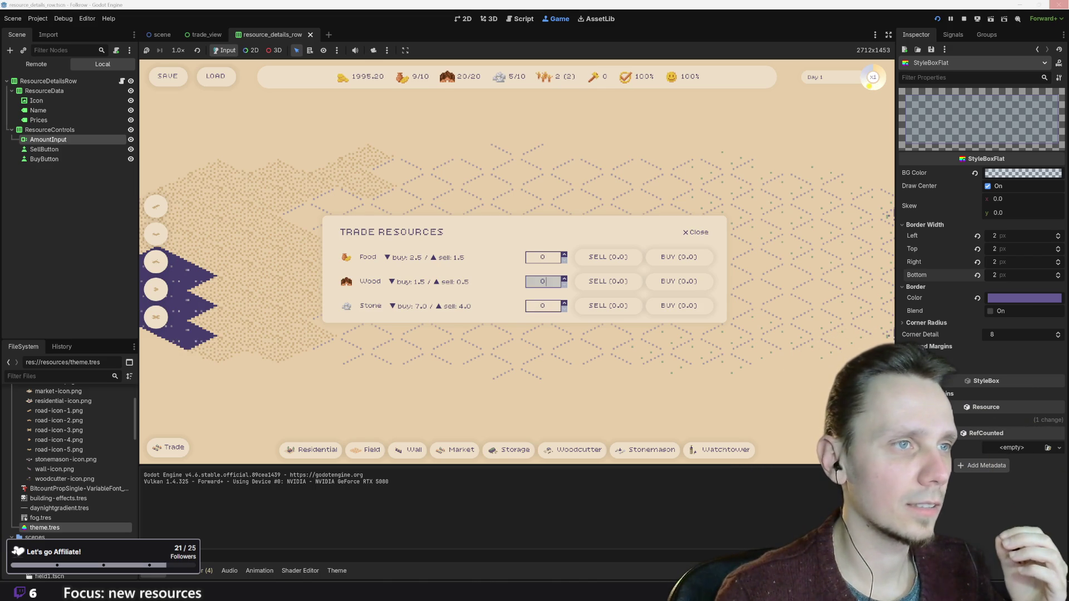
click(544, 258)
key(Tab)
key(Tab)
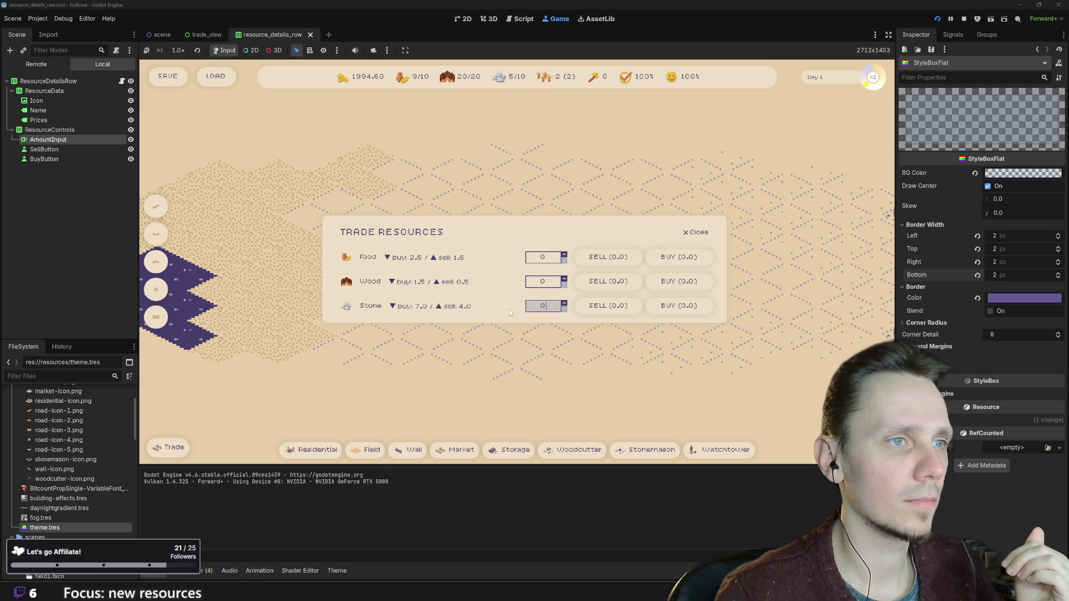
click(547, 257)
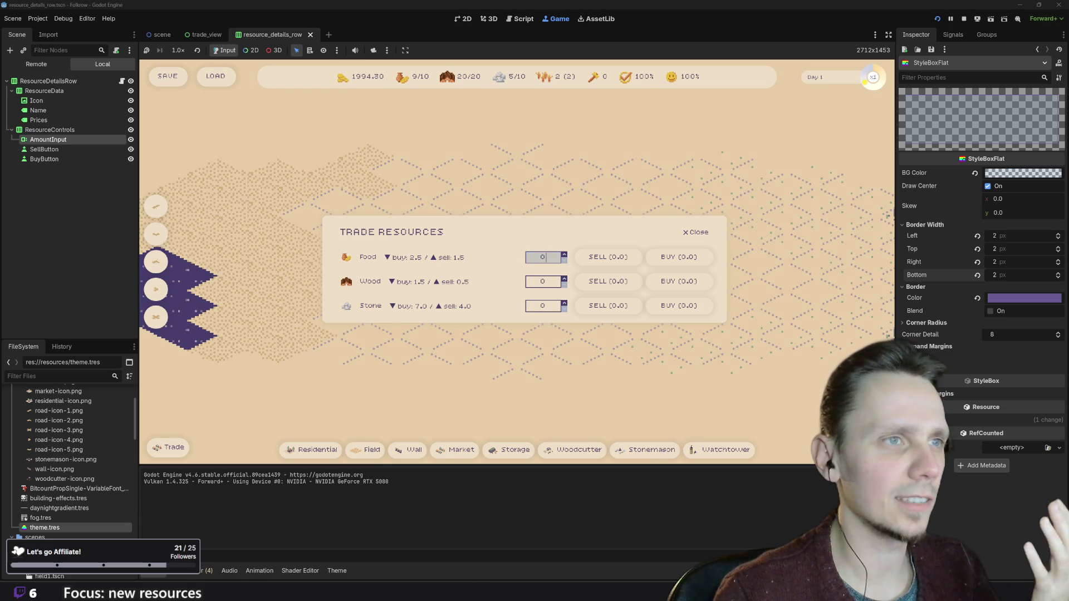
click(564, 256)
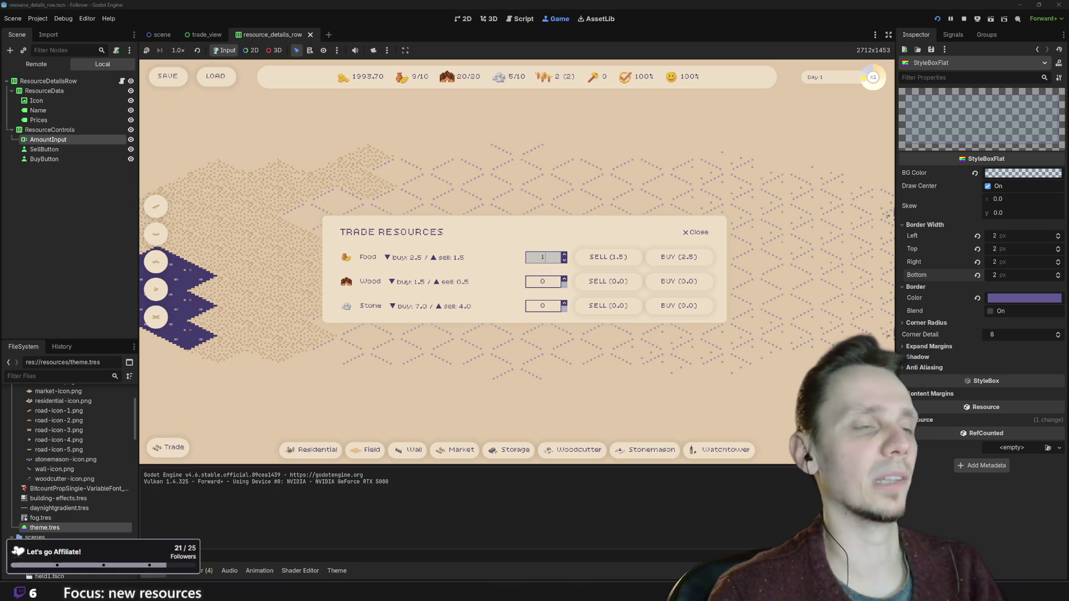
- Focus the Wood and Stone amount fields, then close the trade window and stop the game
click(549, 281)
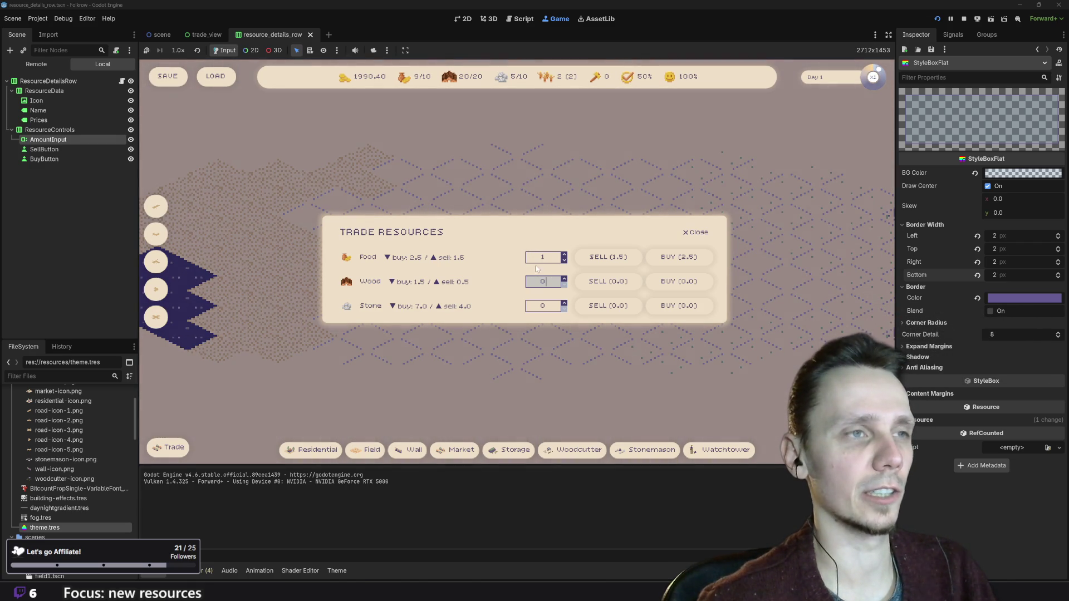
click(543, 305)
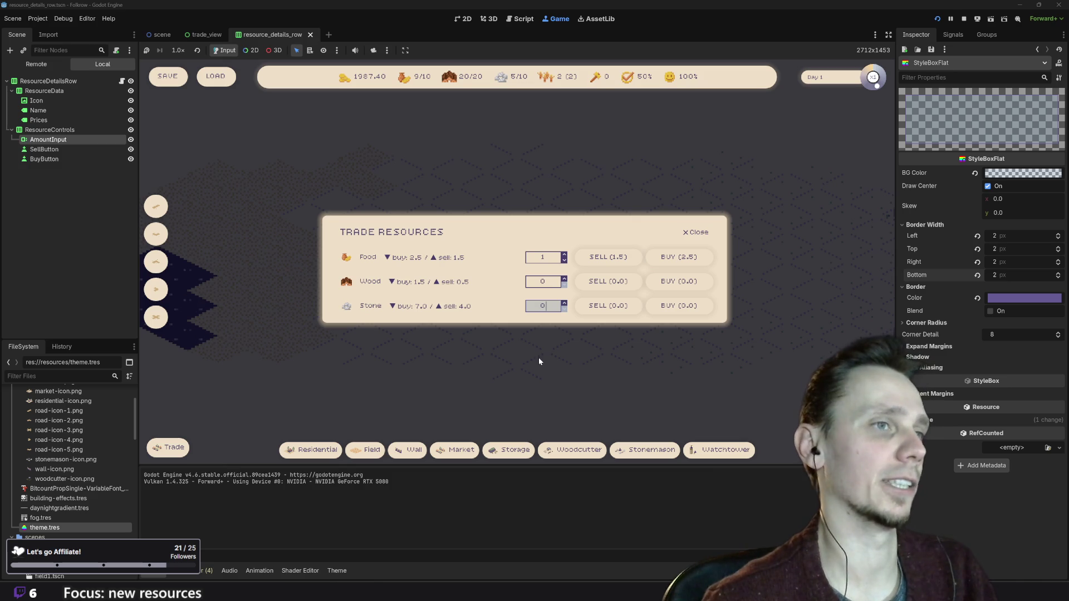
click(686, 232)
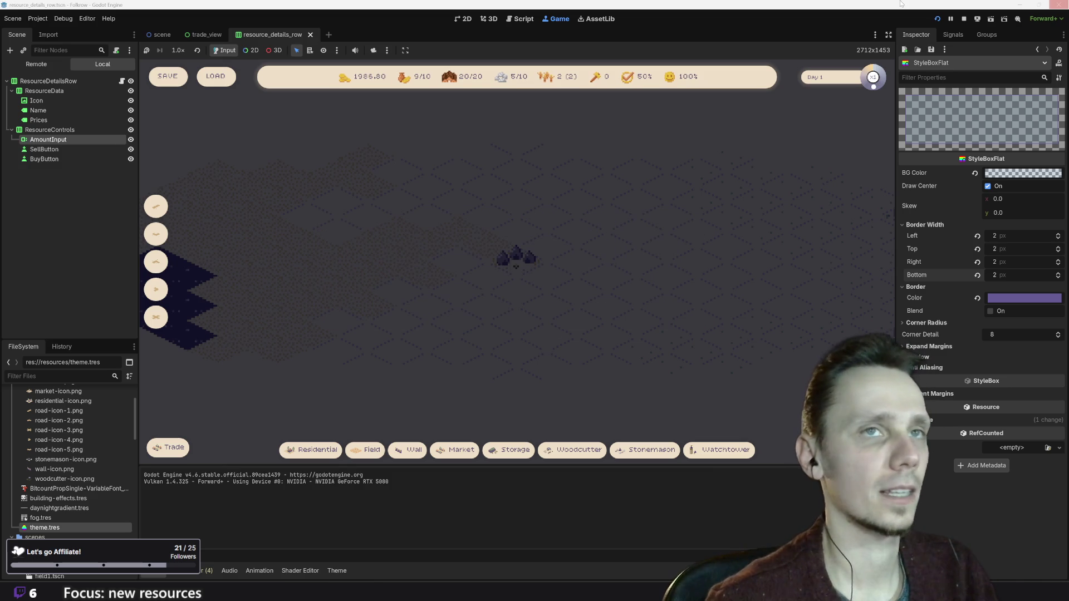
click(963, 19)
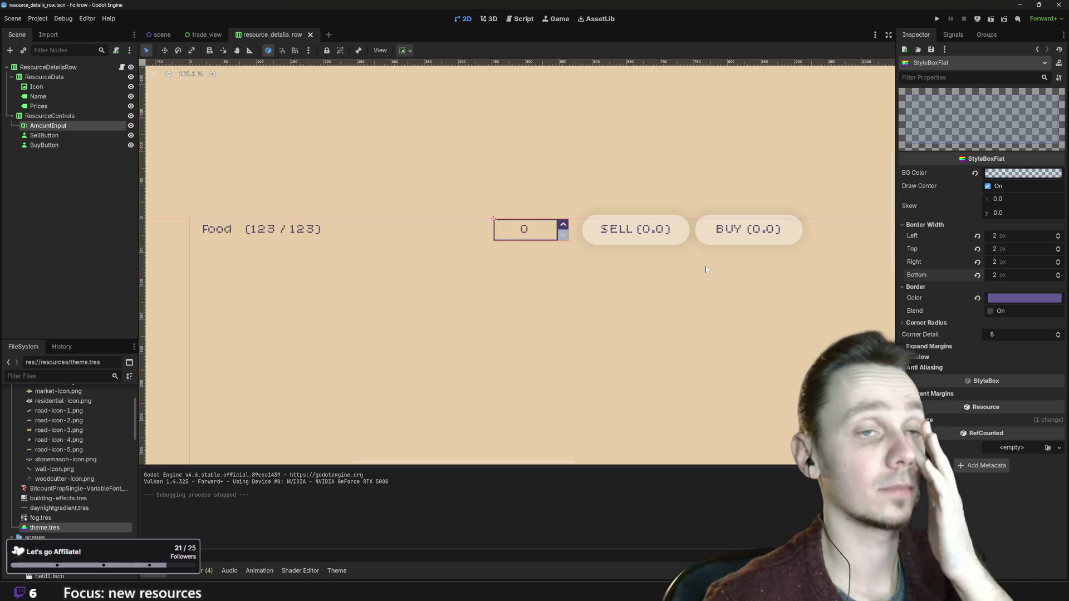
- In the theme.tres editor, pick SpinBox constants and drag field_and_buttons_separation to 7
click(336, 570)
scroll(532, 258, up, 3)
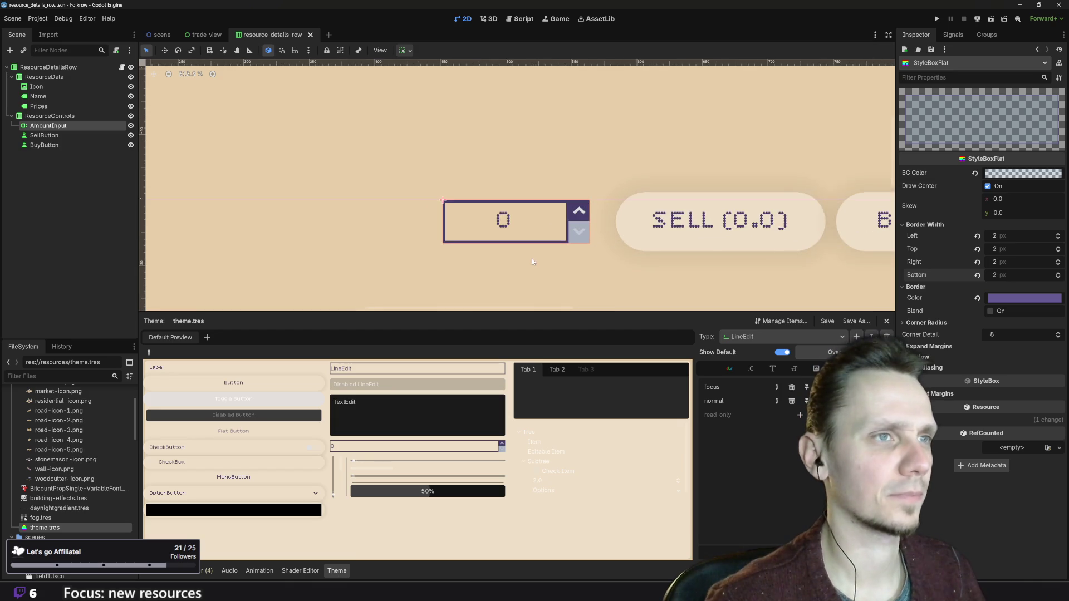
scroll(523, 231, up, 3)
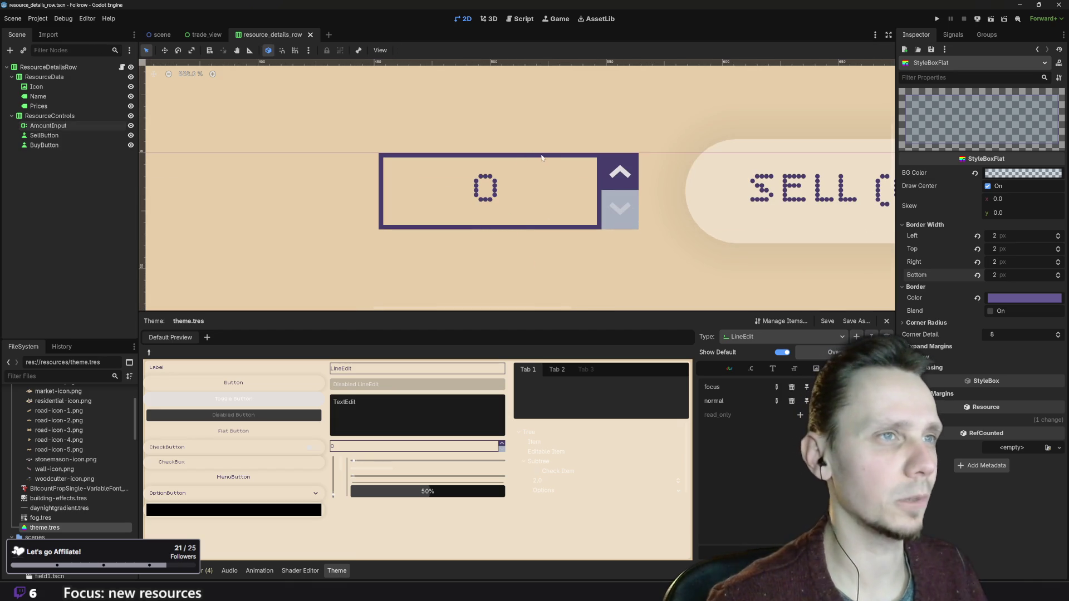
scroll(395, 280, down, 2)
scroll(412, 270, down, 1)
scroll(379, 252, up, 3)
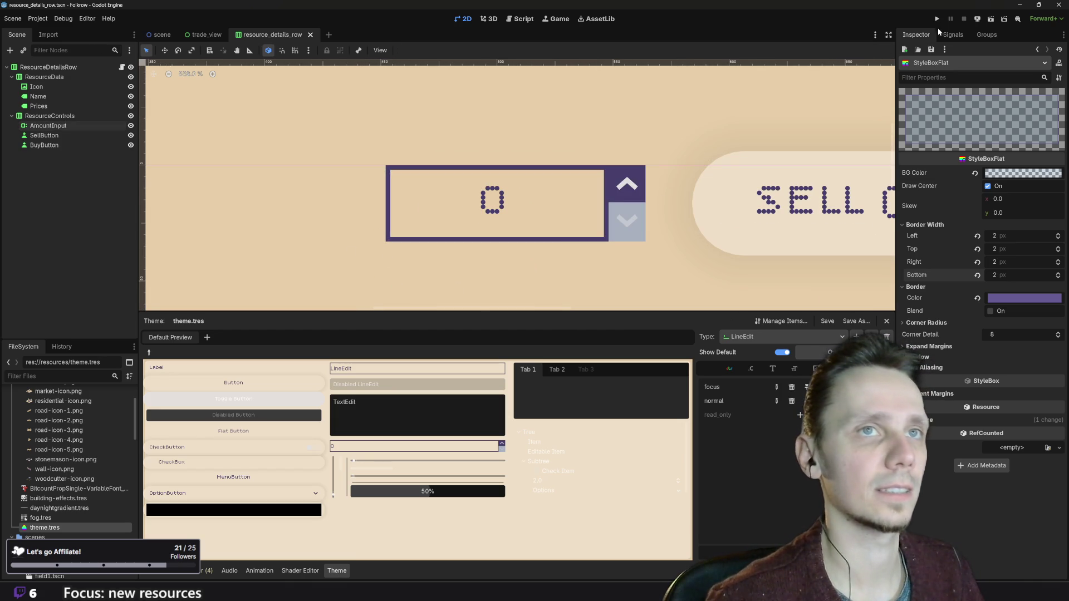
click(756, 337)
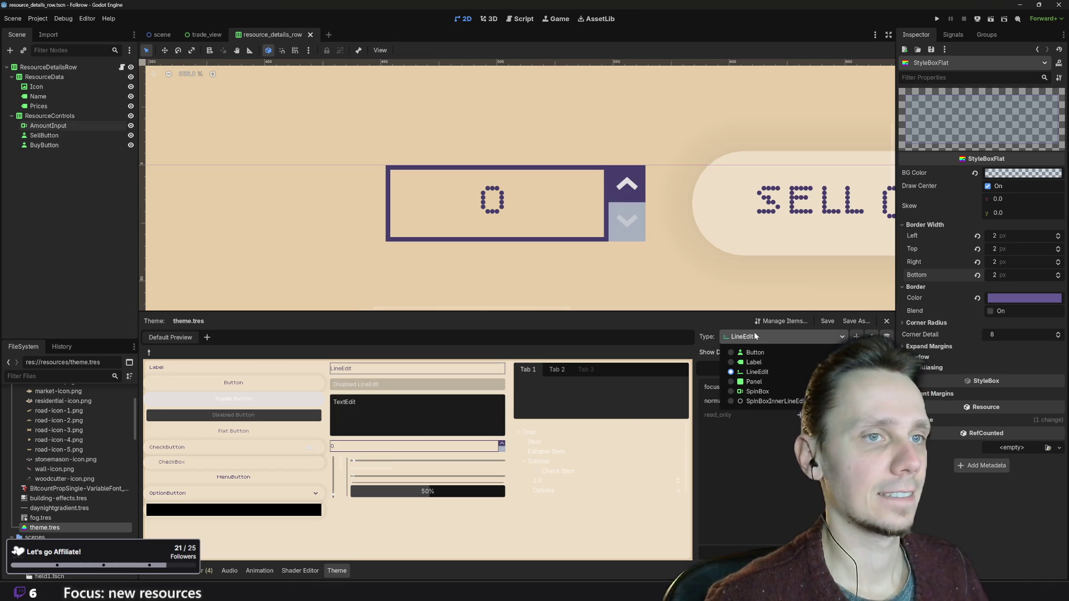
click(763, 390)
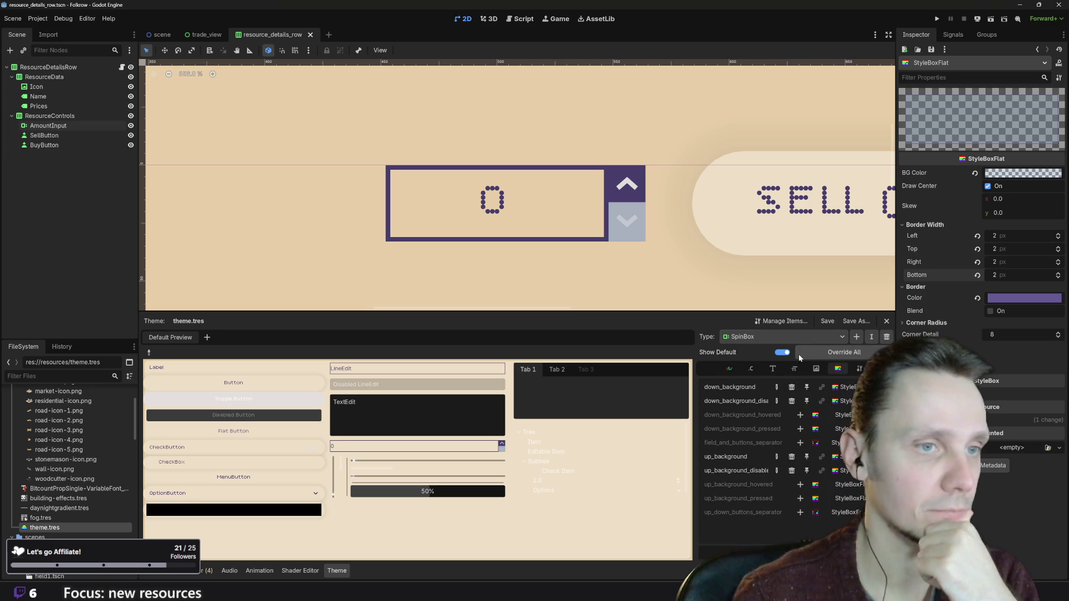
click(759, 369)
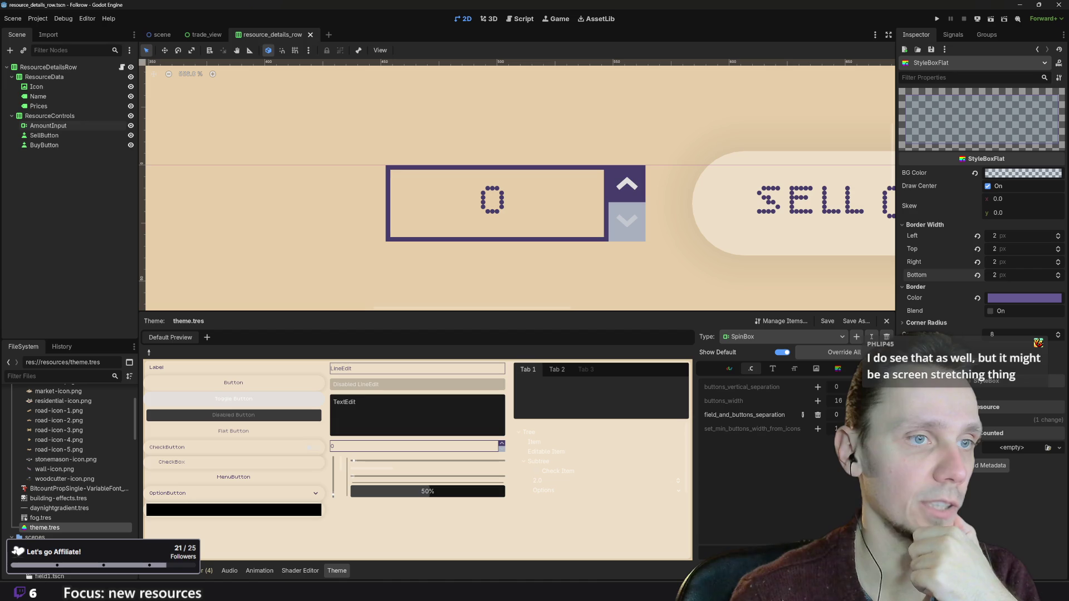
drag(836, 415, 854, 415)
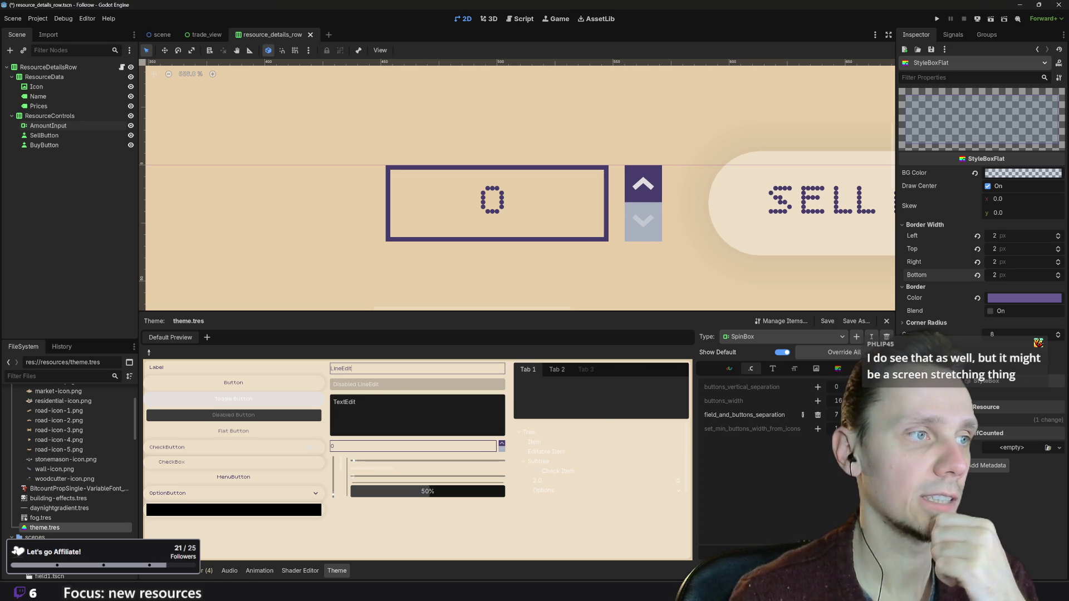
click(776, 337)
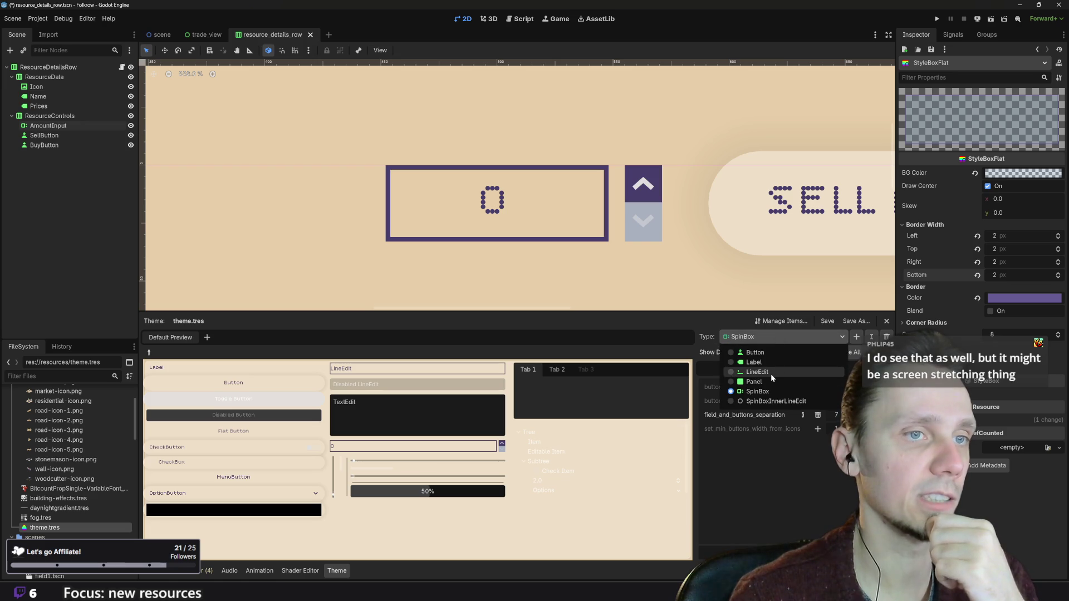
- Under the LineEdit stylebox, enter a 99 px corner radius for all four corners
click(768, 372)
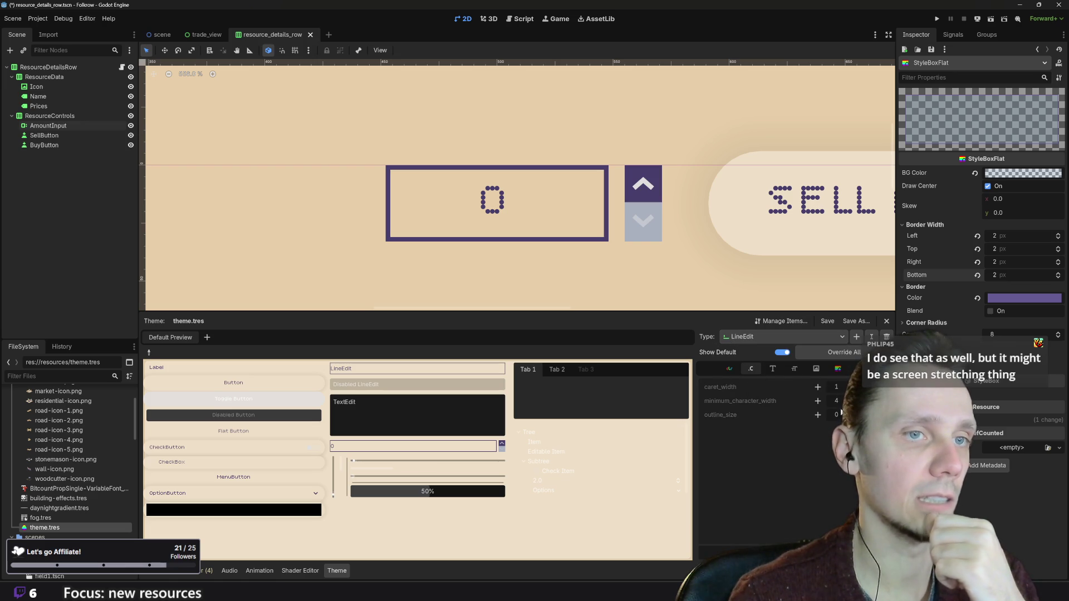
click(838, 370)
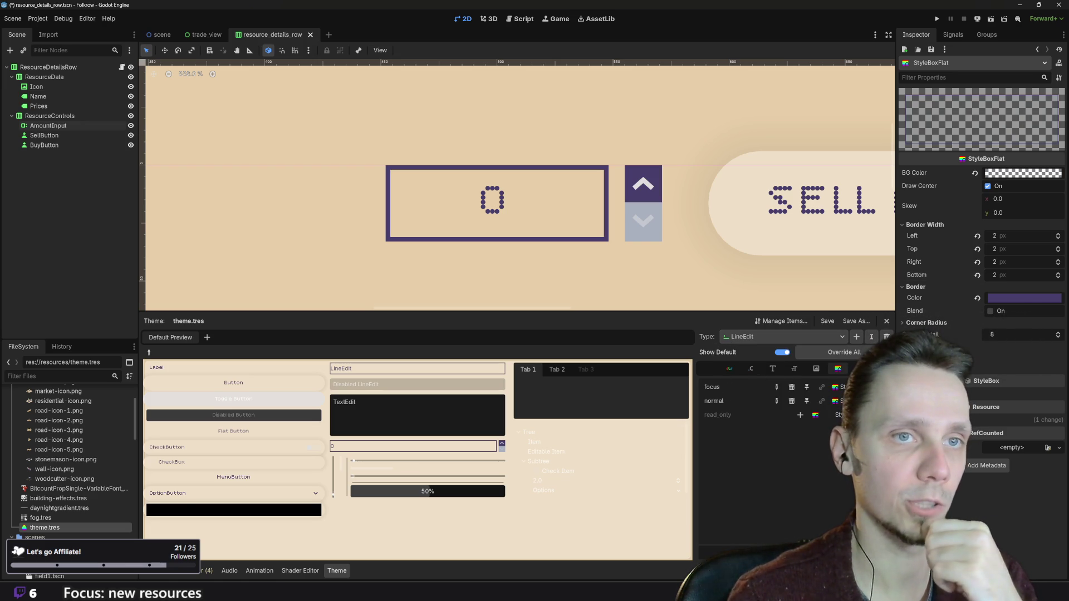
click(934, 325)
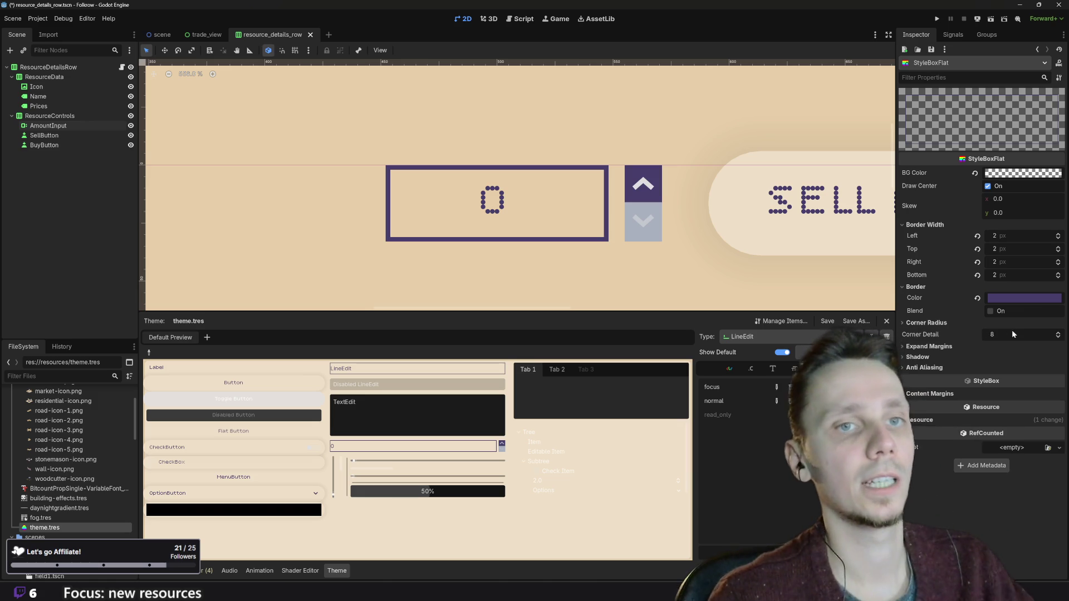
click(1027, 335)
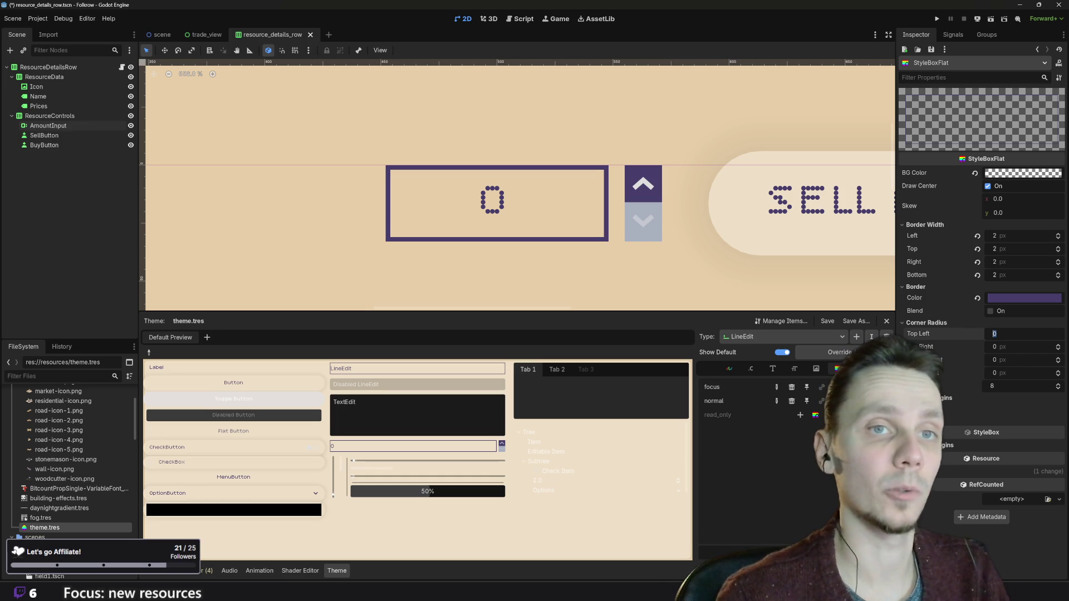
text(99)
key(Tab)
text(99)
key(Tab)
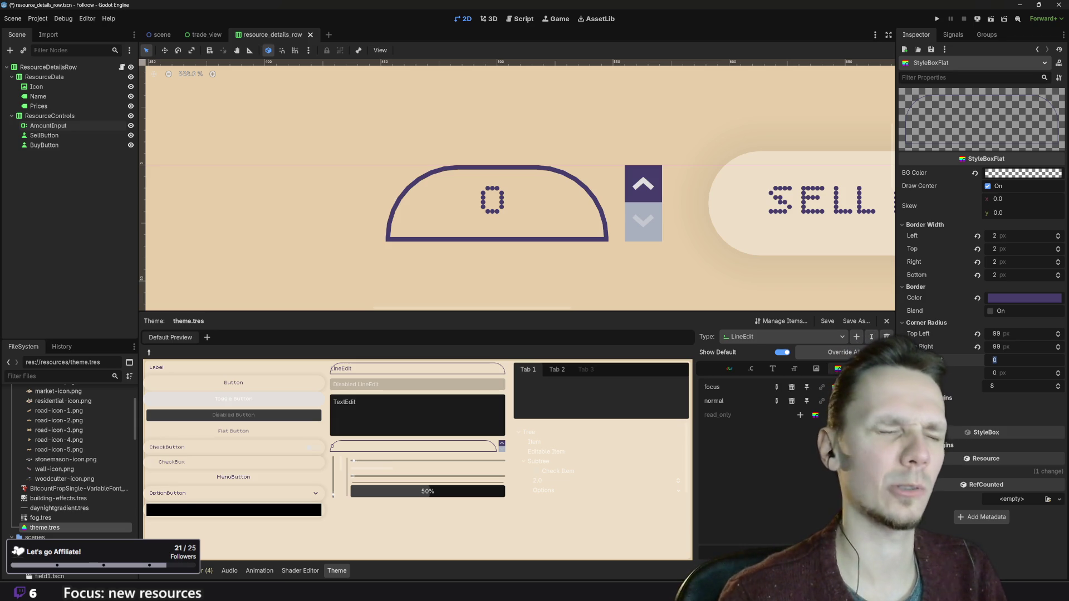
key(Tab)
text(9)
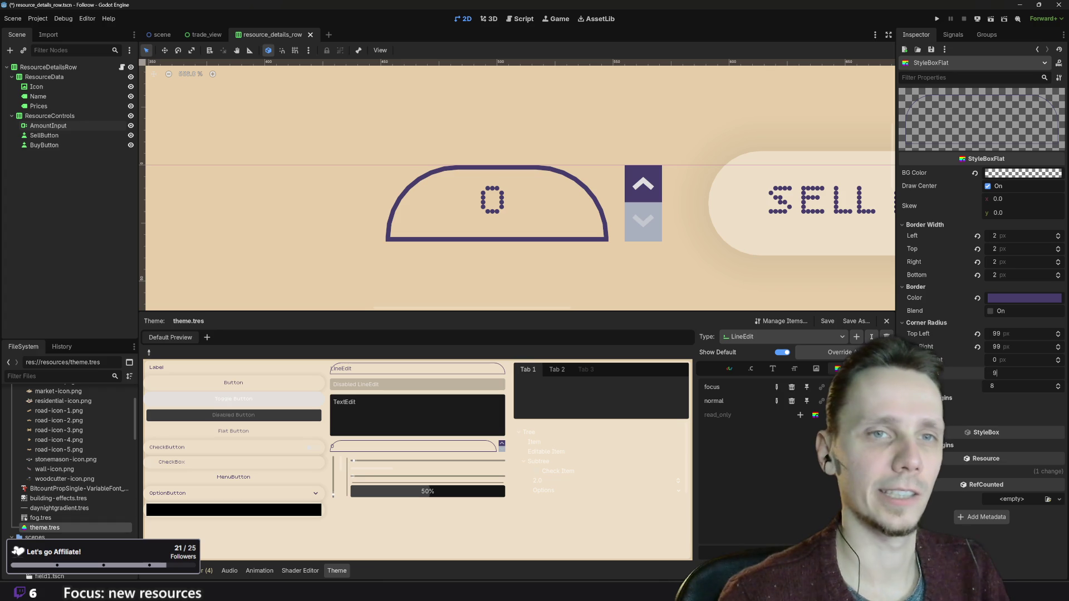
click(1011, 362)
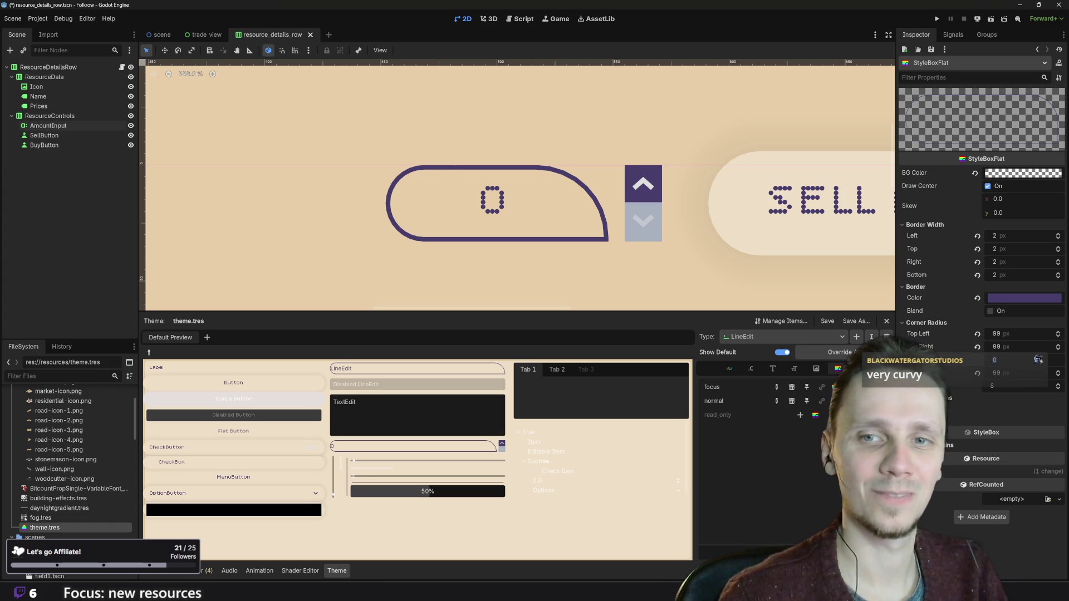
text(99)
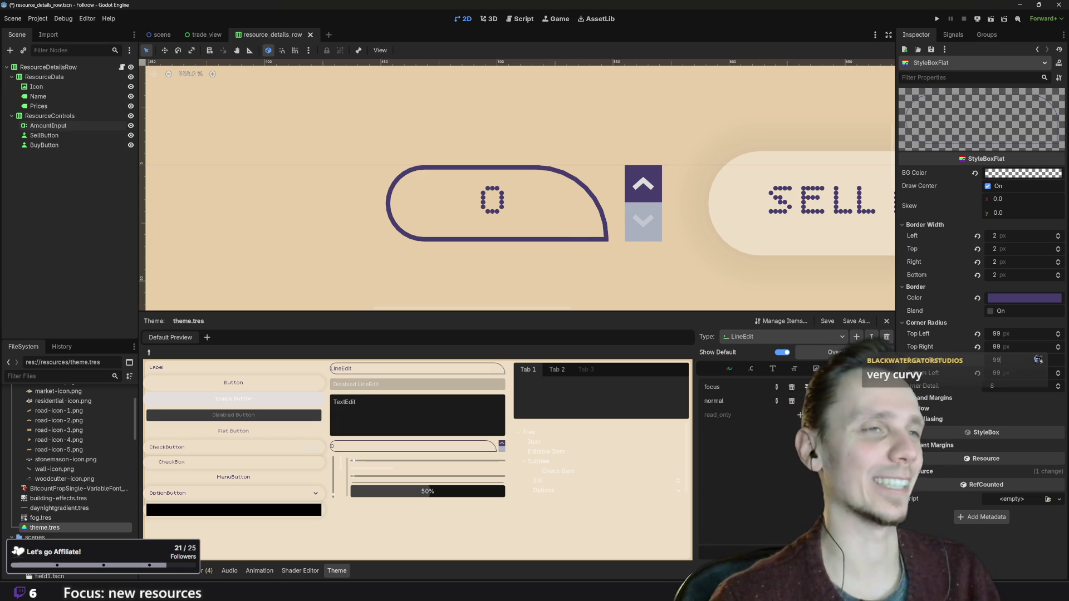
key(Return)
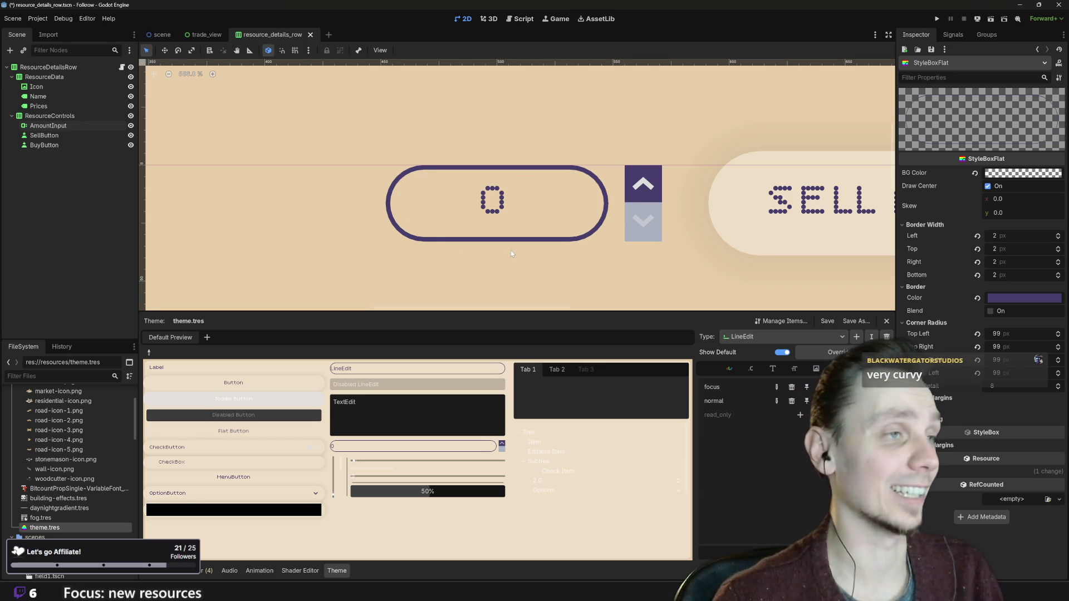
- Re-confirm the 99 px top-left, top-right and bottom-left radii, then run the game with F5
scroll(528, 238, down, 3)
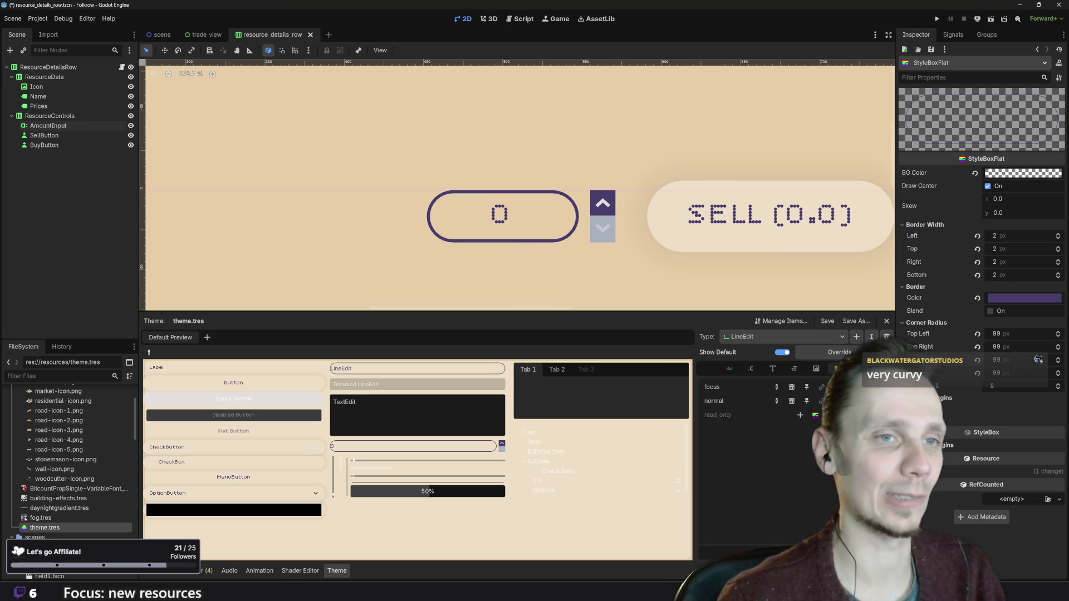
click(918, 322)
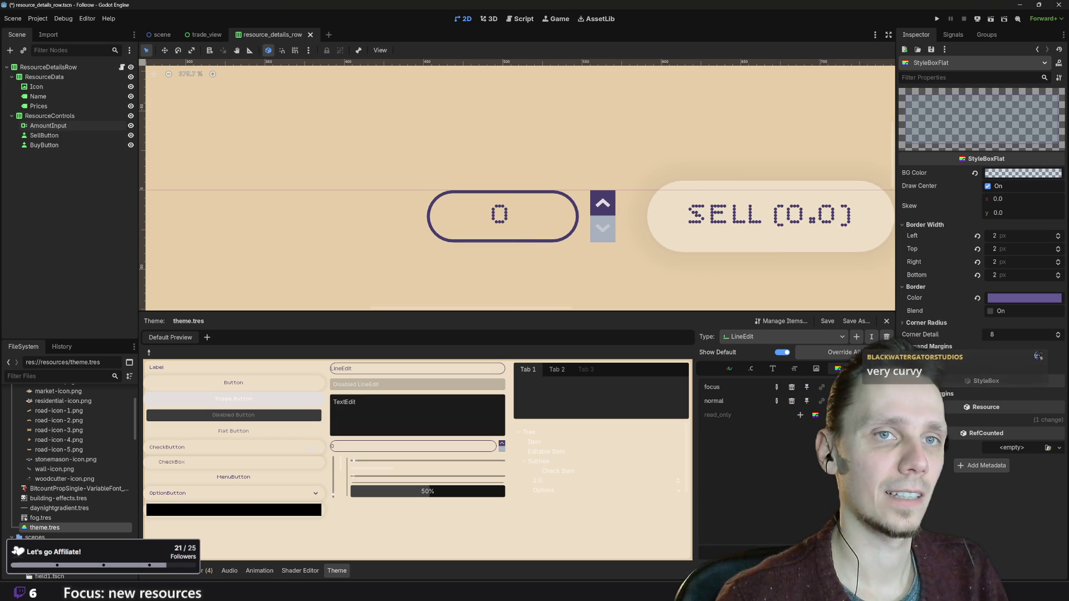
click(936, 324)
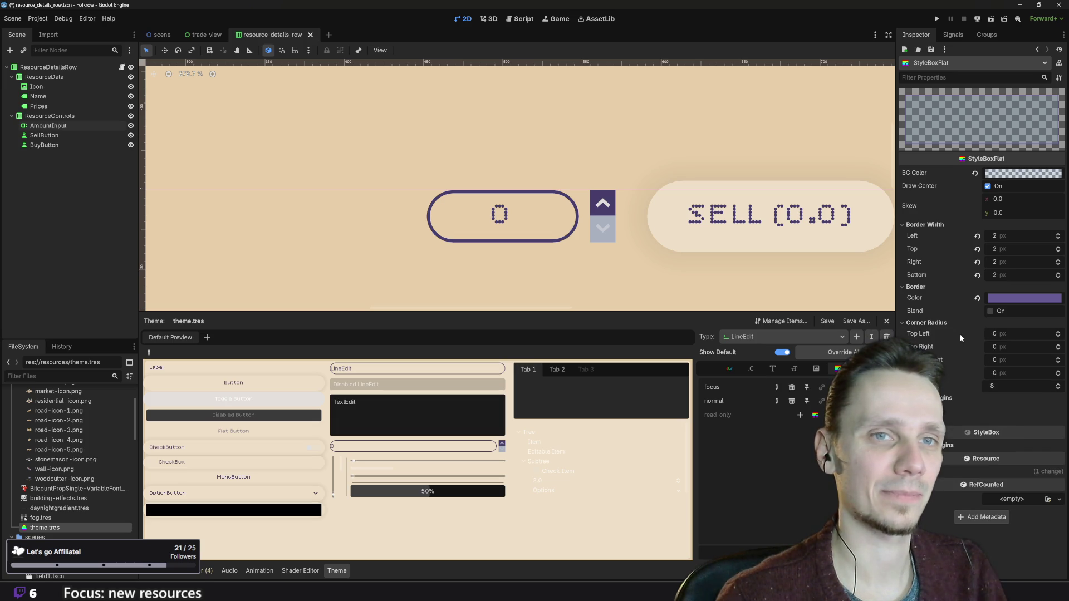
text(9)
key(Tab)
key(Tab)
text(99)
key(Tab)
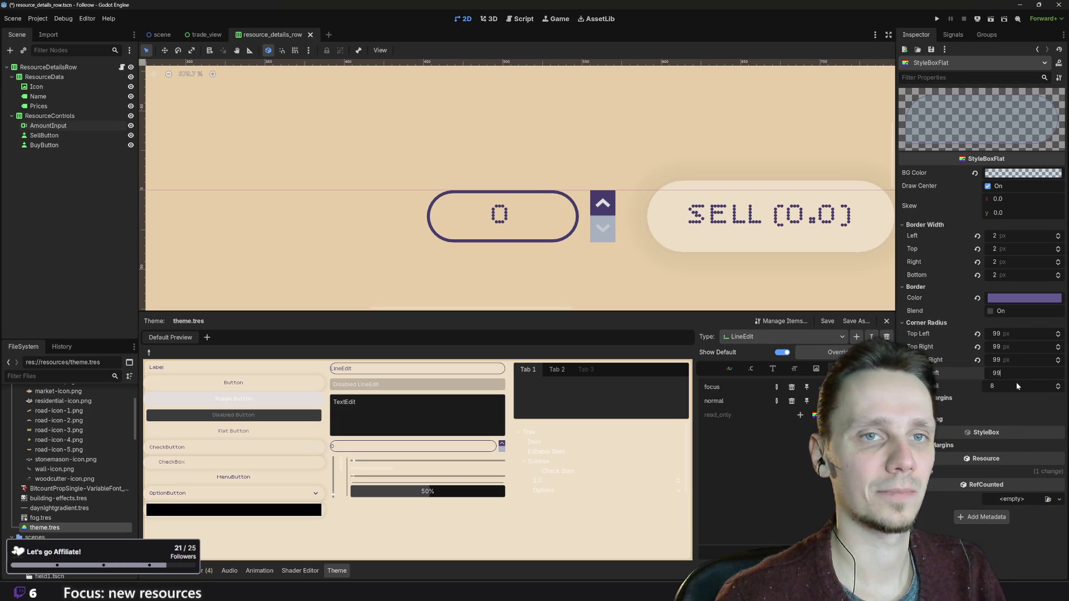
click(1013, 395)
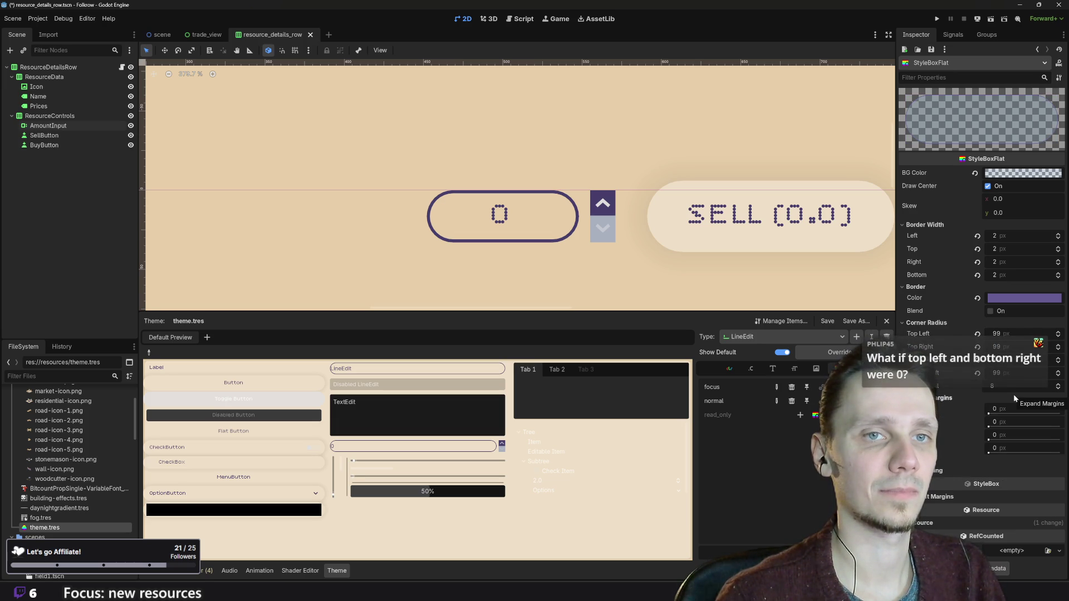
key(F5)
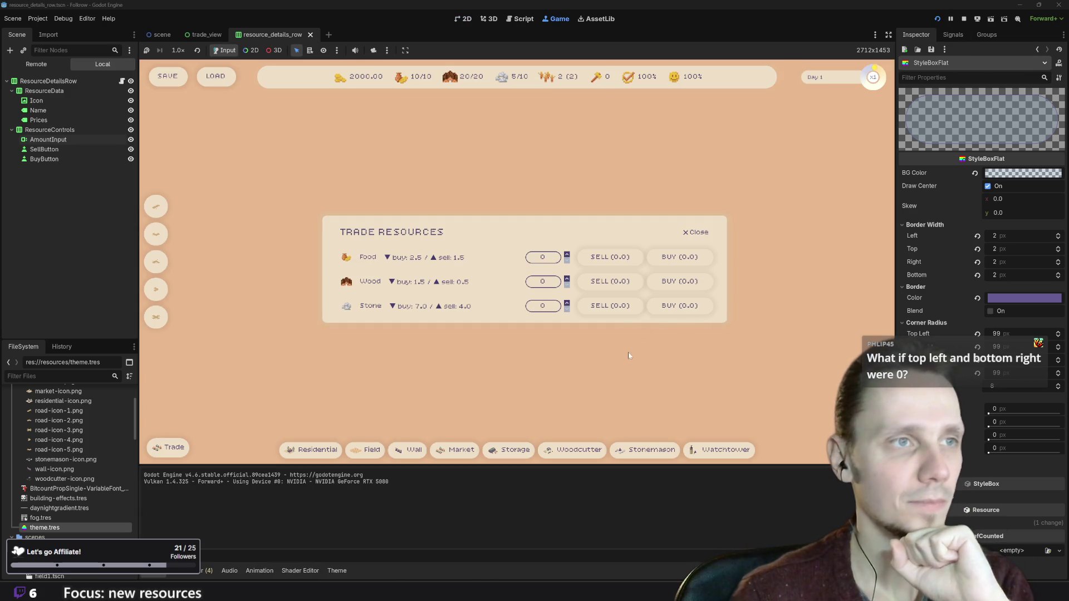
- Step the Food, Wood and Stone amounts with the spin arrows to 2 each, then stop with F8
click(543, 257)
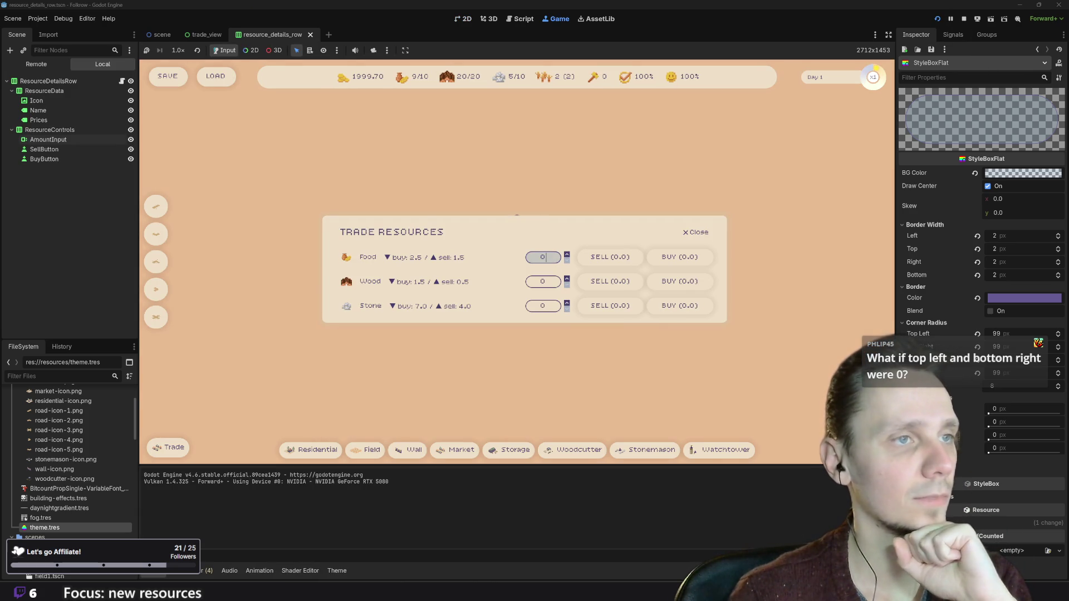
key(Tab)
key(Tab)
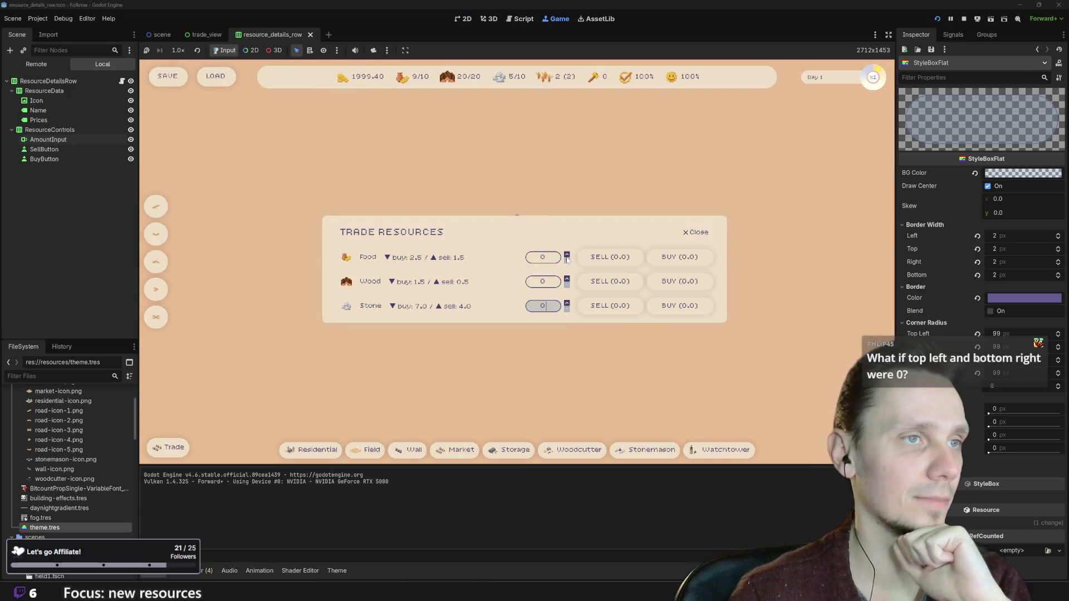
click(567, 257)
click(566, 257)
click(567, 257)
click(567, 260)
click(567, 279)
click(567, 278)
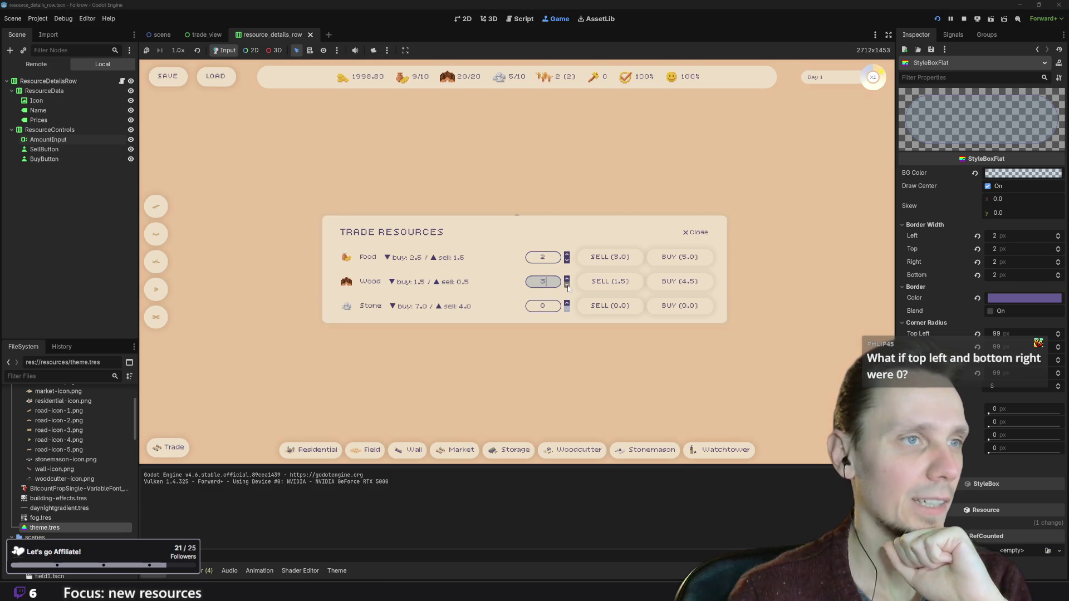
click(566, 285)
click(566, 303)
click(567, 303)
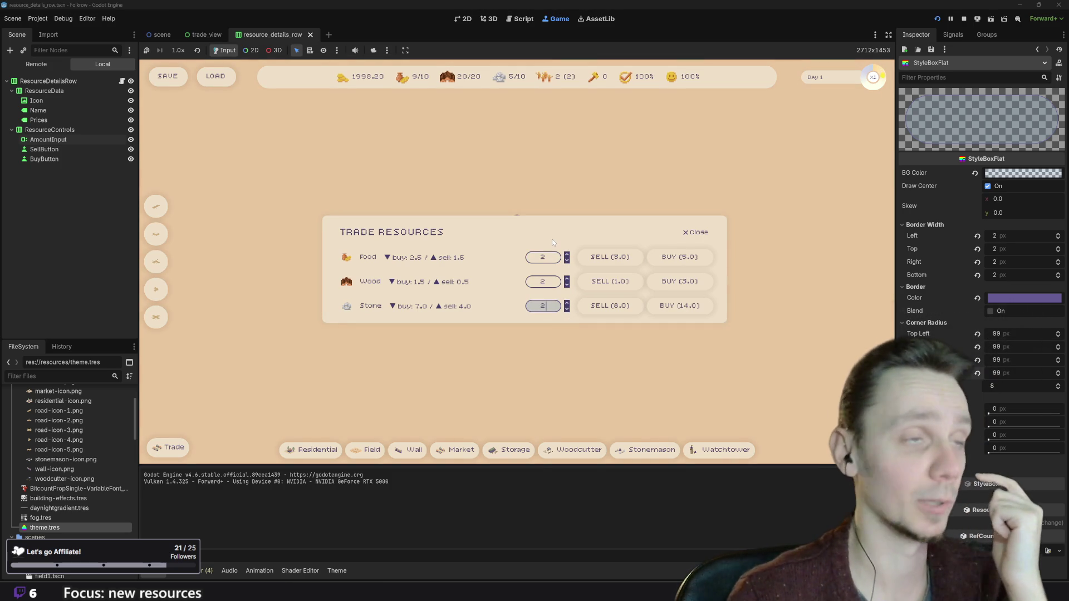
click(544, 257)
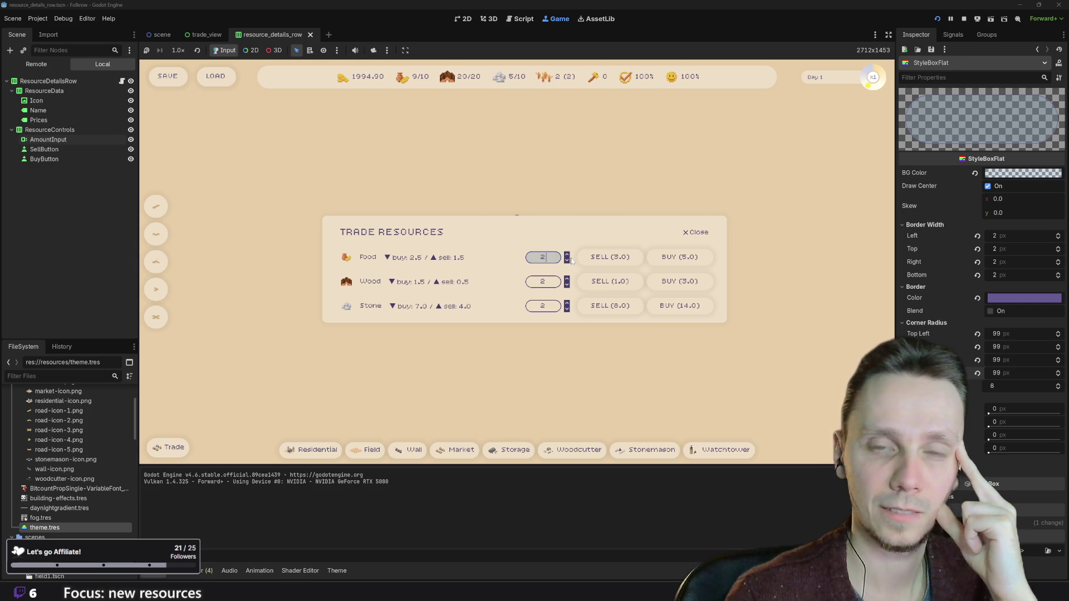
key(F8)
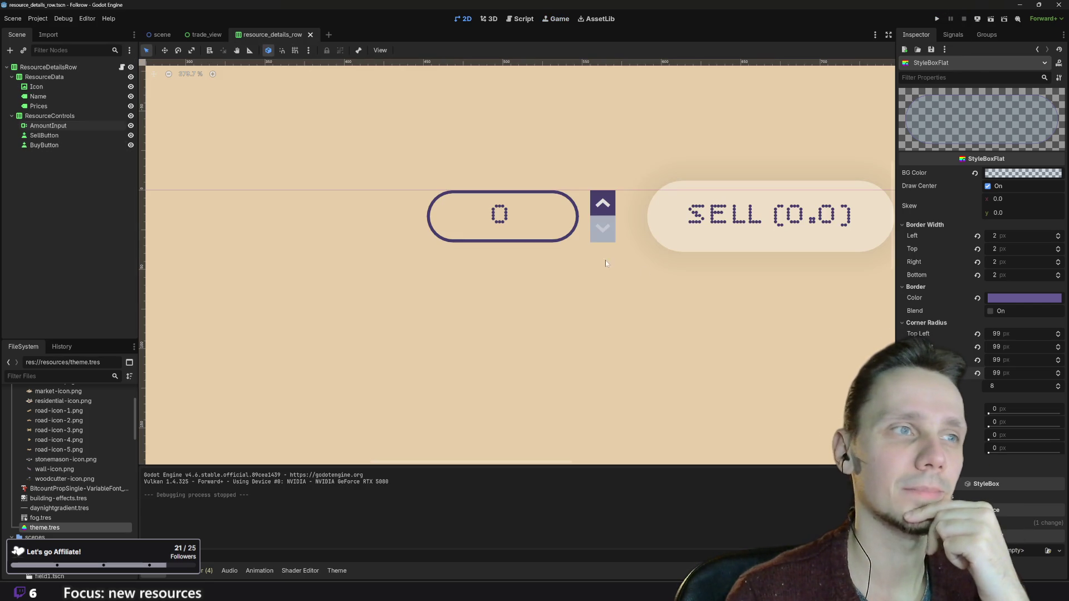
click(563, 221)
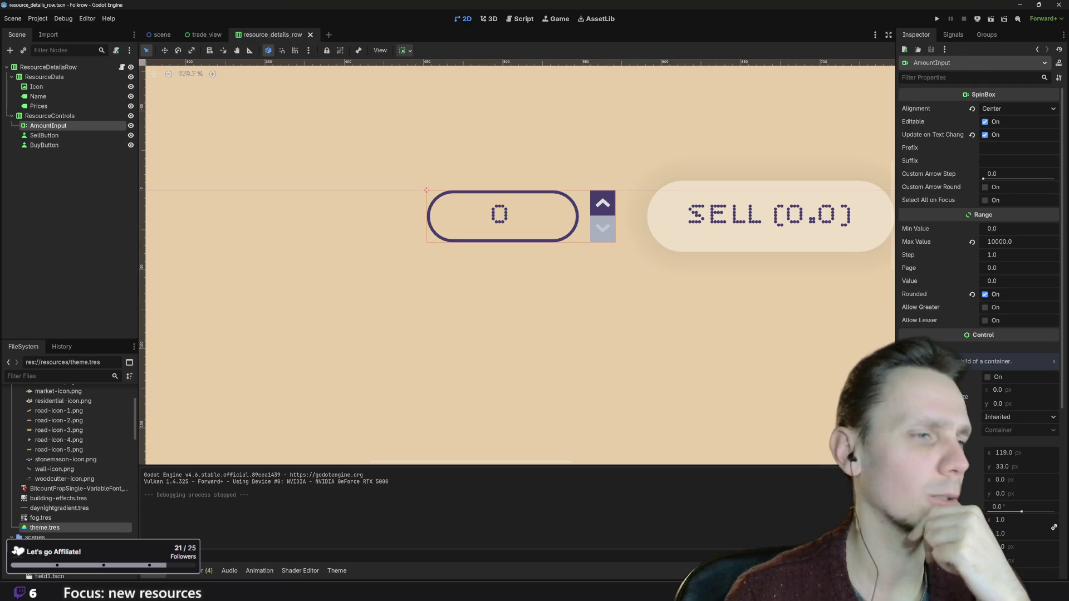
- Open the LineEdit focus stylebox and set the top-left and bottom-right corner radii to 0
click(334, 571)
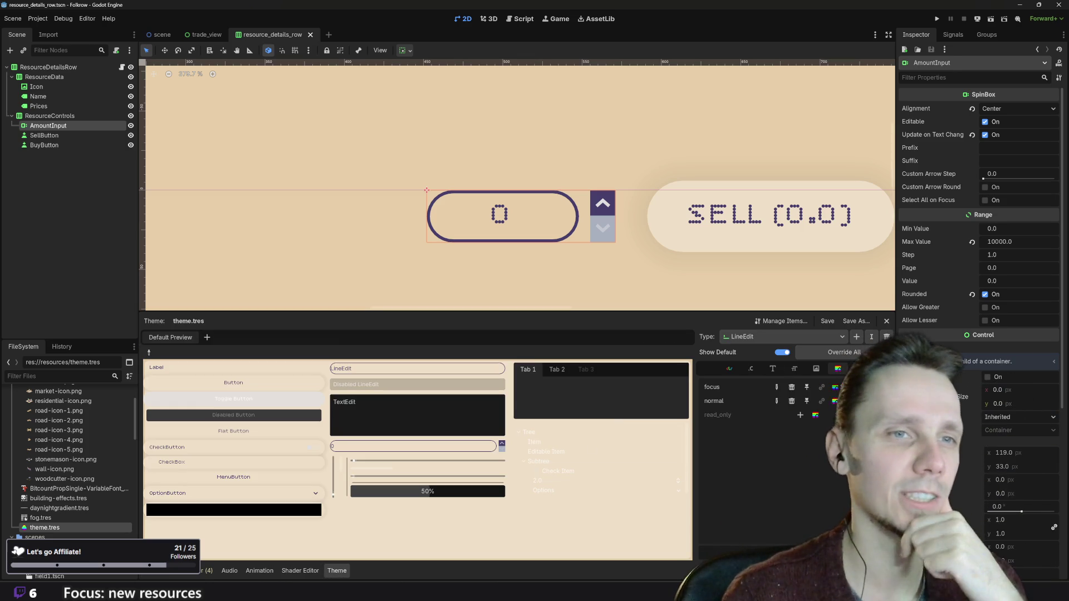
click(775, 386)
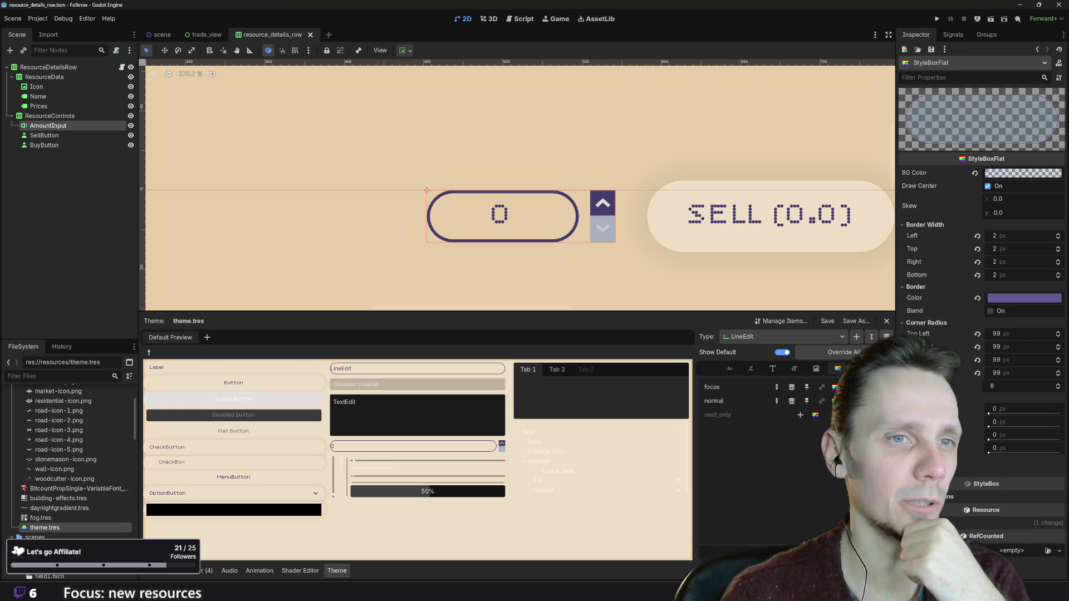
click(995, 336)
text(0)
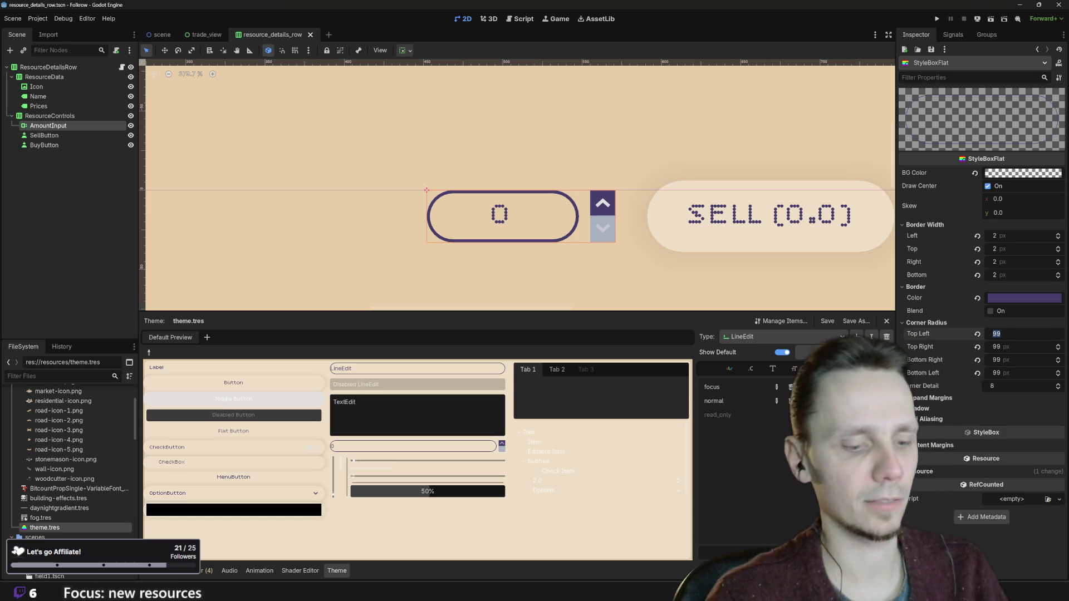
click(1001, 359)
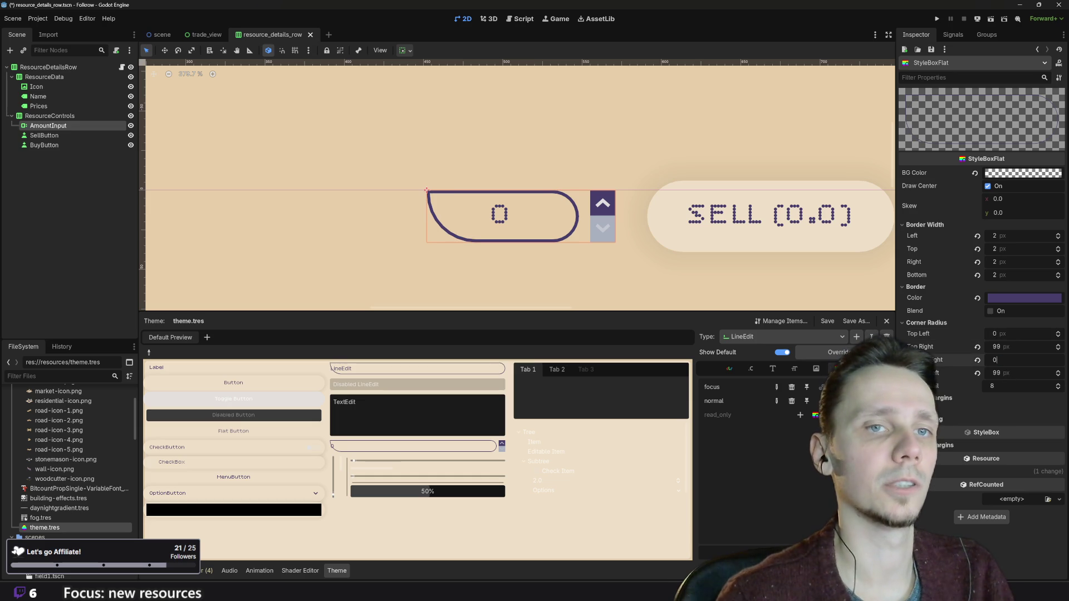
text(0)
key(Return)
- Set the top-right and bottom-left corner radii to 12 px
scroll(510, 205, down, 5)
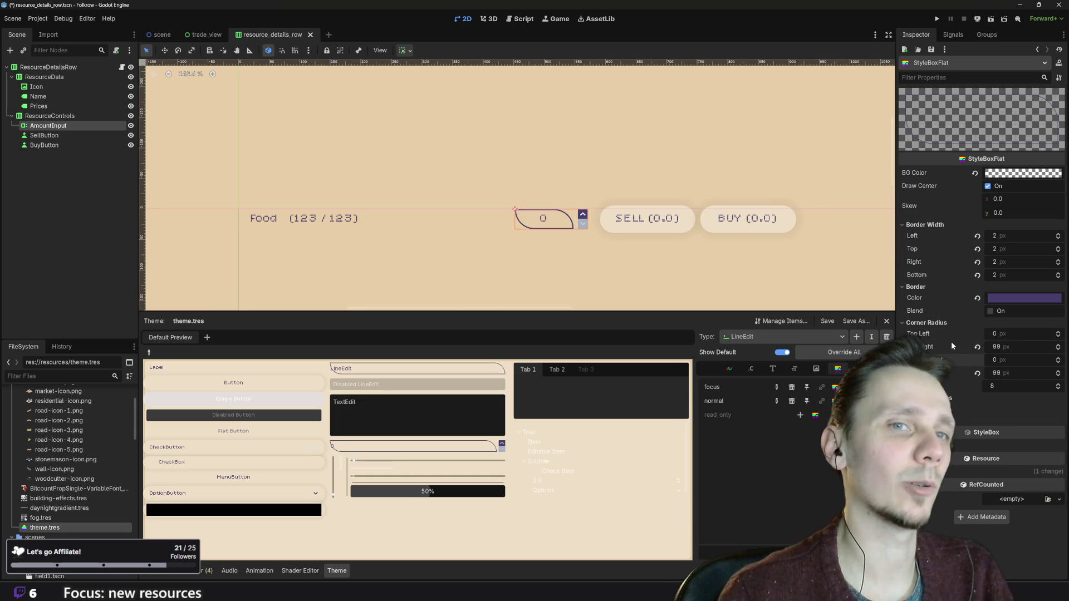
click(1013, 346)
text(12)
click(1007, 372)
text(2)
key(Return)
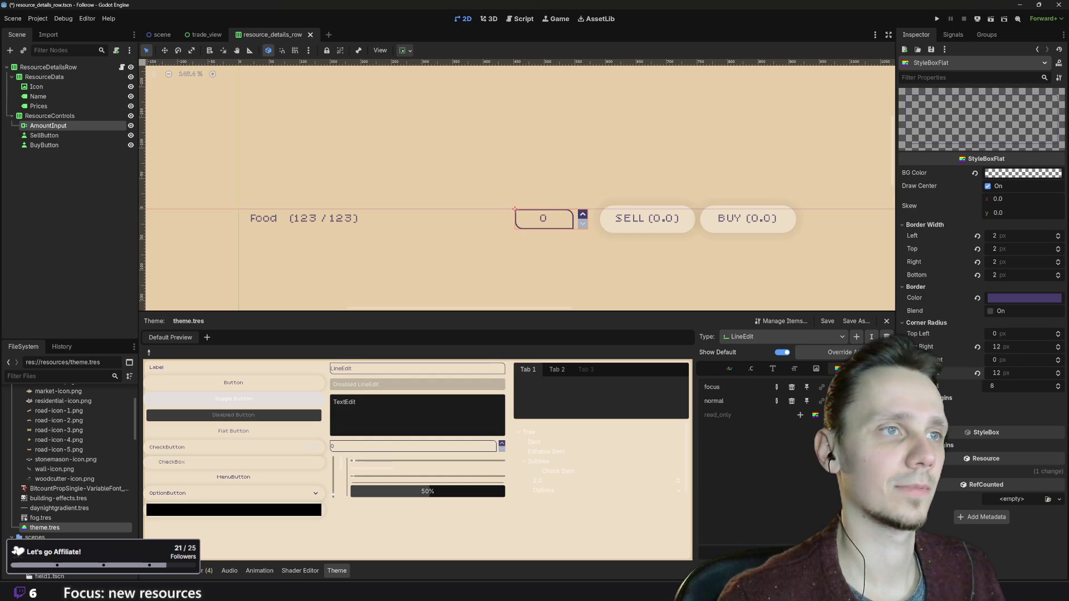
- Inspect the Food row, then restore top-left to 99 px and set top-right to 0
click(652, 270)
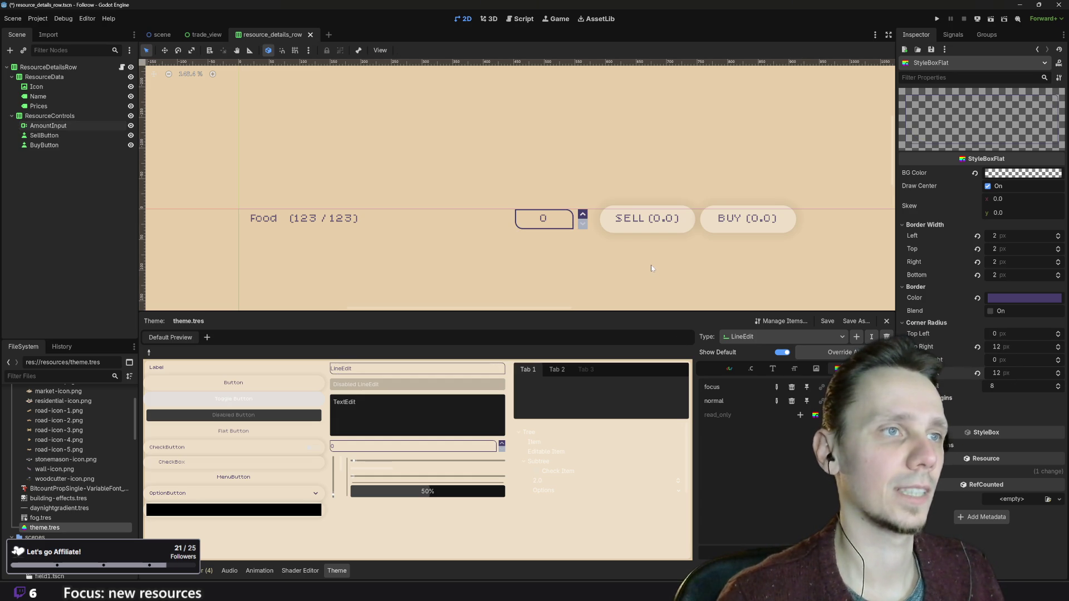
drag(650, 270, 685, 269)
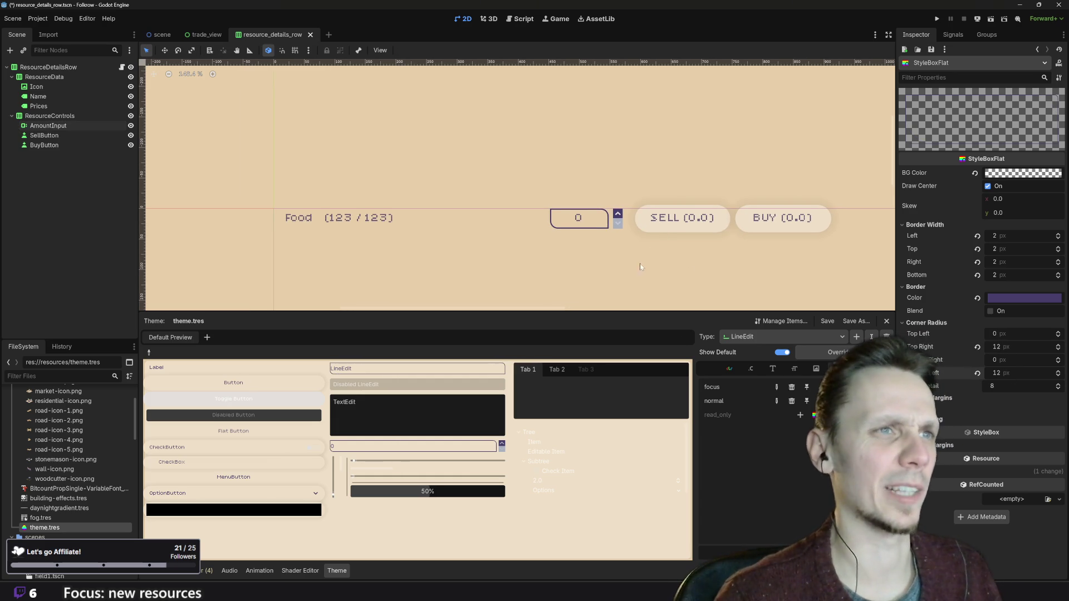
drag(613, 244, 609, 244)
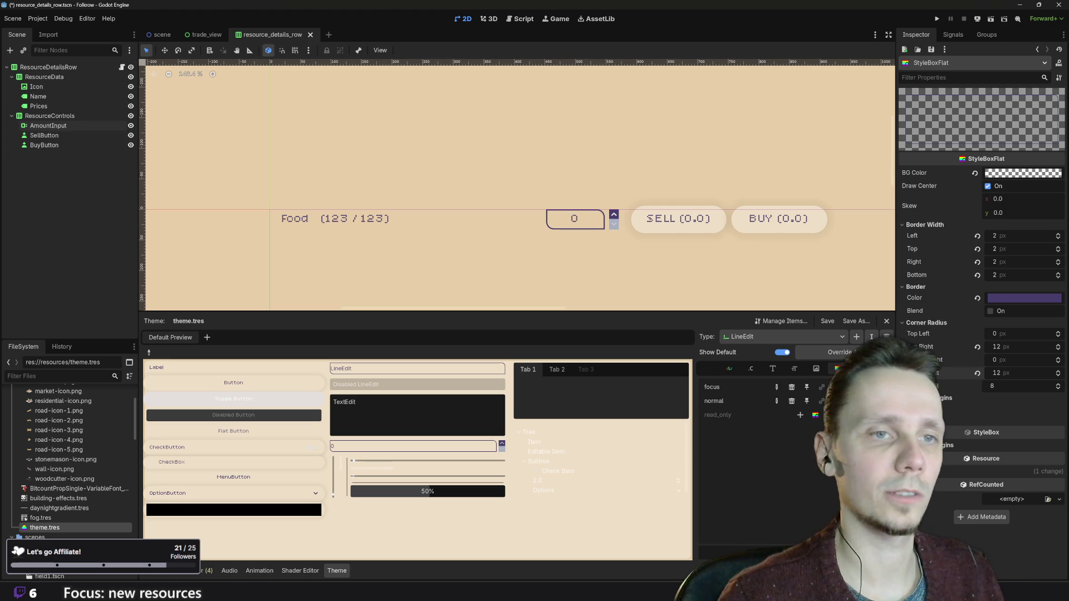
click(1017, 333)
text(99)
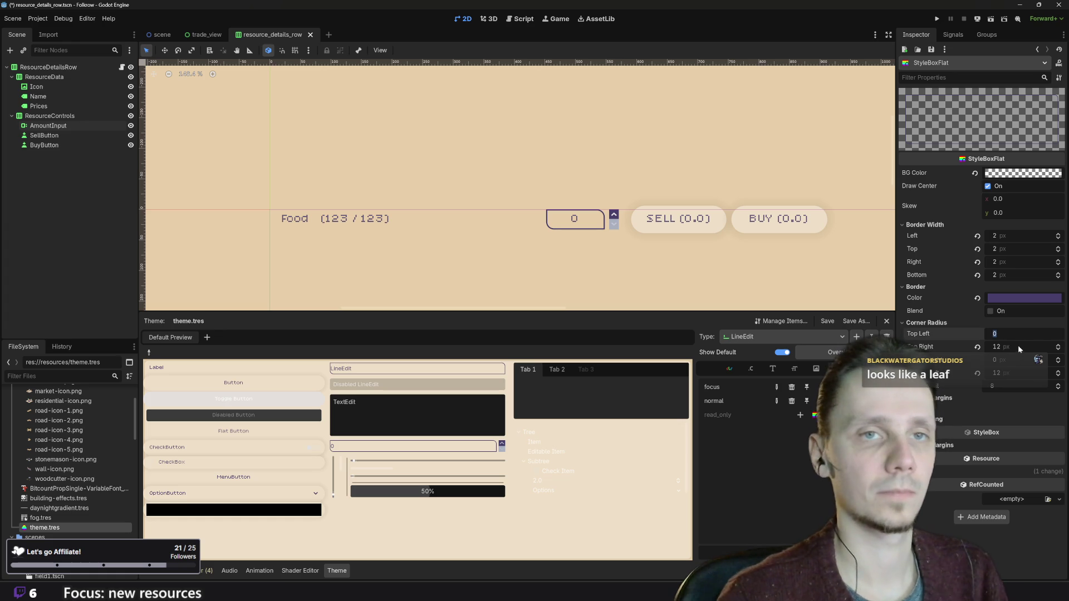
key(Return)
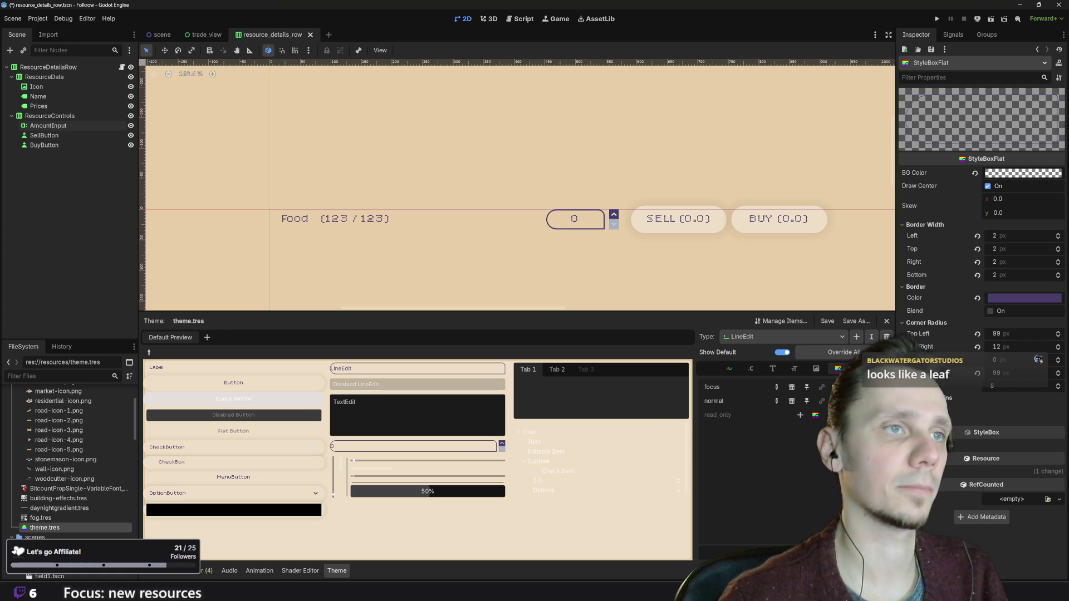
click(1016, 359)
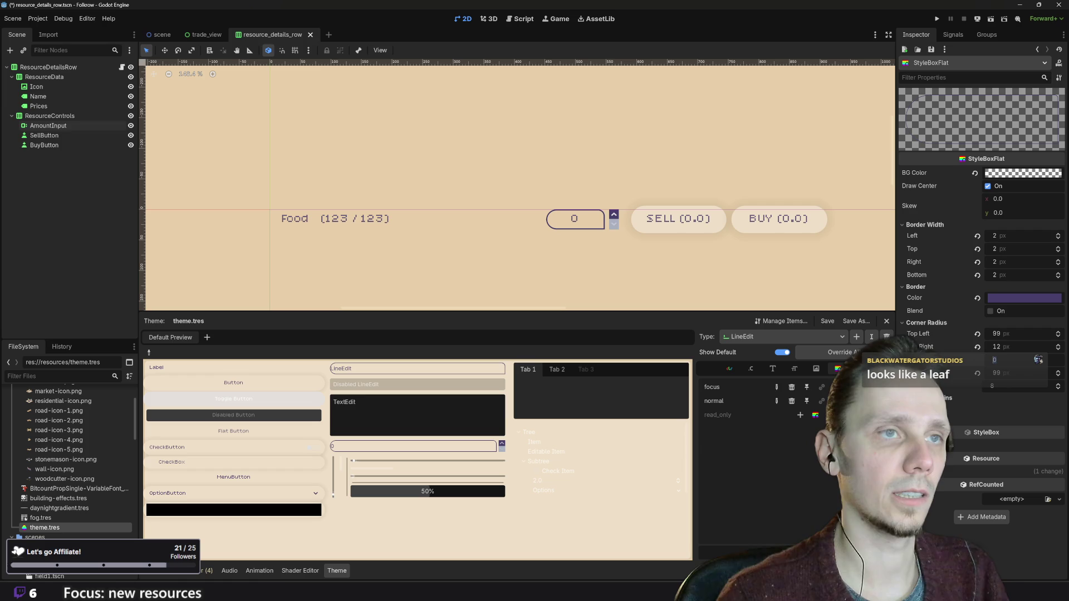
drag(1018, 344, 991, 344)
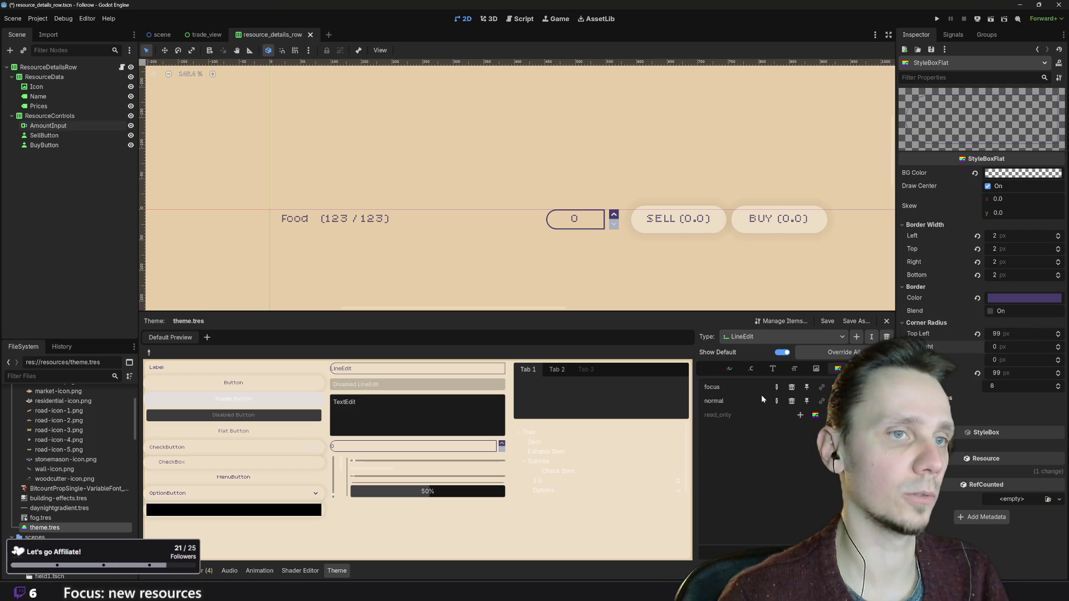
scroll(700, 252, up, 2)
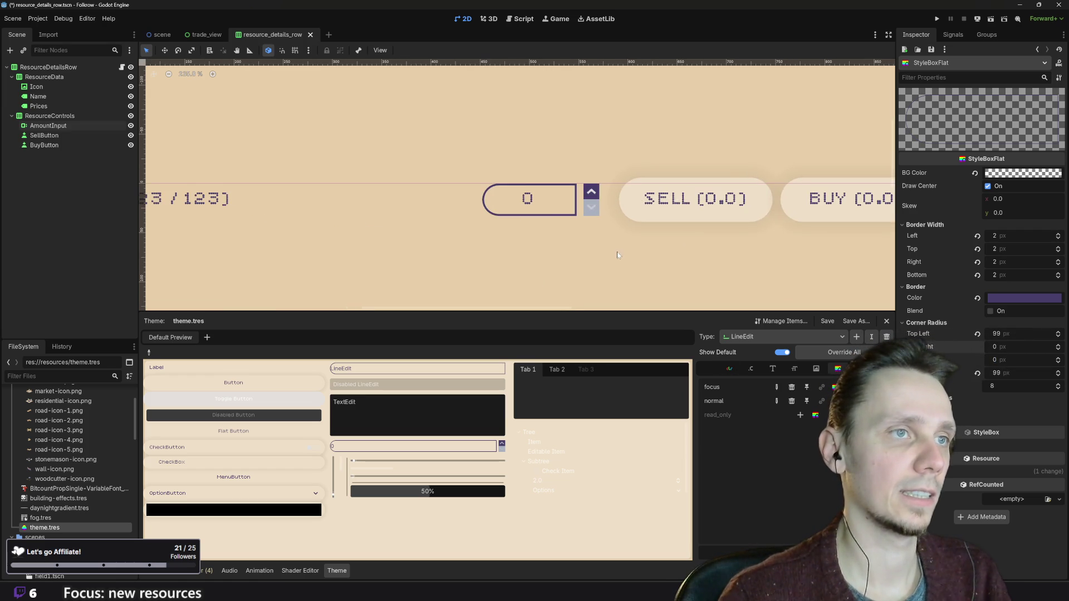
- Switch the Theme editor to the SpinBox constants and recentre the view on the Food row
click(774, 337)
click(772, 389)
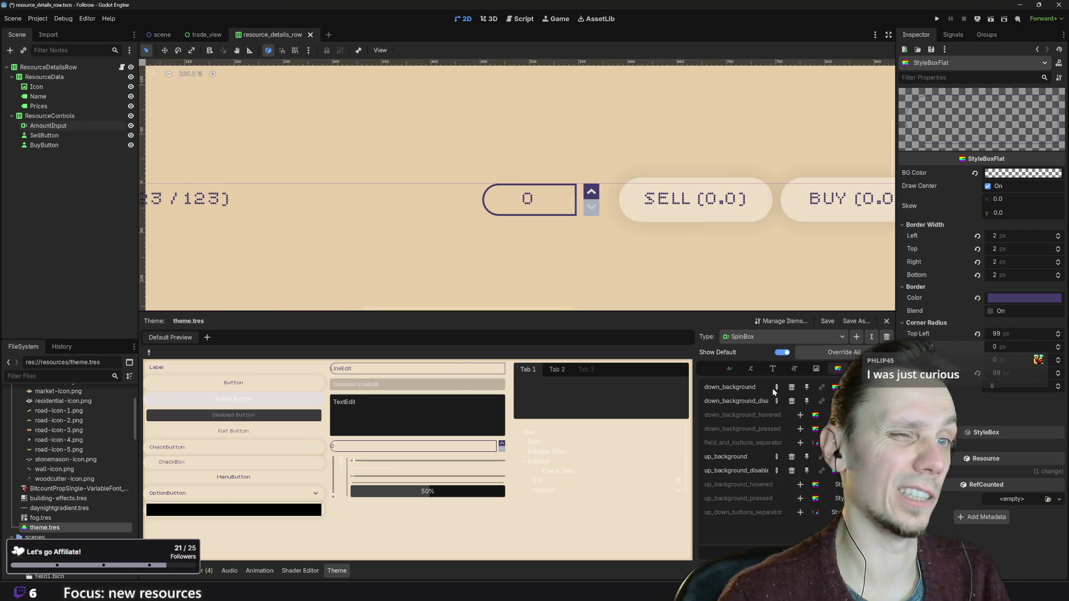
click(751, 369)
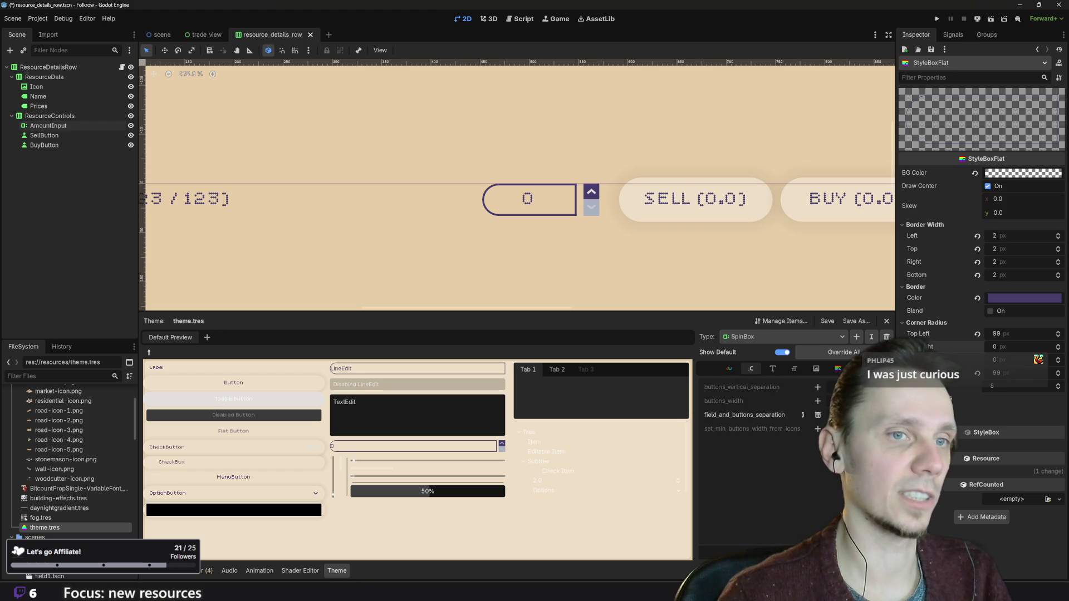
scroll(846, 415, down, 4)
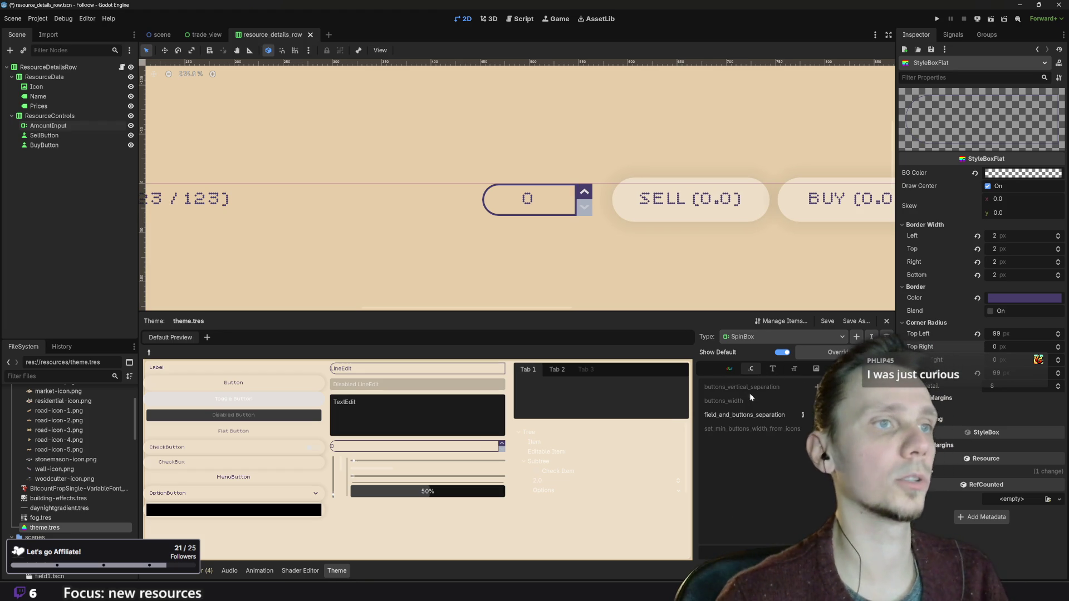
scroll(547, 252, down, 4)
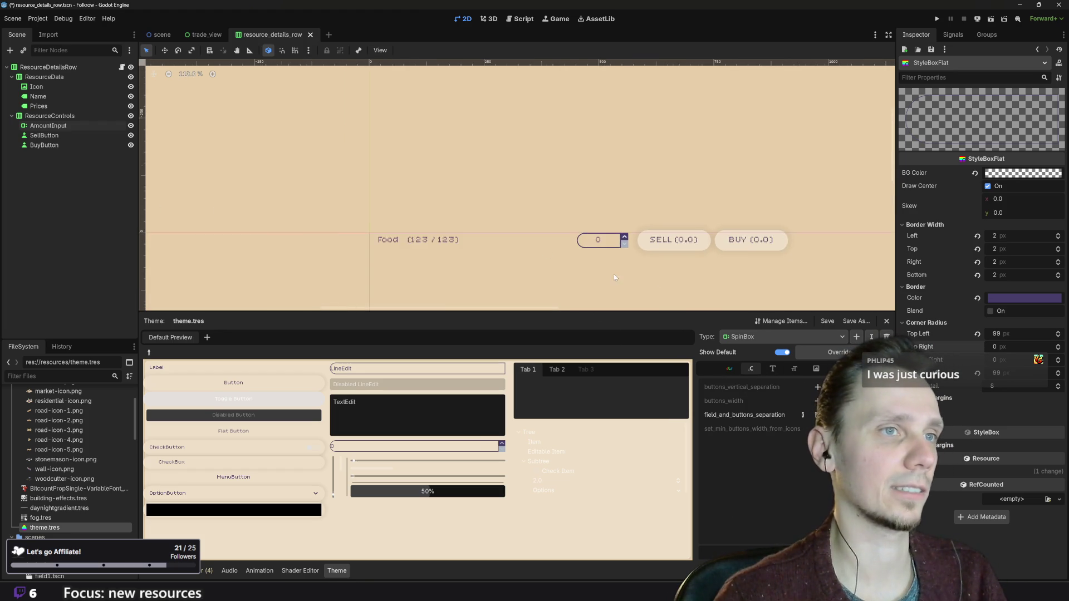
scroll(618, 275, up, 2)
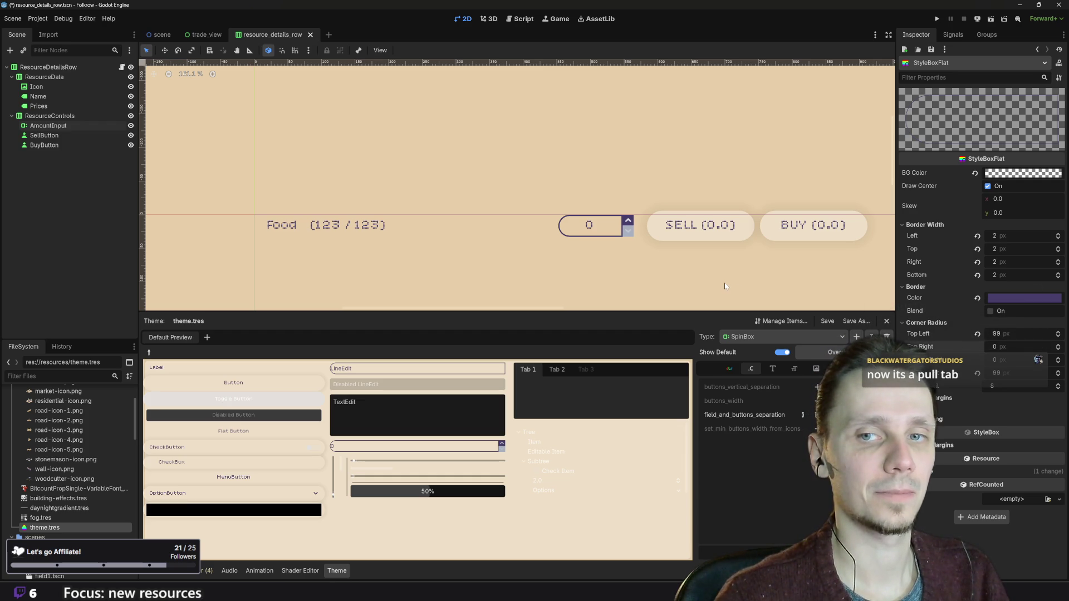
drag(724, 286, 673, 276)
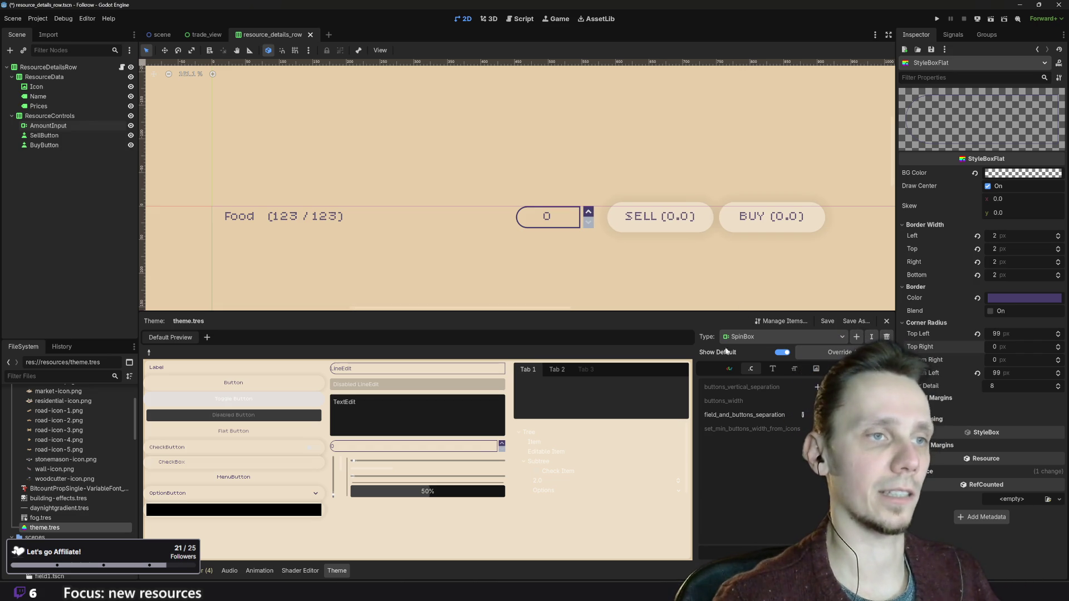
click(749, 337)
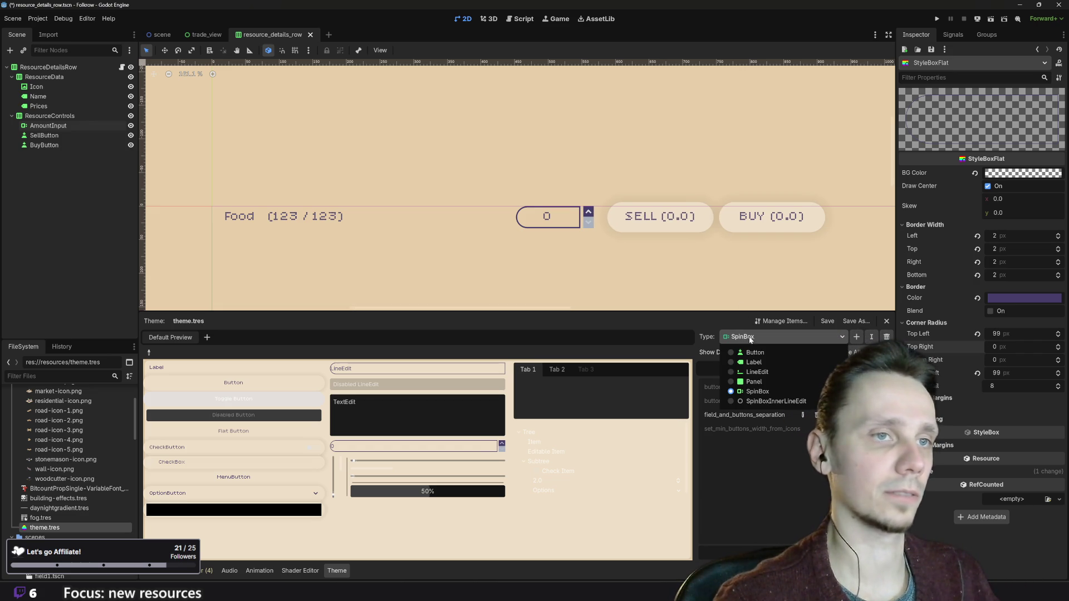
- With LineEdit selected as the theme type, set the stylebox's top-right corner radius to 99
click(771, 372)
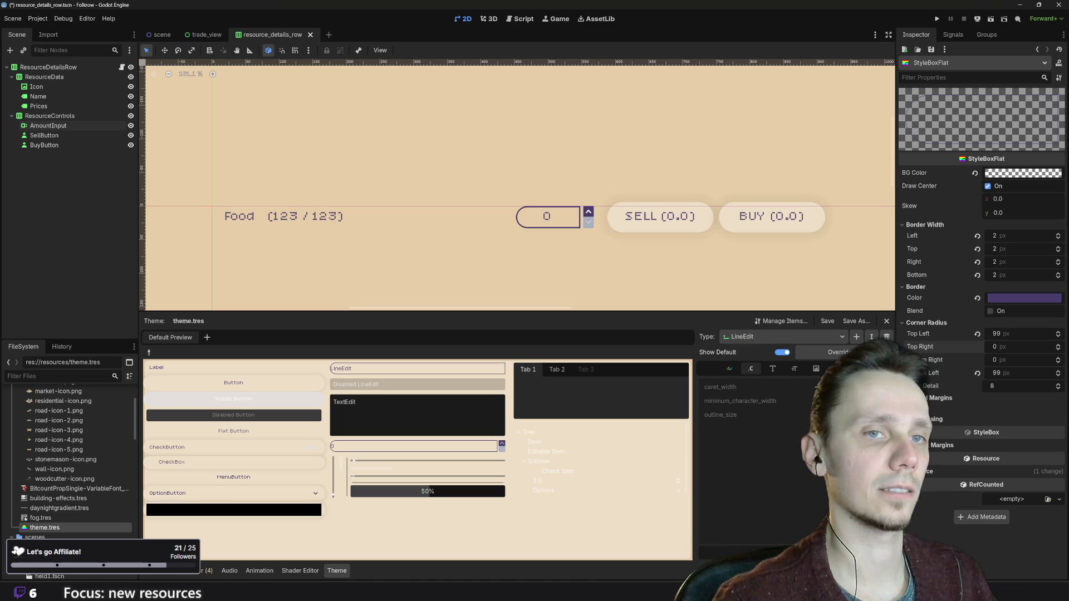
click(1005, 346)
text(99)
key(Return)
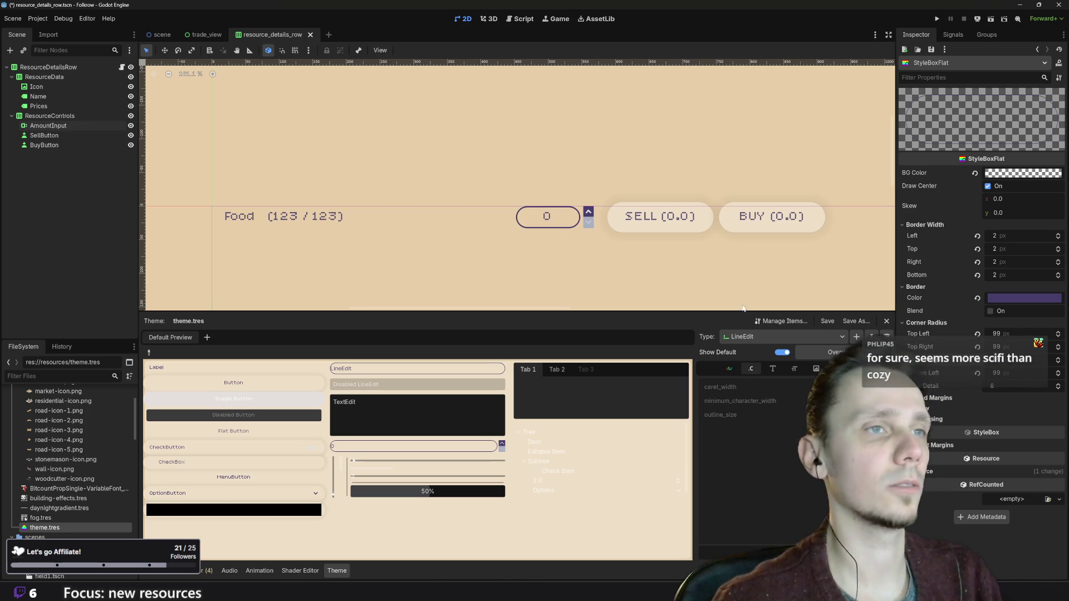
scroll(596, 217, up, 2)
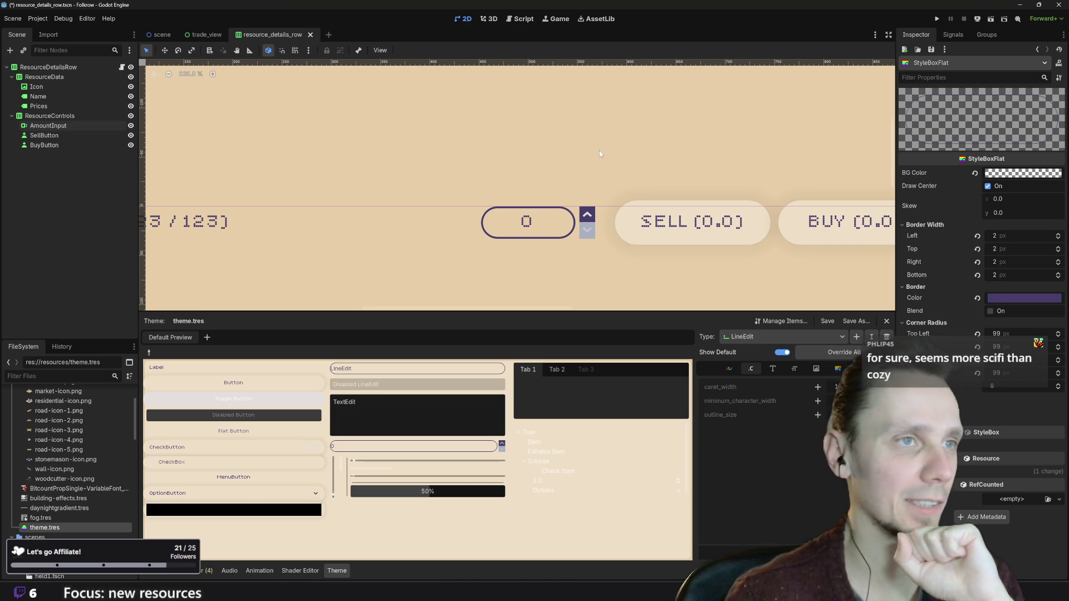
scroll(584, 173, down, 3)
scroll(568, 201, up, 3)
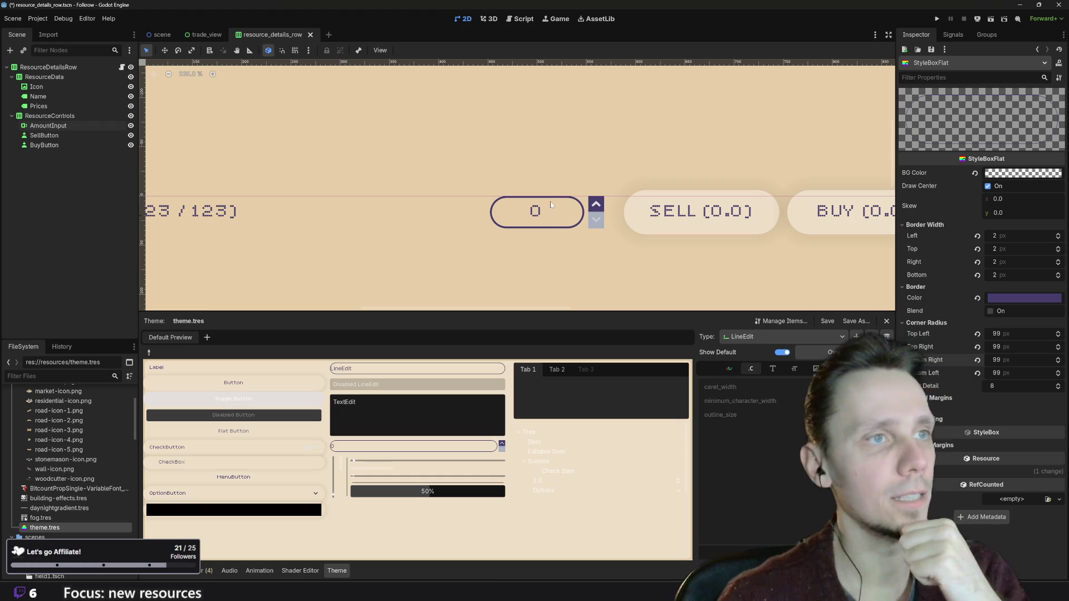
- Select the AmountInput node, then open a LineEdit stylebox from the Theme editor's StyleBox entries
click(635, 219)
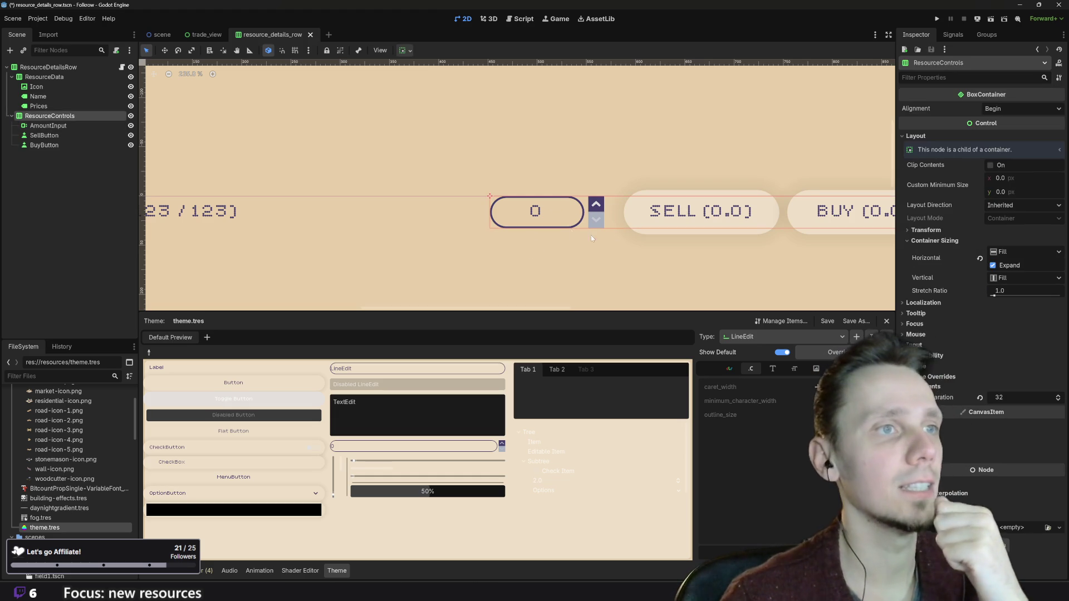
click(546, 217)
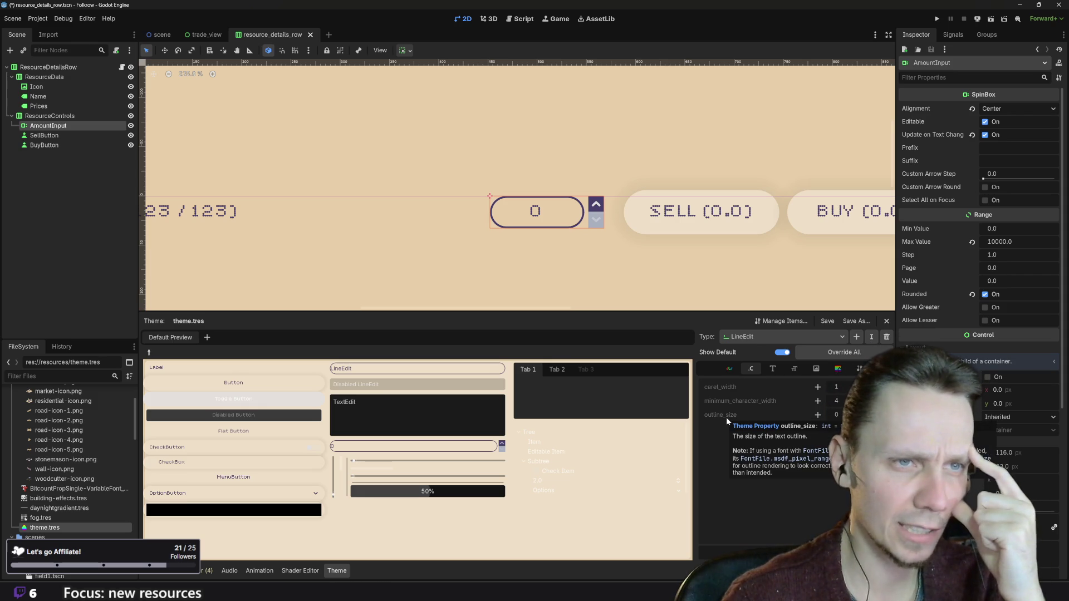
click(775, 370)
click(794, 368)
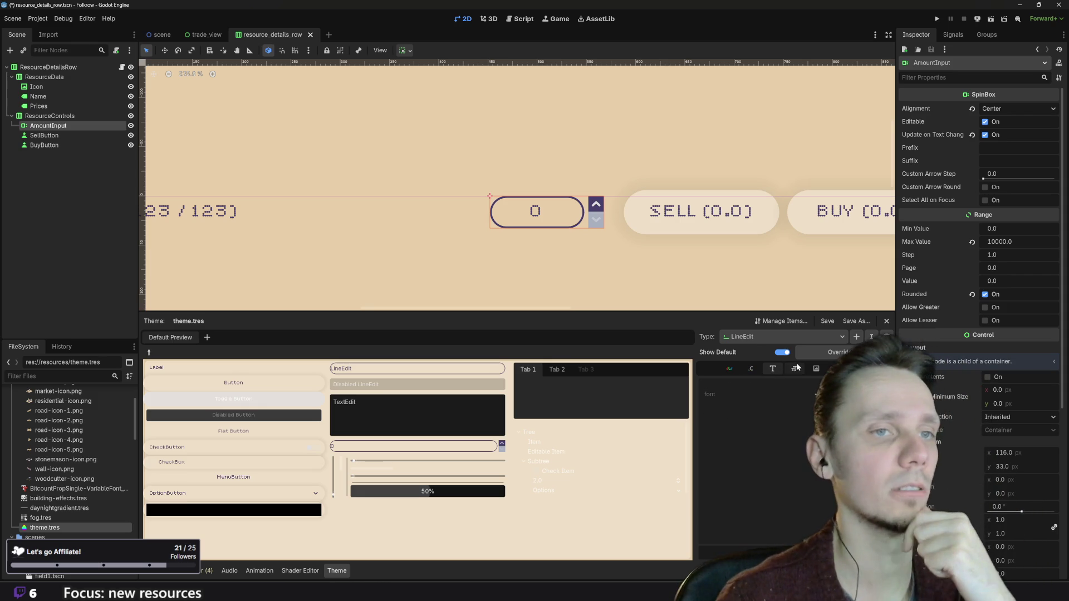
click(816, 369)
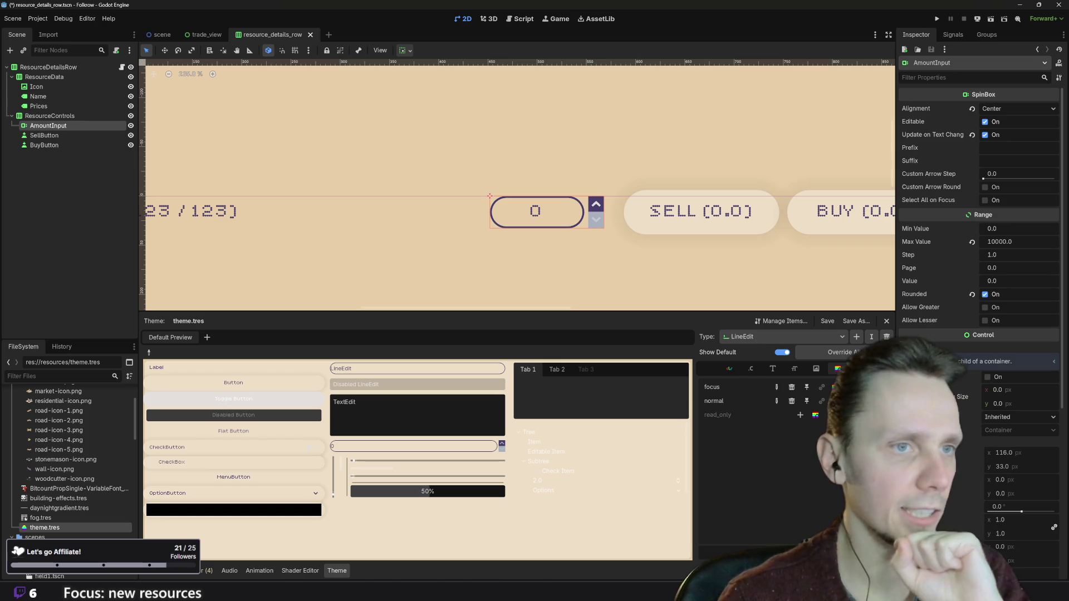
click(844, 386)
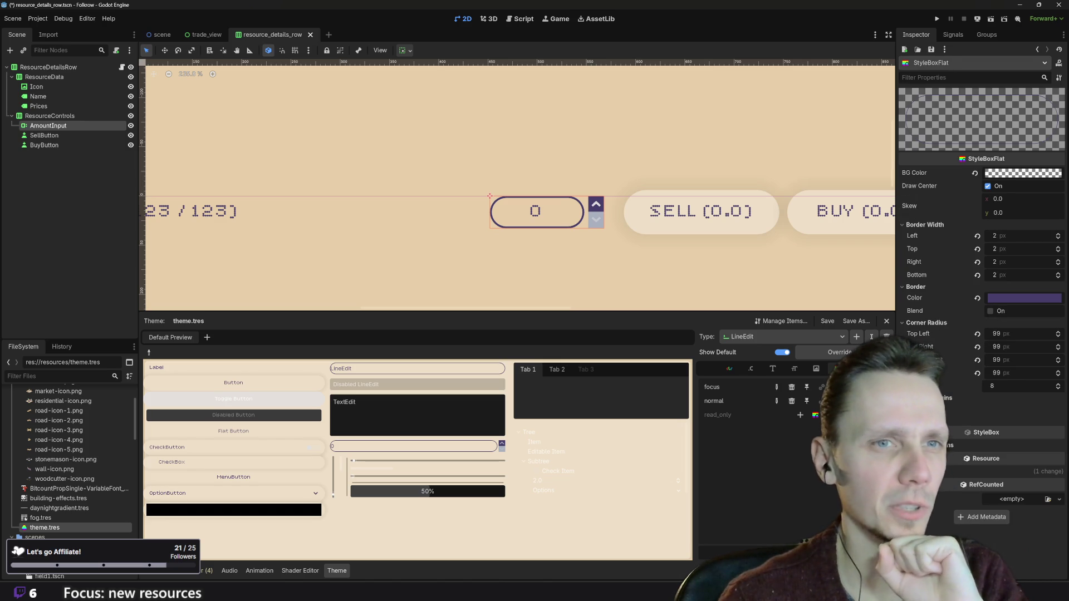
- Set the first LineEdit stylebox's content margins to 0 left, 6 px top and 6 px bottom
click(940, 398)
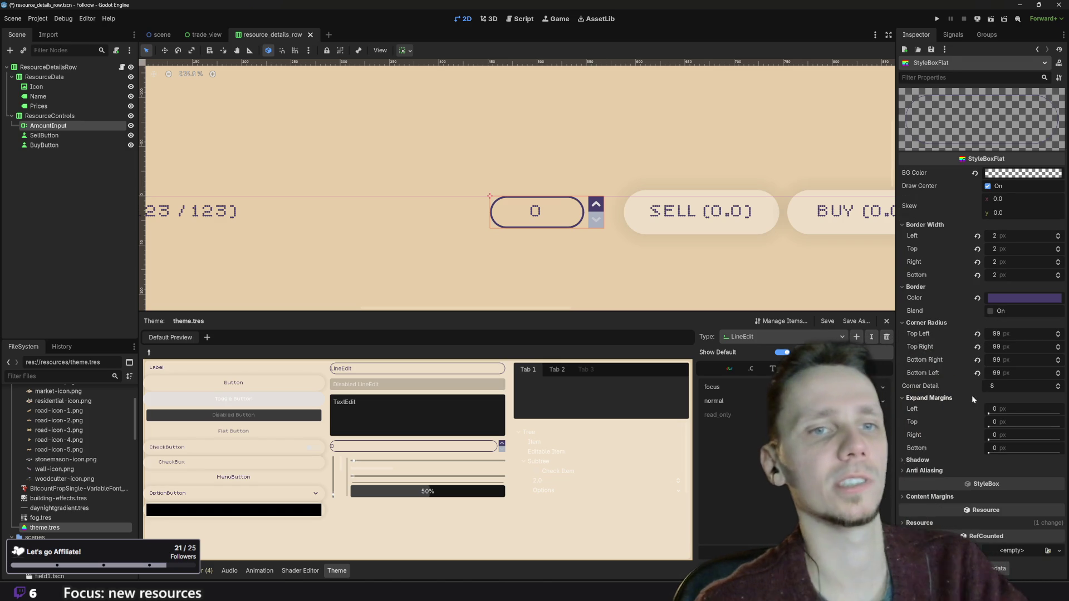
click(1013, 408)
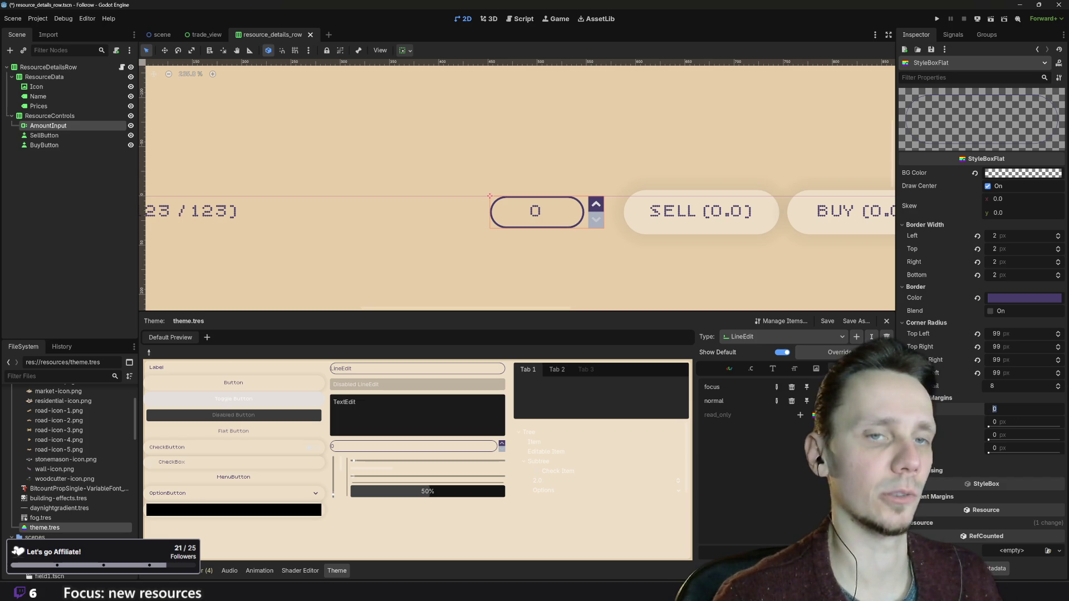
text(2)
key(BackSpace)
text(0)
click(1020, 422)
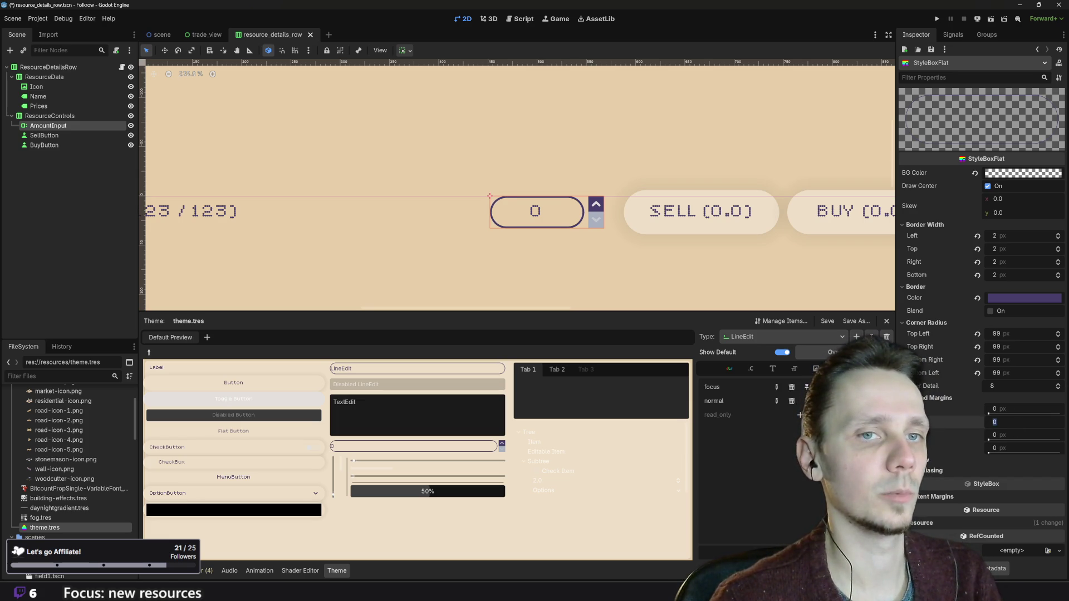
text(3)
key(BackSpace)
text(6)
click(1020, 448)
text(3)
key(BackSpace)
text(6)
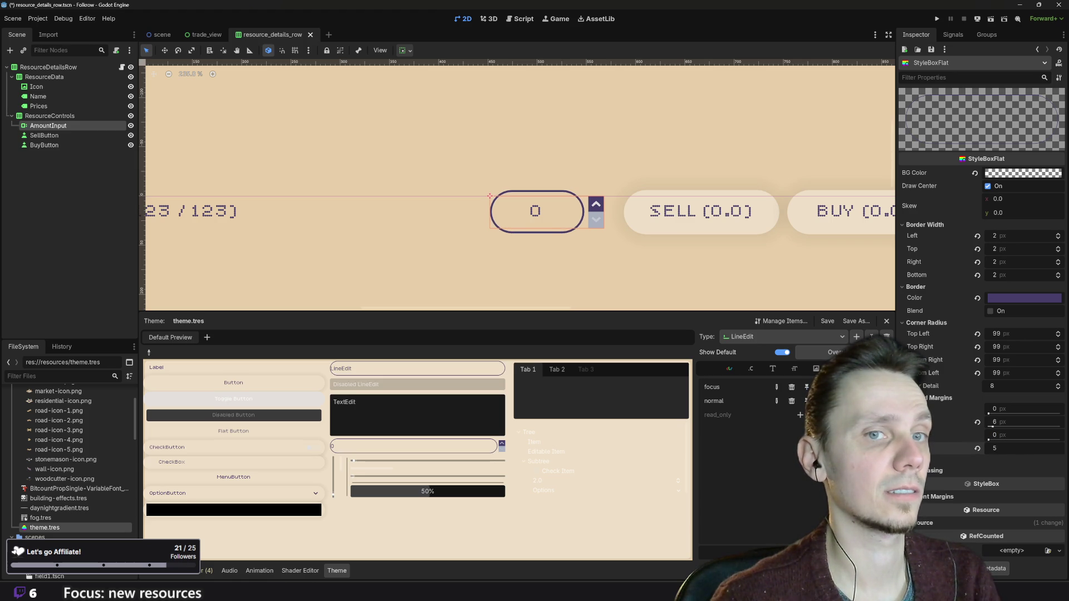
scroll(570, 268, down, 3)
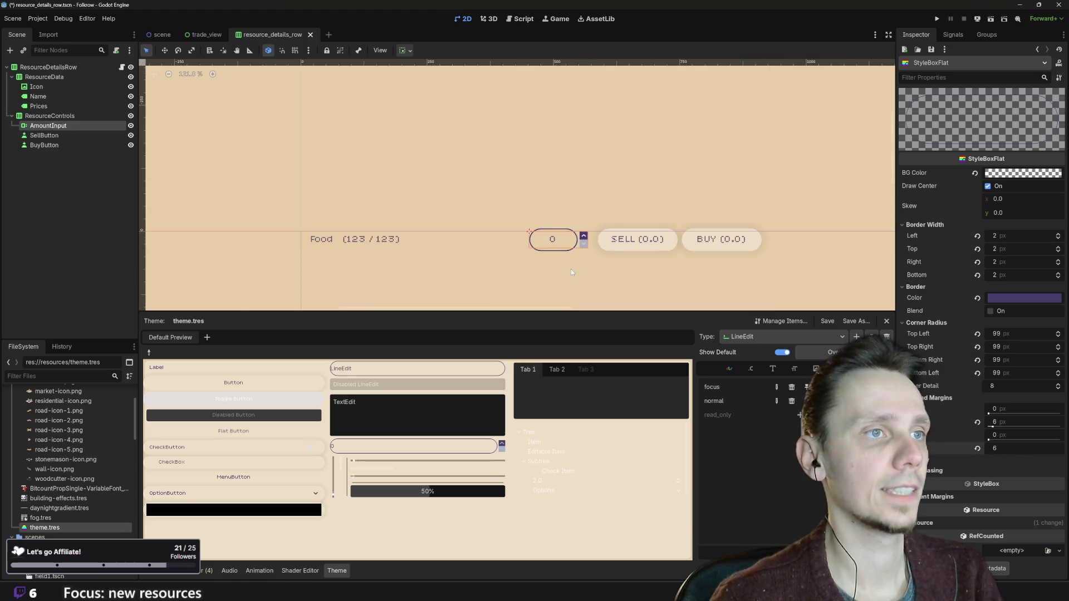
scroll(570, 264, up, 1)
click(570, 267)
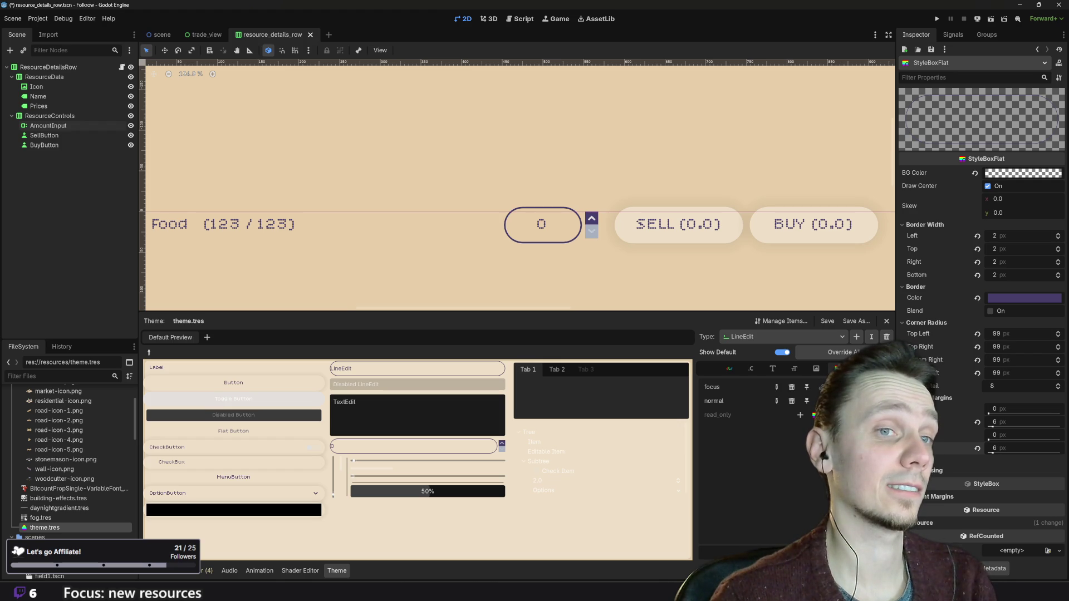
- Give the other LineEdit stylebox 6 px top and bottom content margins, then switch to the SpinBox type
click(824, 386)
click(823, 400)
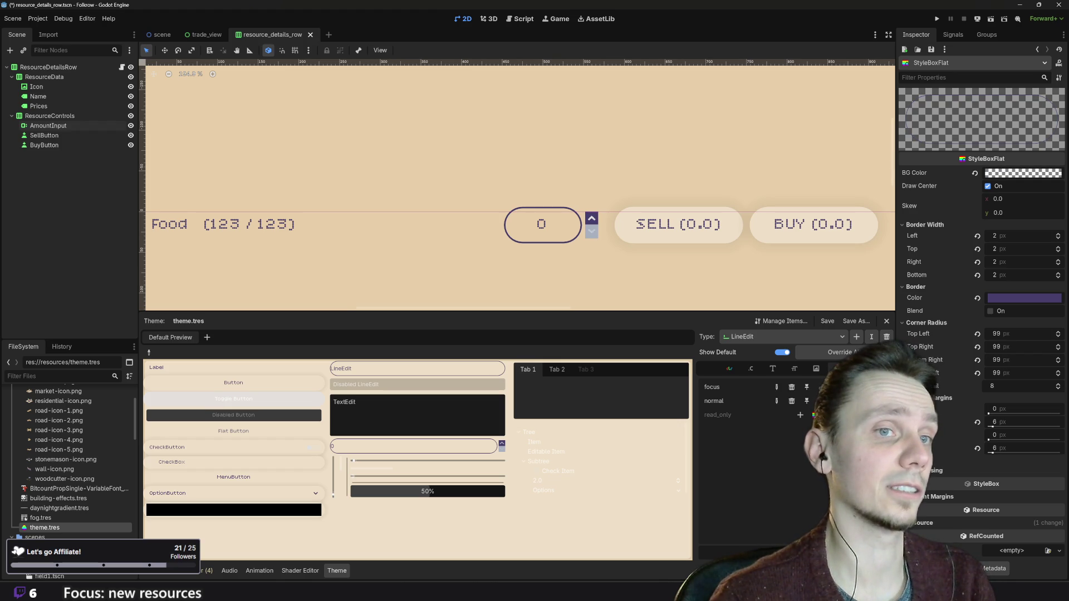
click(1020, 448)
text(0)
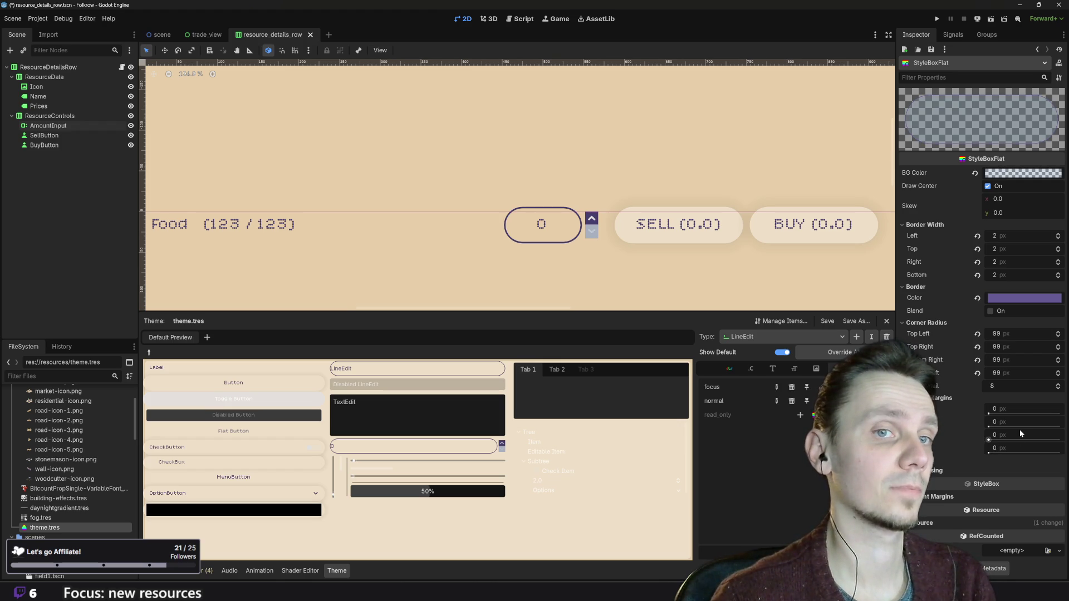
click(1020, 423)
text(04)
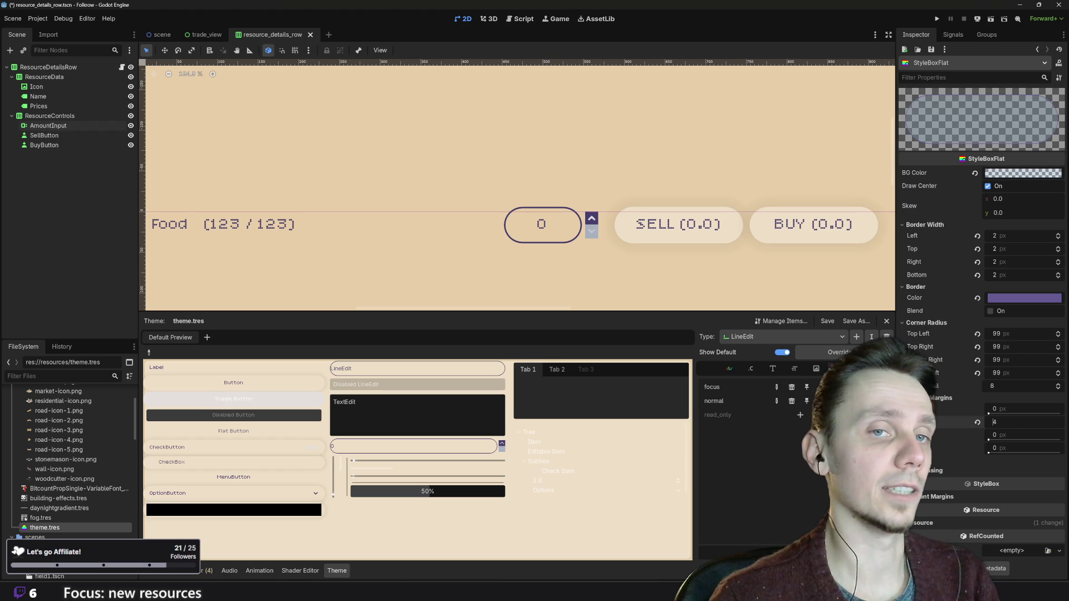
key(BackSpace)
text(6)
click(1016, 448)
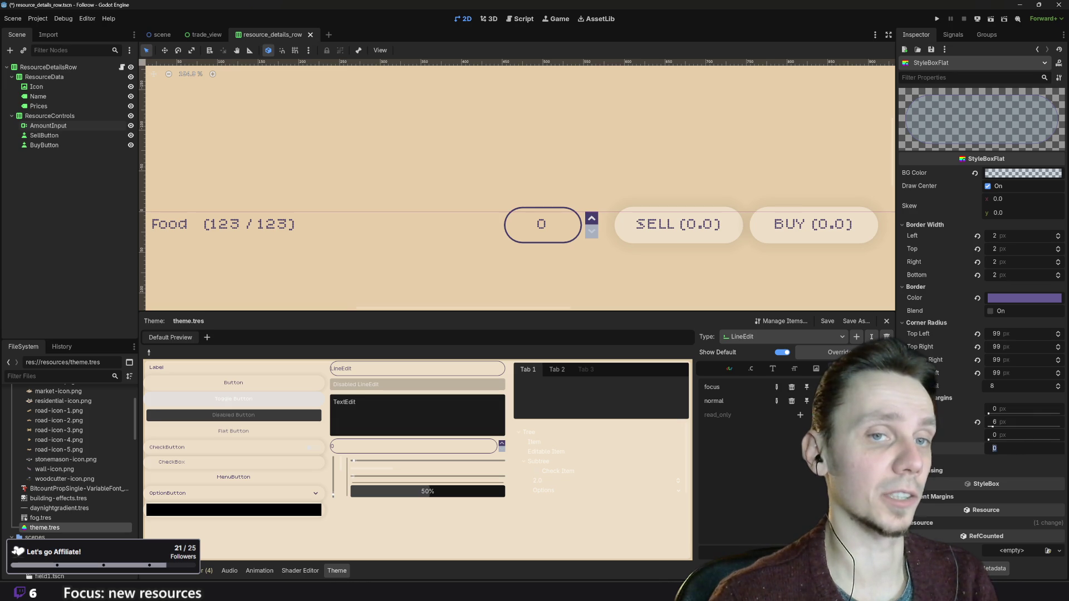
text(8)
key(BackSpace)
text(6)
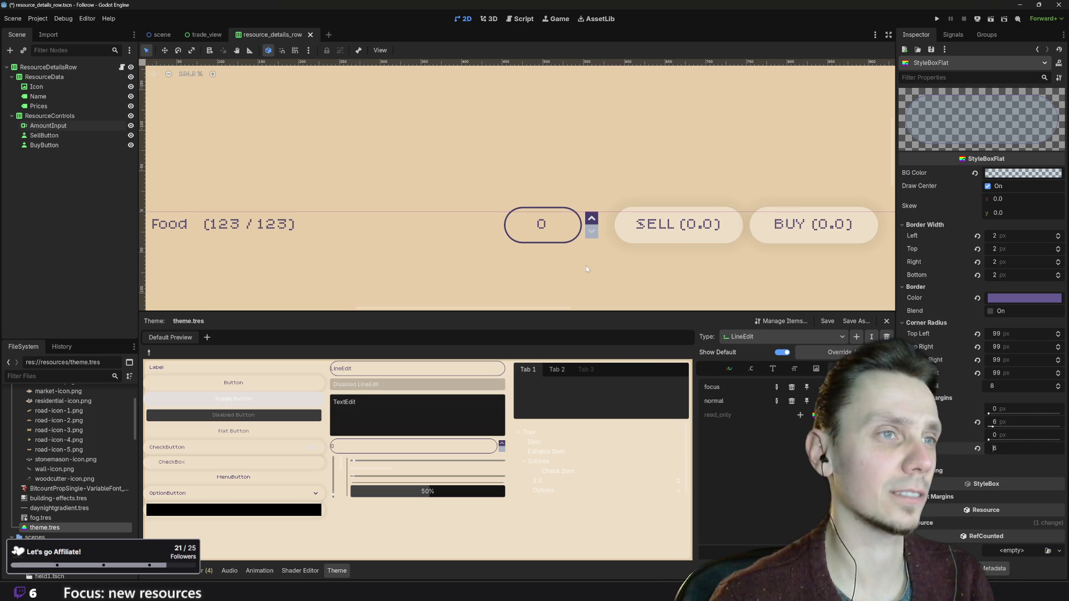
key(Return)
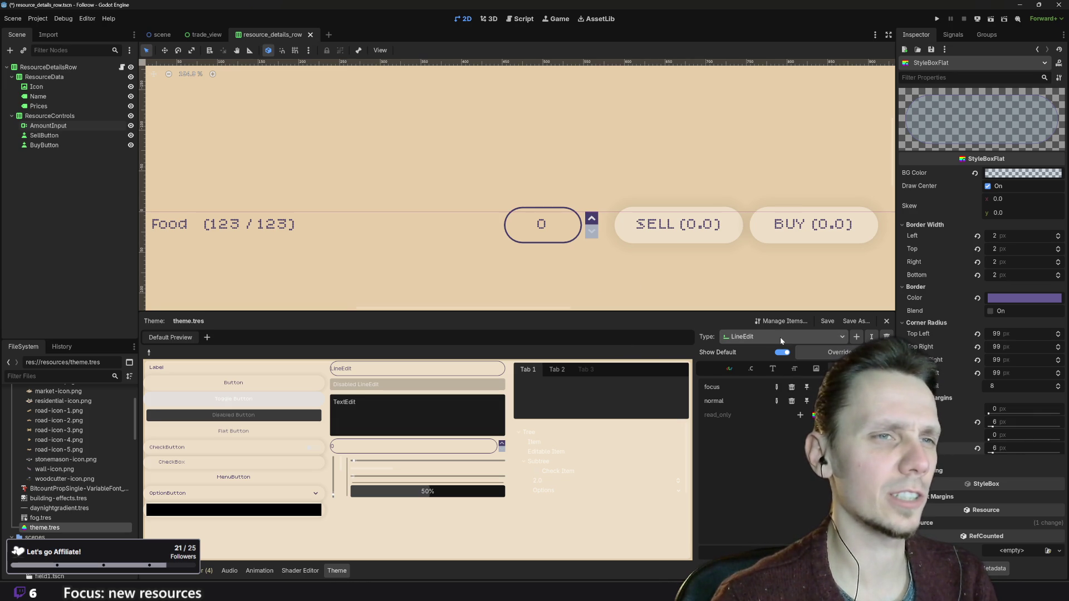
click(779, 337)
click(757, 391)
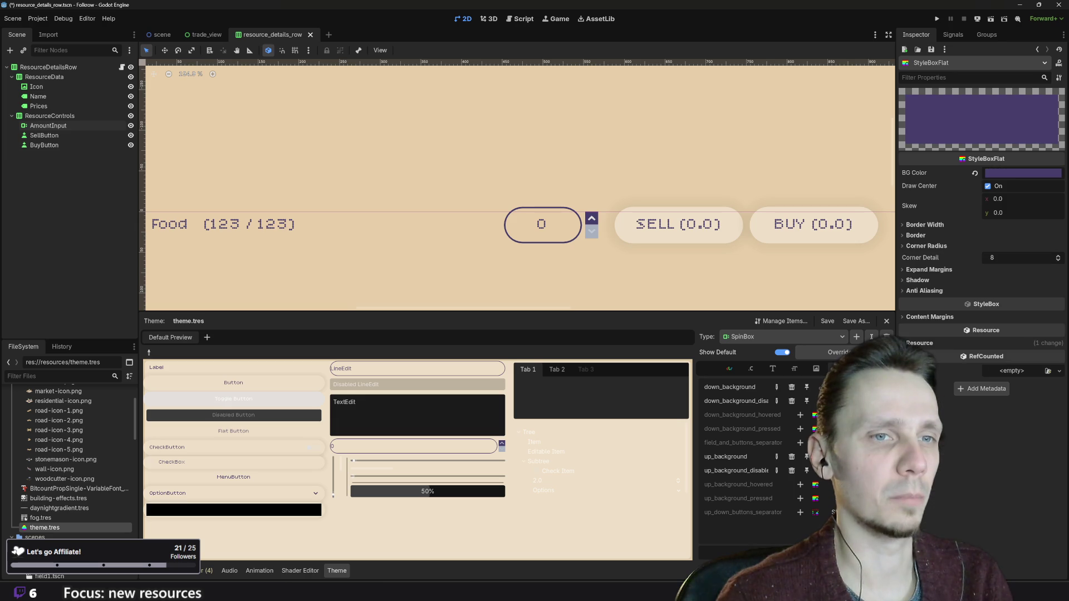
- Edit the purple up-button style's expand margins, setting left to 0 and top to 4
click(936, 272)
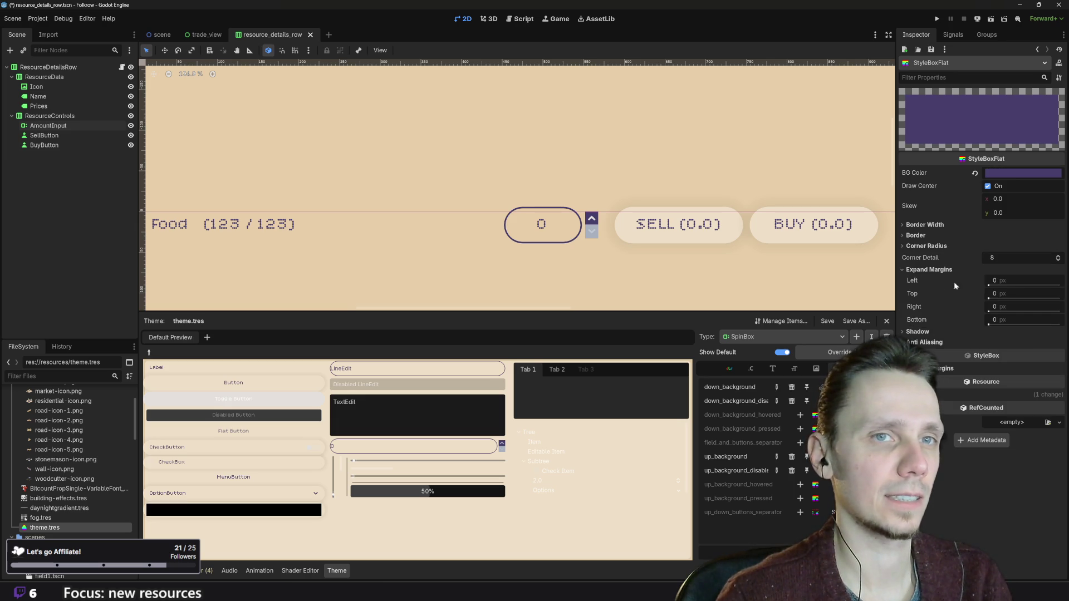
click(1011, 280)
text(2)
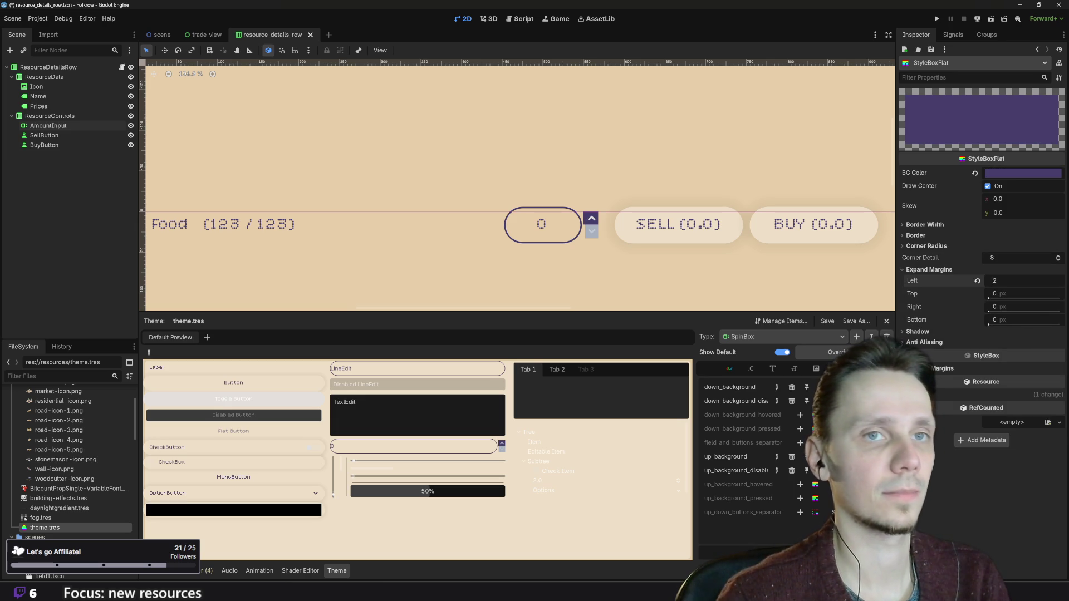
key(BackSpace)
text(0)
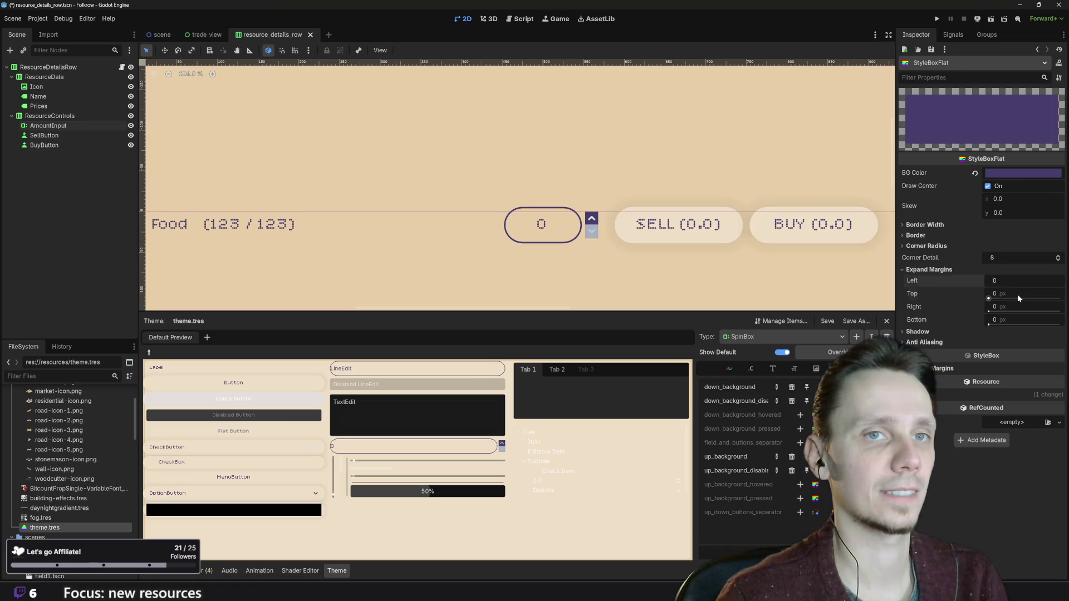
click(1016, 293)
text(2)
key(BackSpace)
text(4)
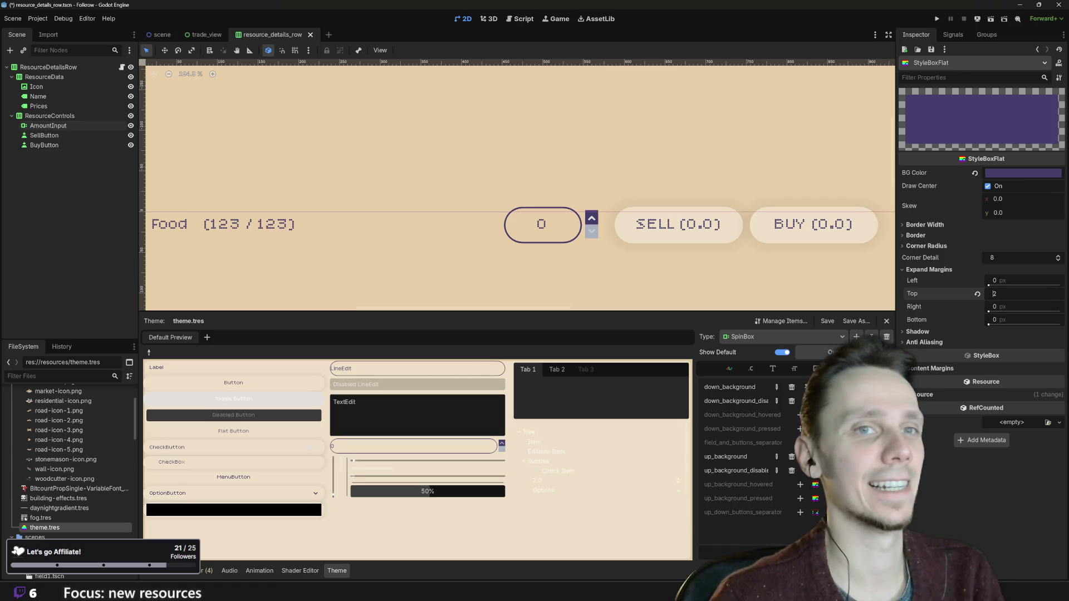
click(1013, 319)
text(2)
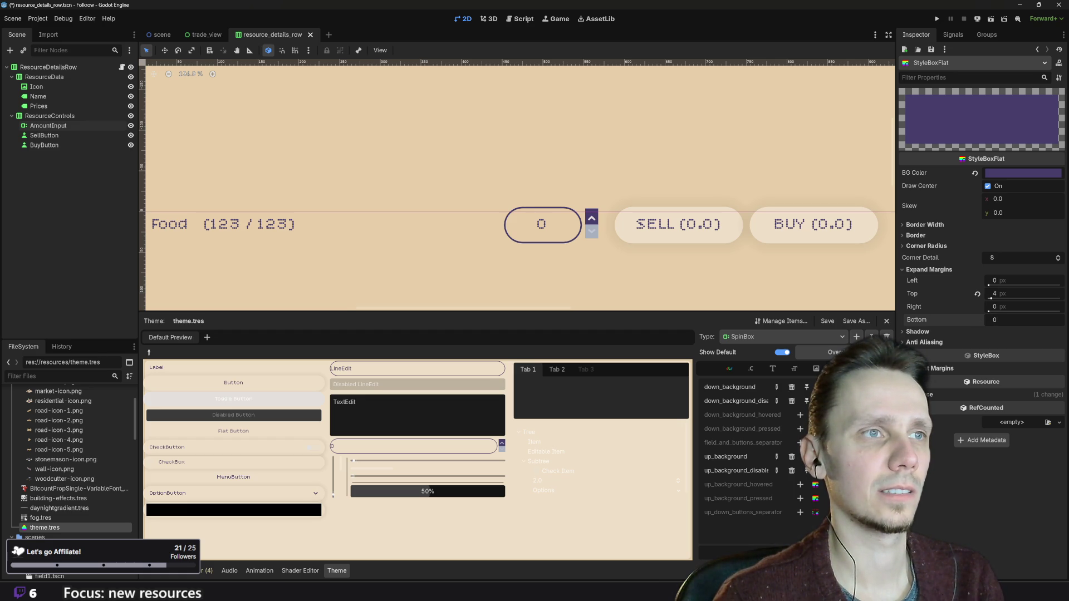
text(10)
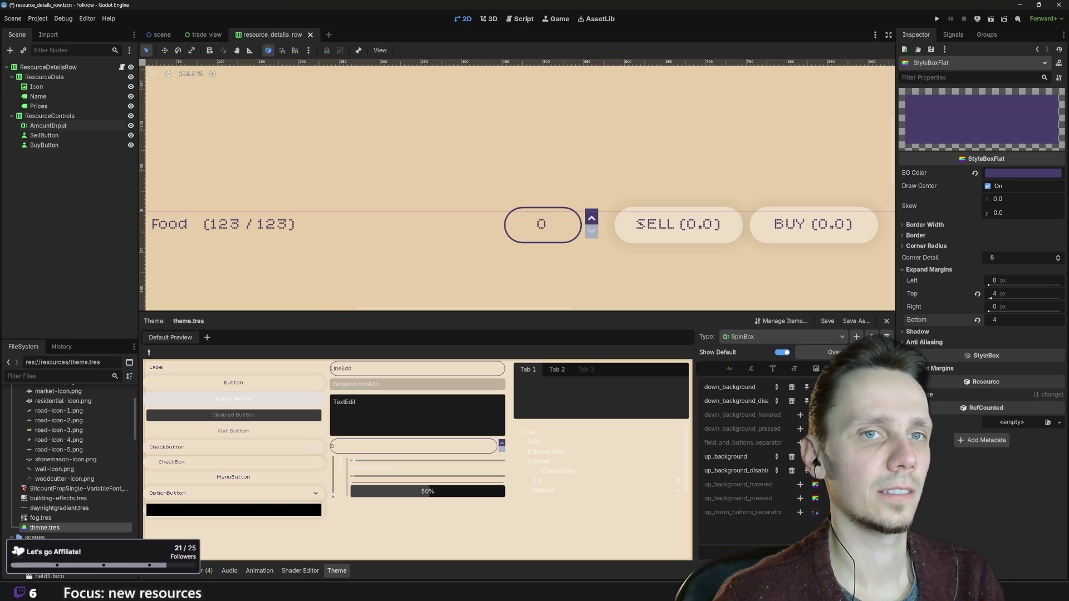
text(1)
key(Return)
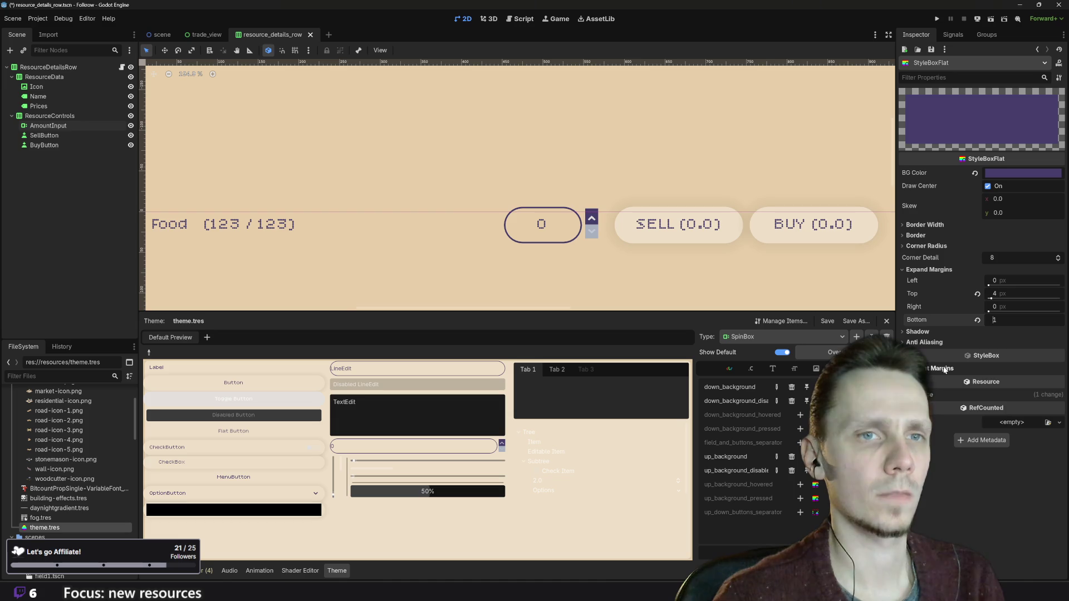
- Reset the top and bottom expand margins to 0 and enter 5 as a content margin
click(944, 369)
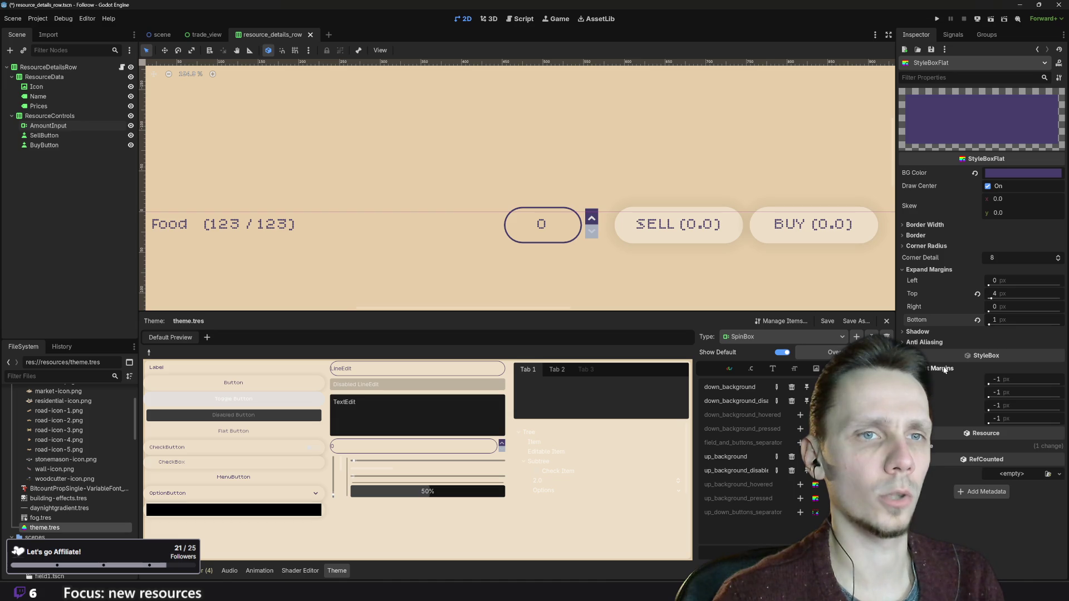
click(1018, 318)
text(0)
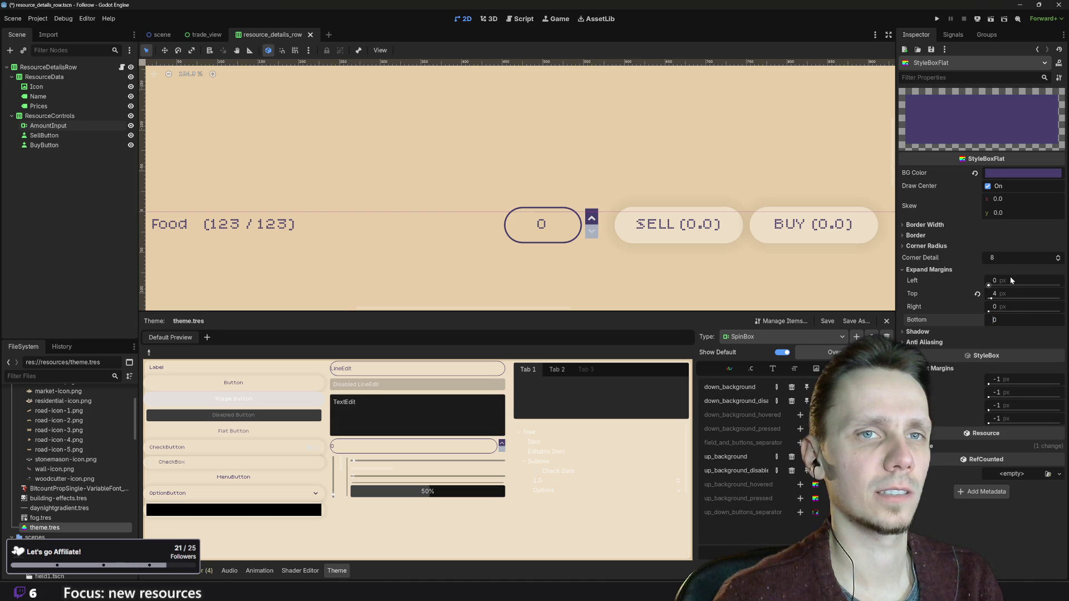
click(1014, 295)
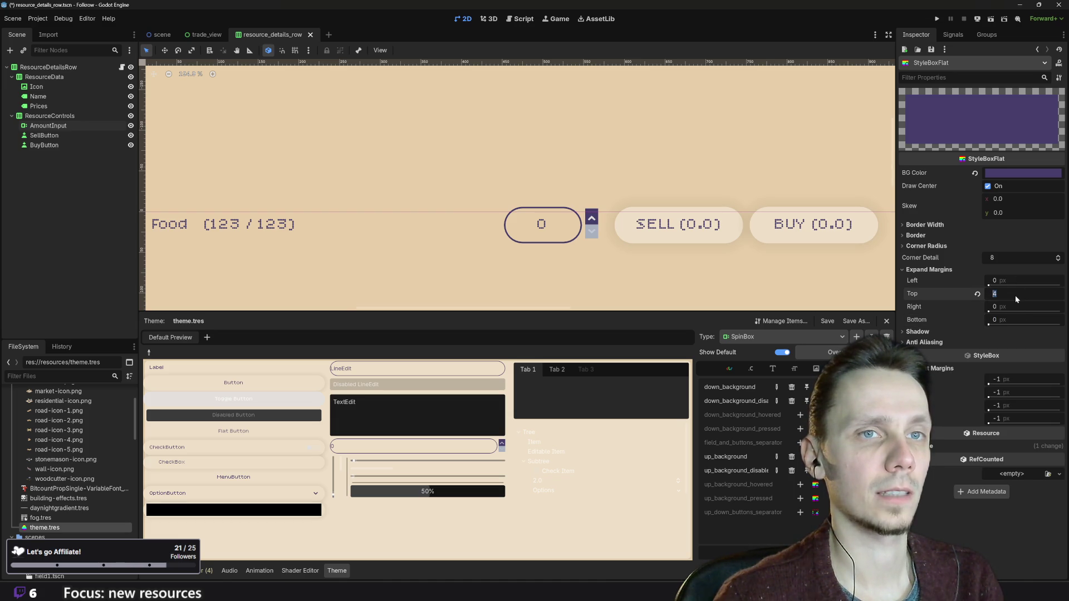
text(30)
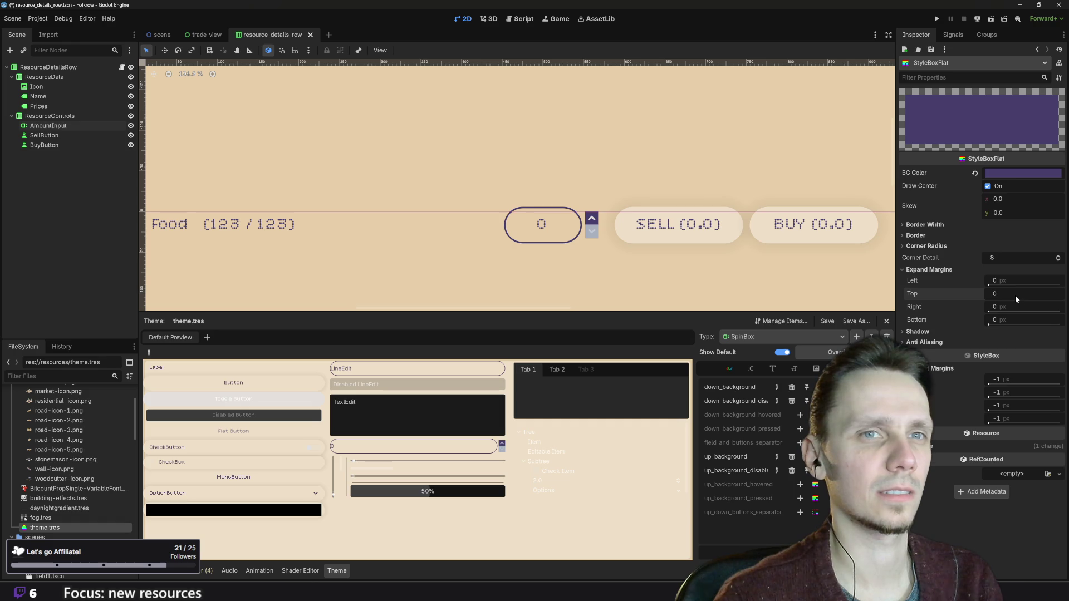
click(1013, 379)
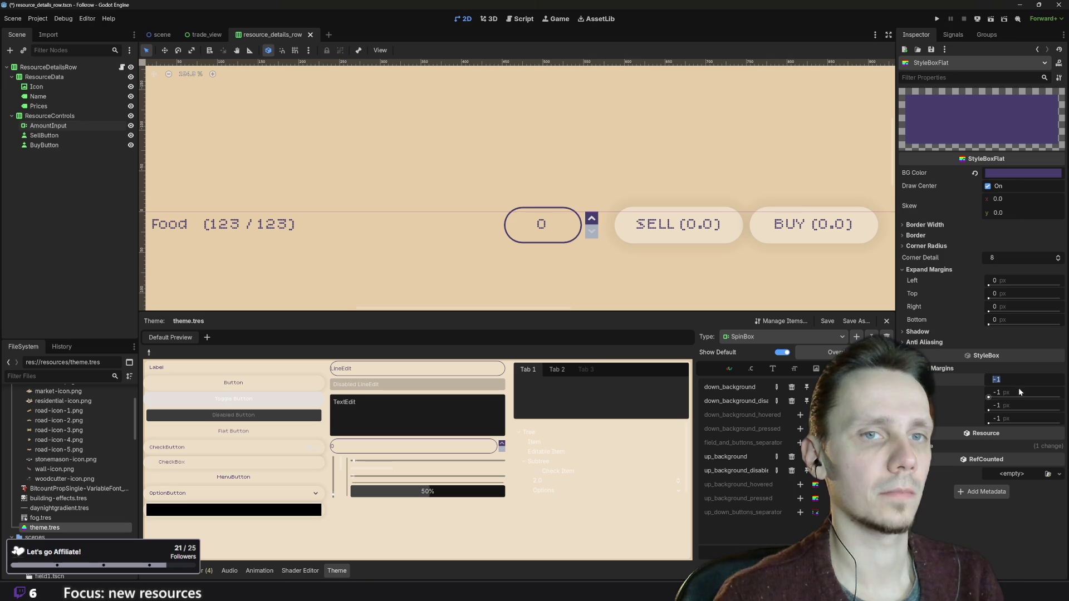
click(1017, 389)
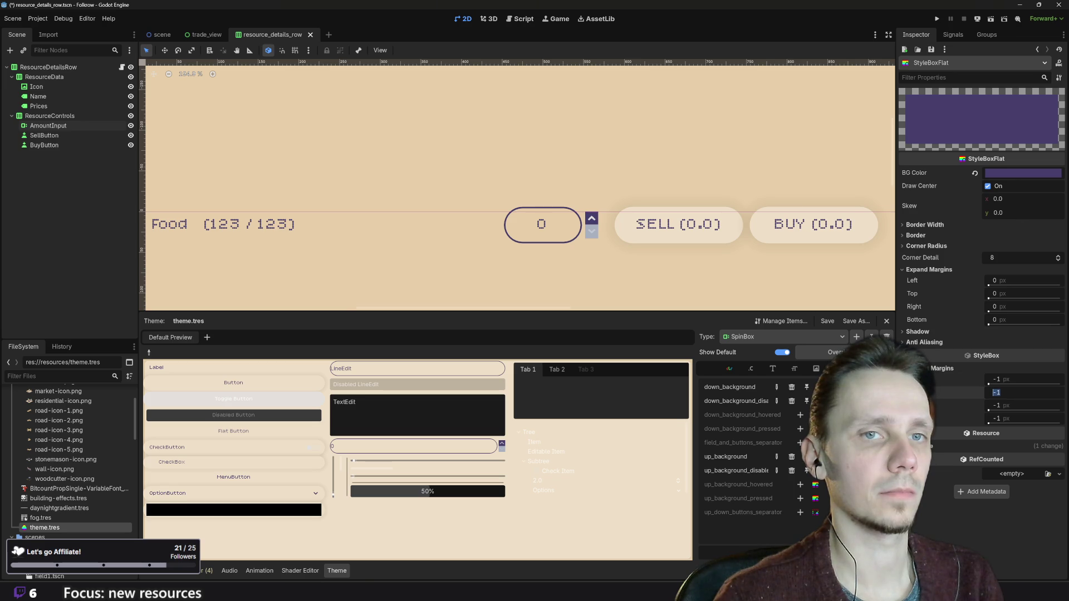
text(5)
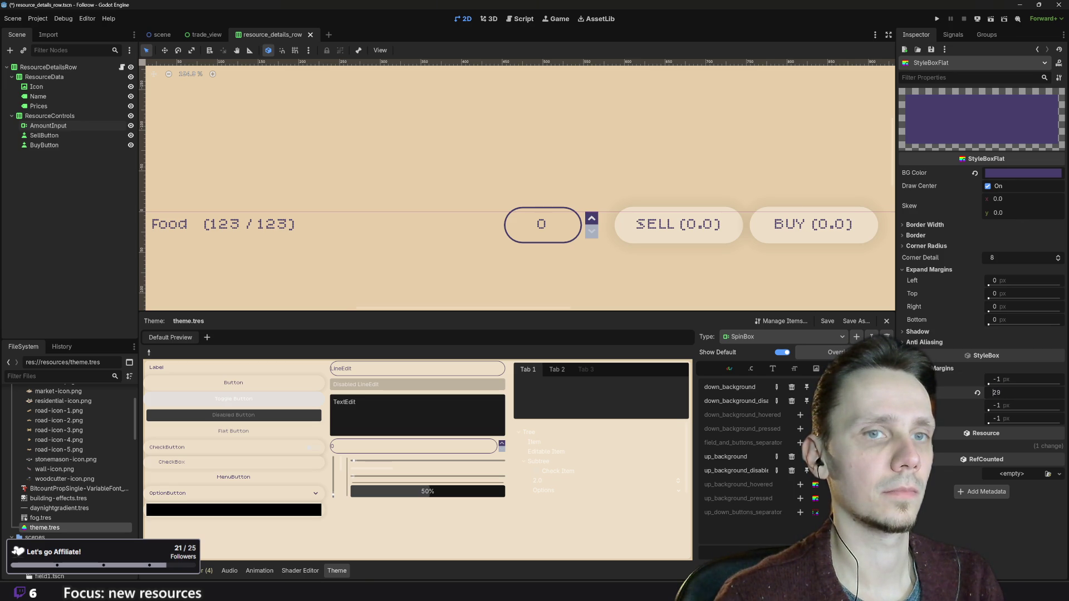
key(Down)
key(Down)
key(Down)
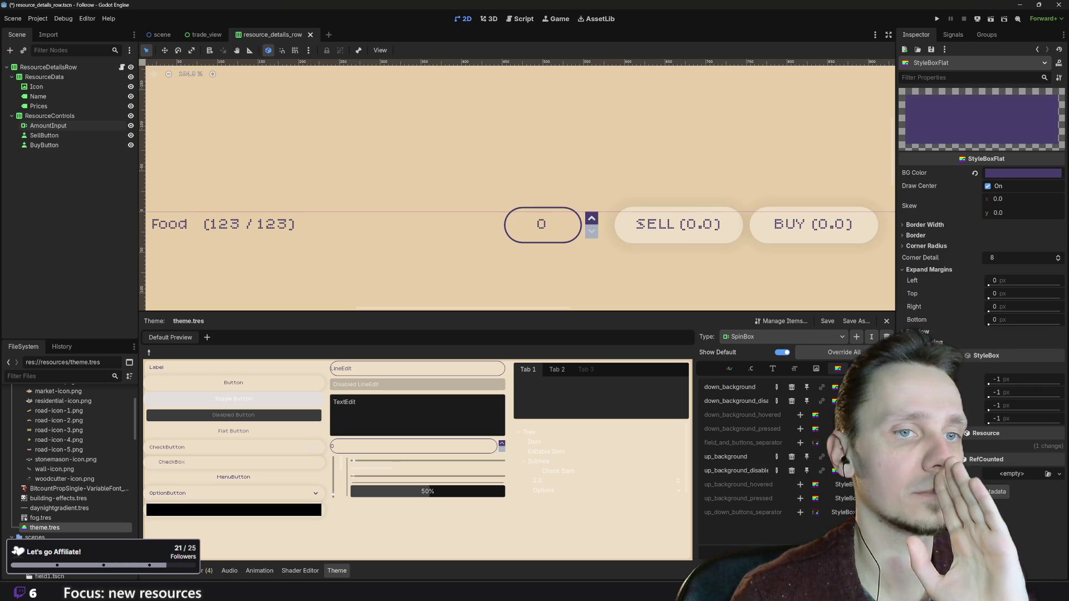
- Try other Corner Detail values, check the Border Width and Border sections, then expand Corner Radius
click(1018, 256)
text(10)
key(Return)
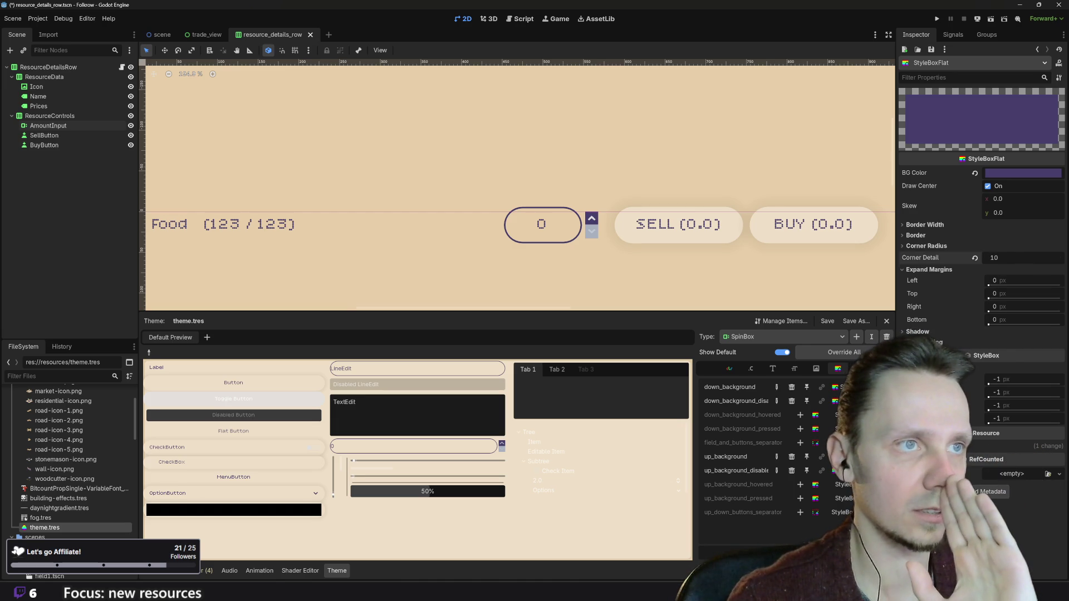
text(6)
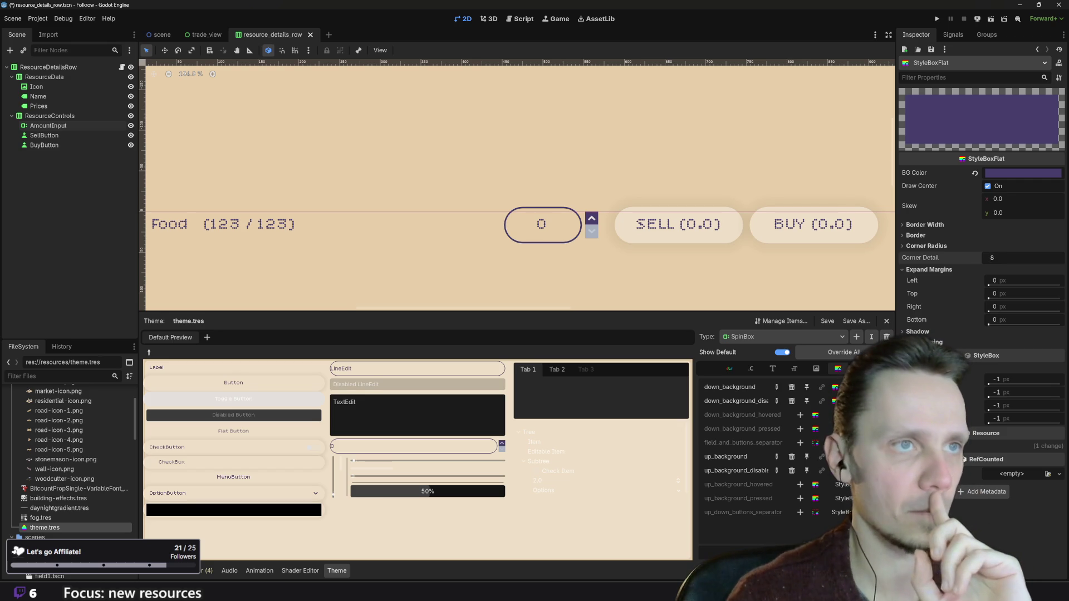
click(917, 235)
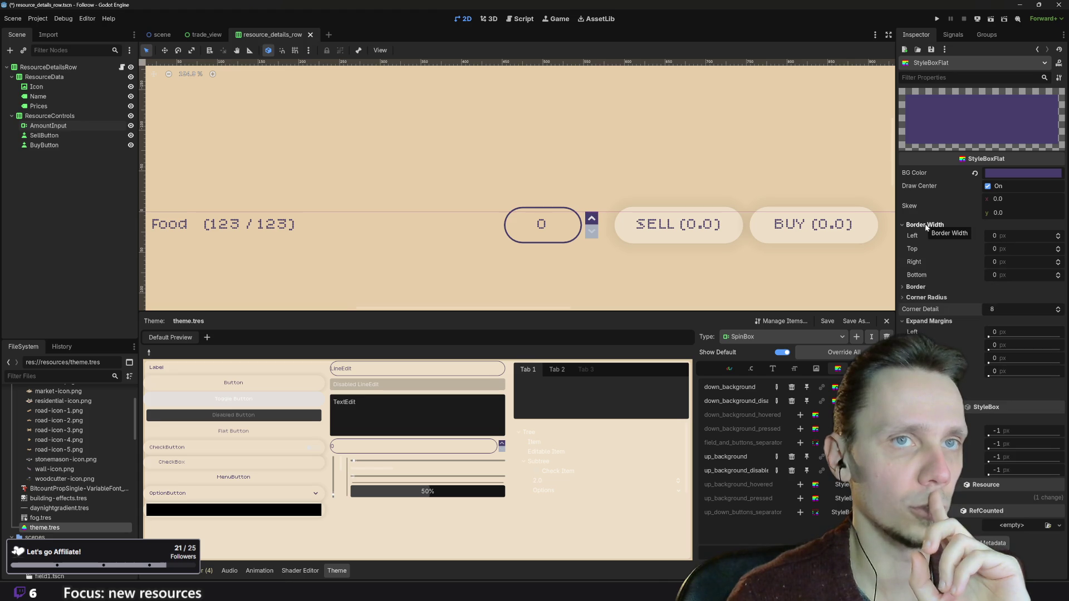
click(918, 235)
click(925, 235)
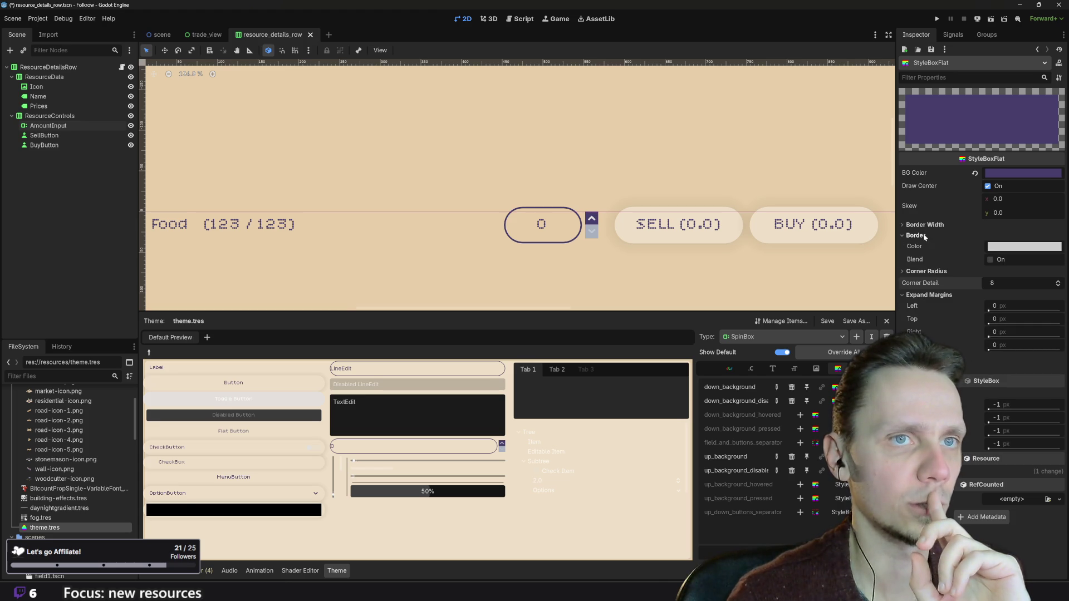
click(923, 237)
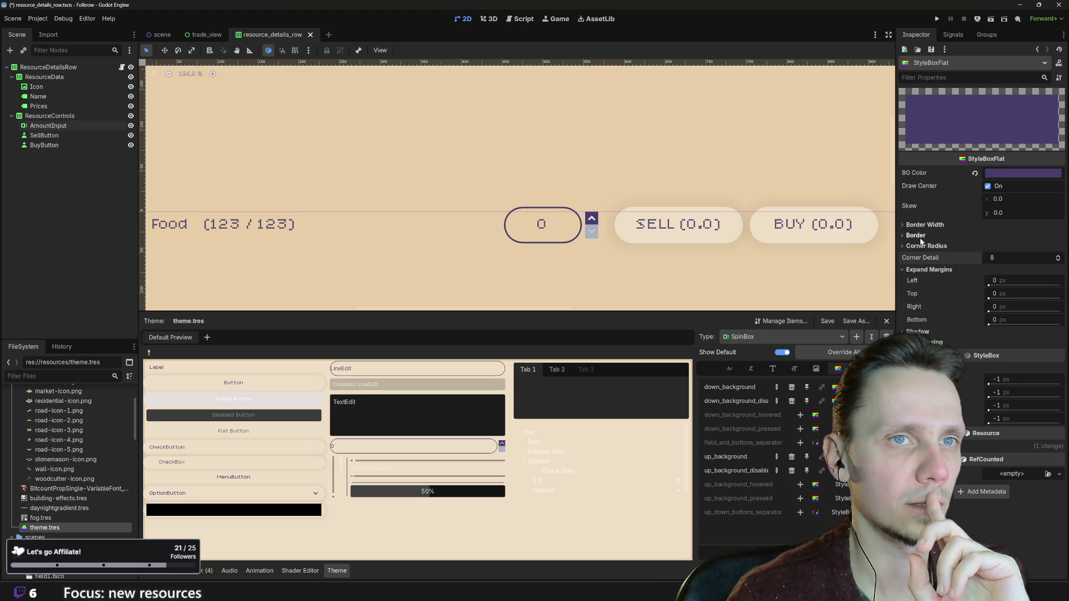
click(923, 246)
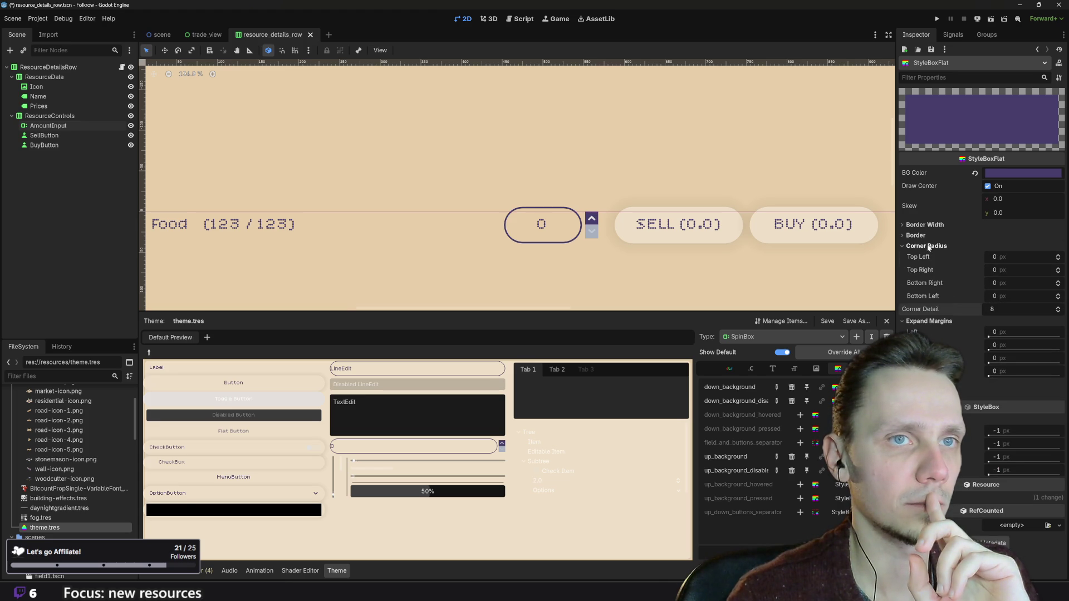
- Round the top-left and top-right corners to 99 px and set the bottom-right radius to 0
click(1026, 256)
text(2)
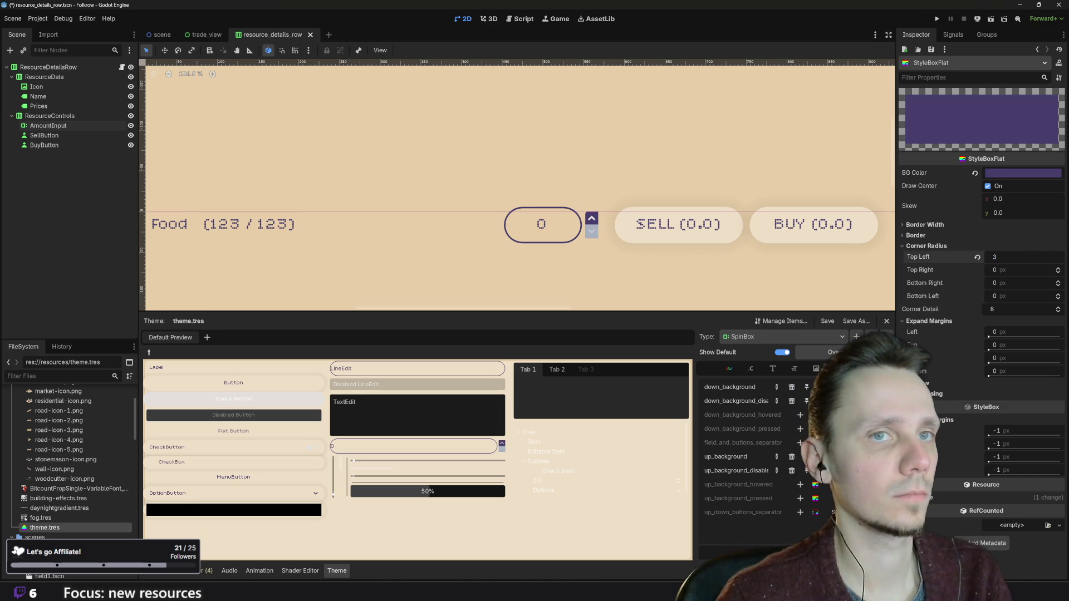
key(Return)
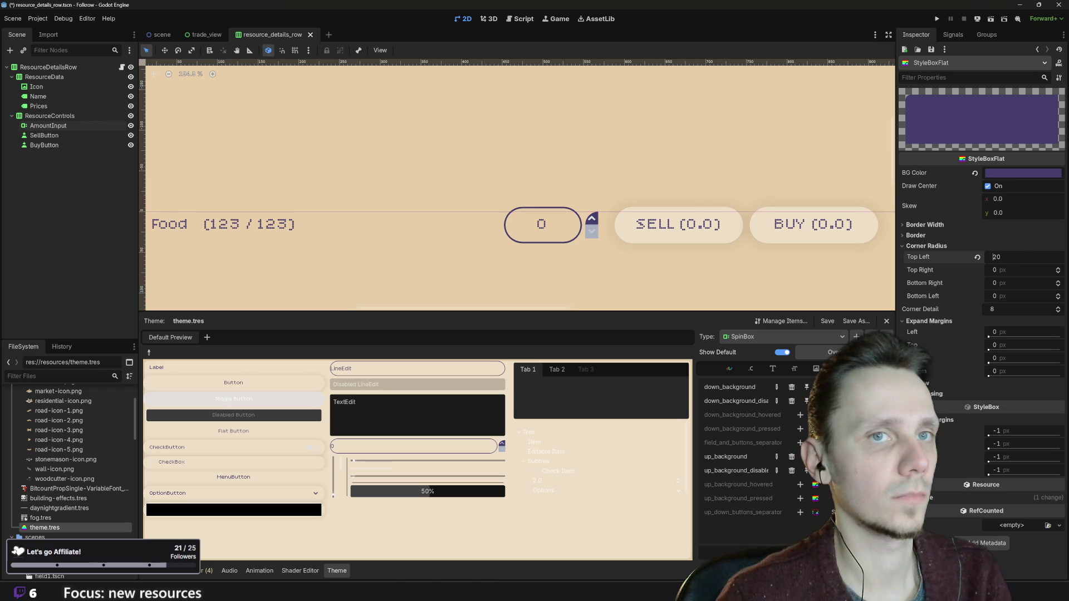
text(99)
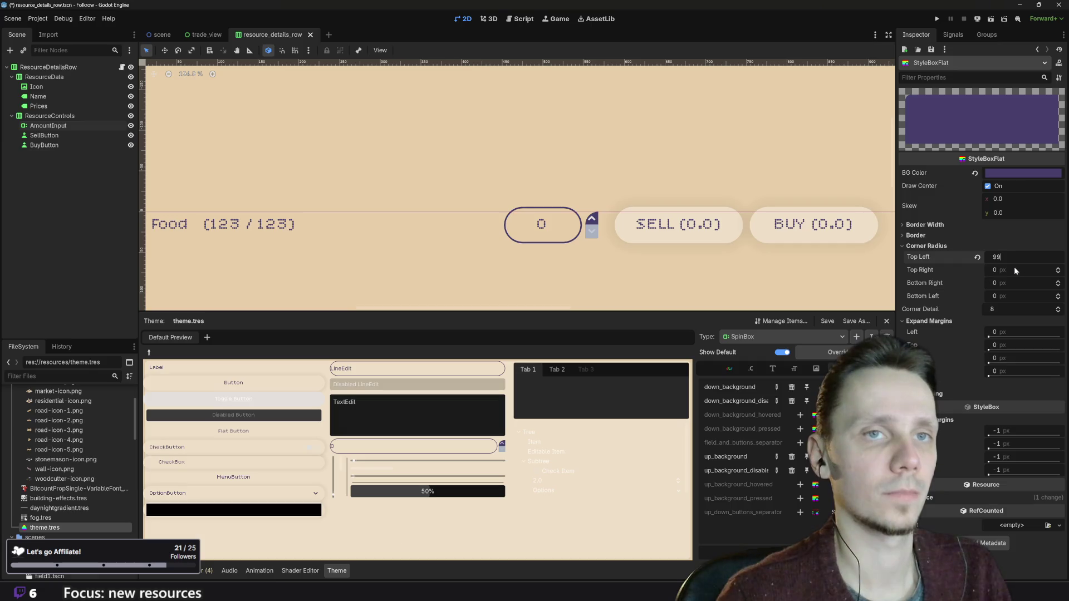
click(1014, 269)
text(99)
click(1011, 284)
text(99)
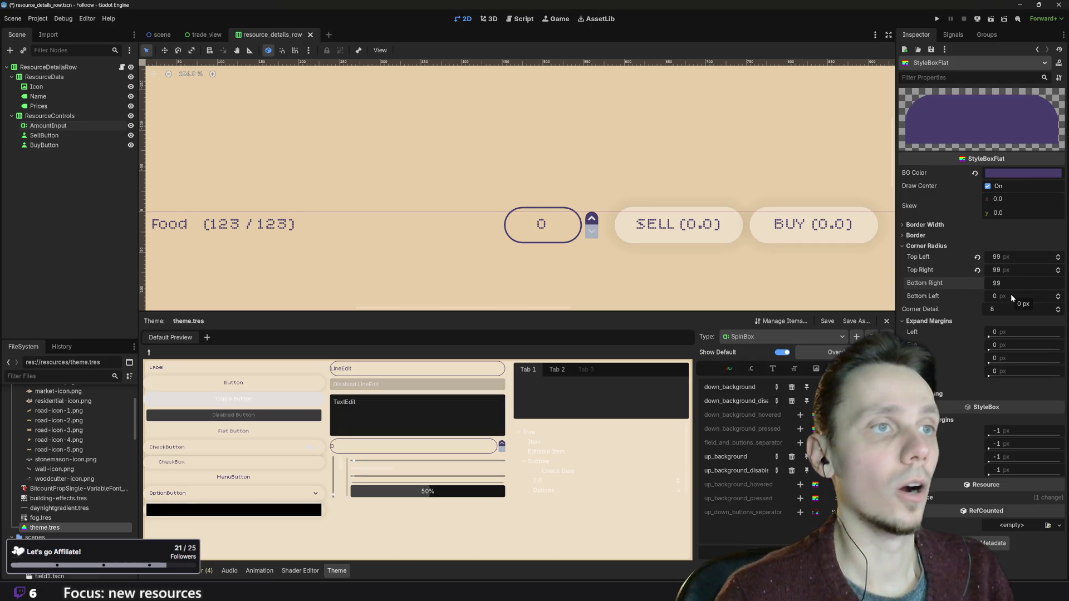
key(BackSpace)
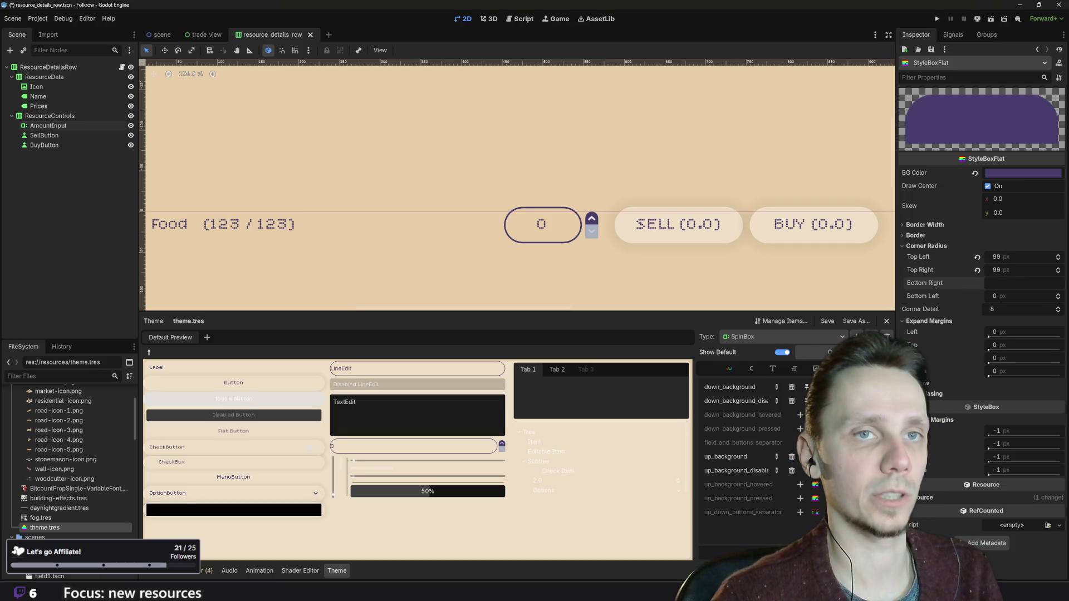
key(BackSpace)
text(0)
key(Return)
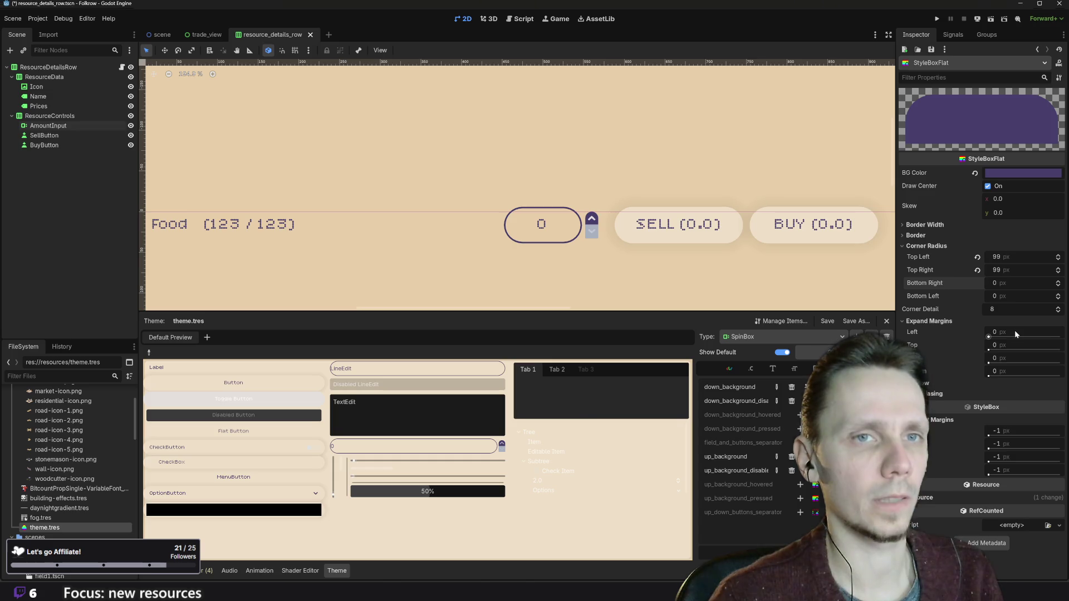
- Set the left, right and top expand margins to 2, 2 and 4
click(1018, 330)
text(2)
key(Return)
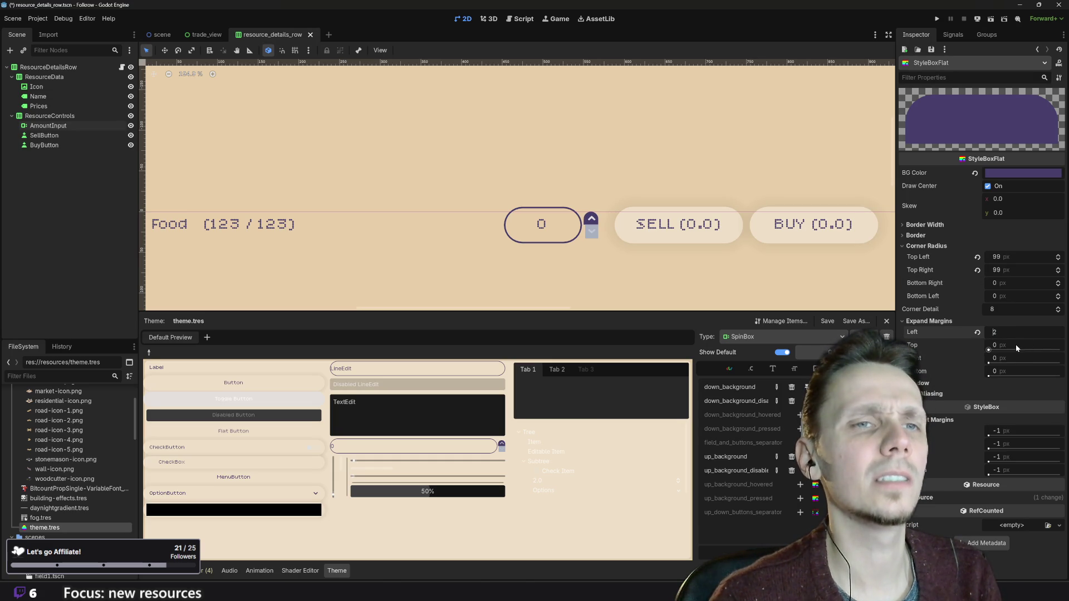
drag(1016, 356, 1022, 342)
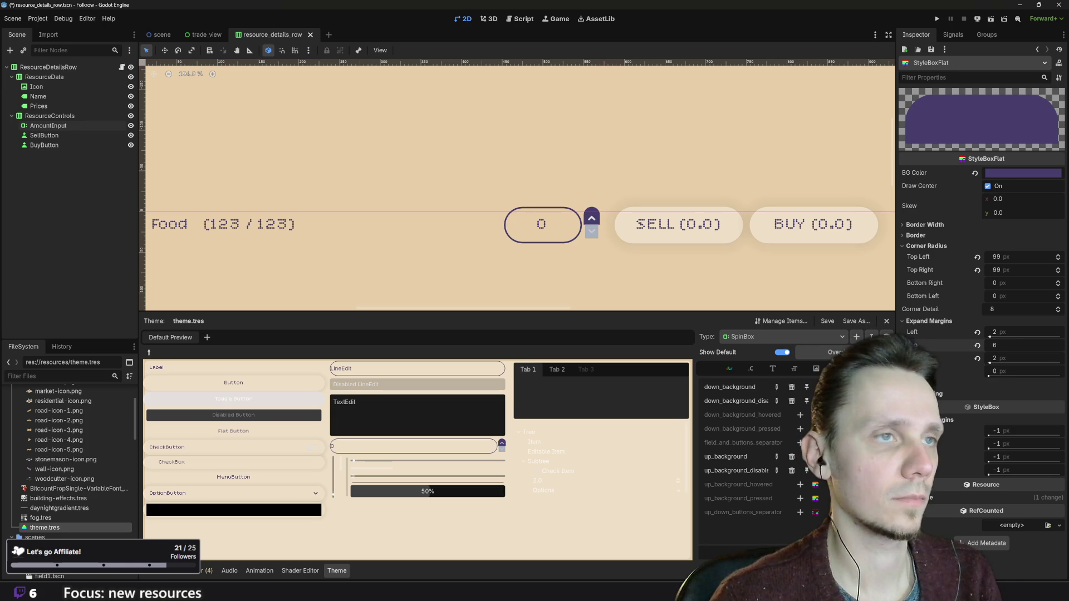
key(BackSpace)
text(4)
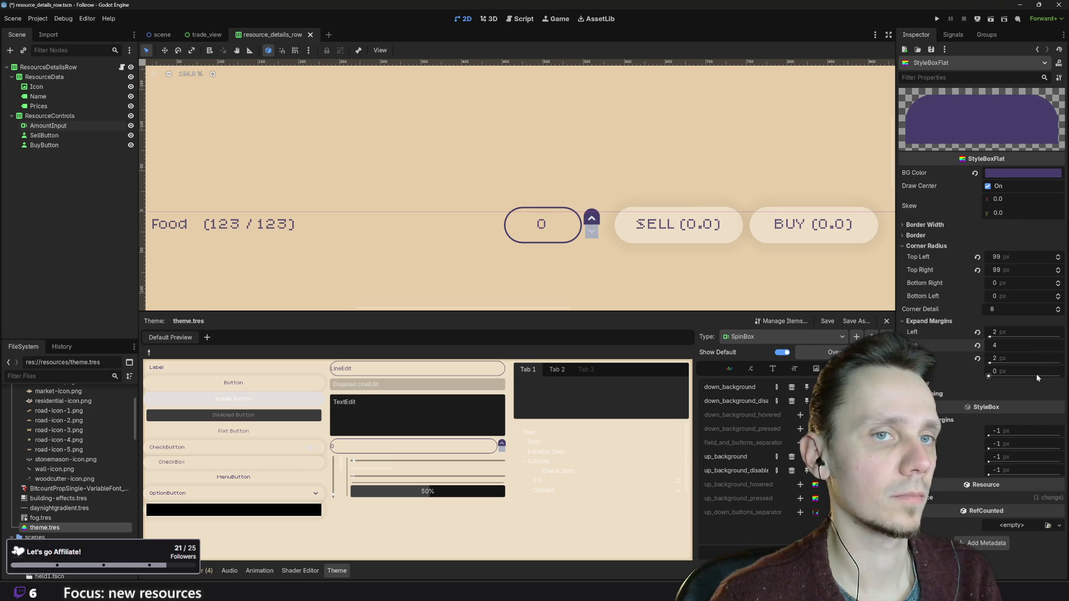
click(1018, 370)
text(1)
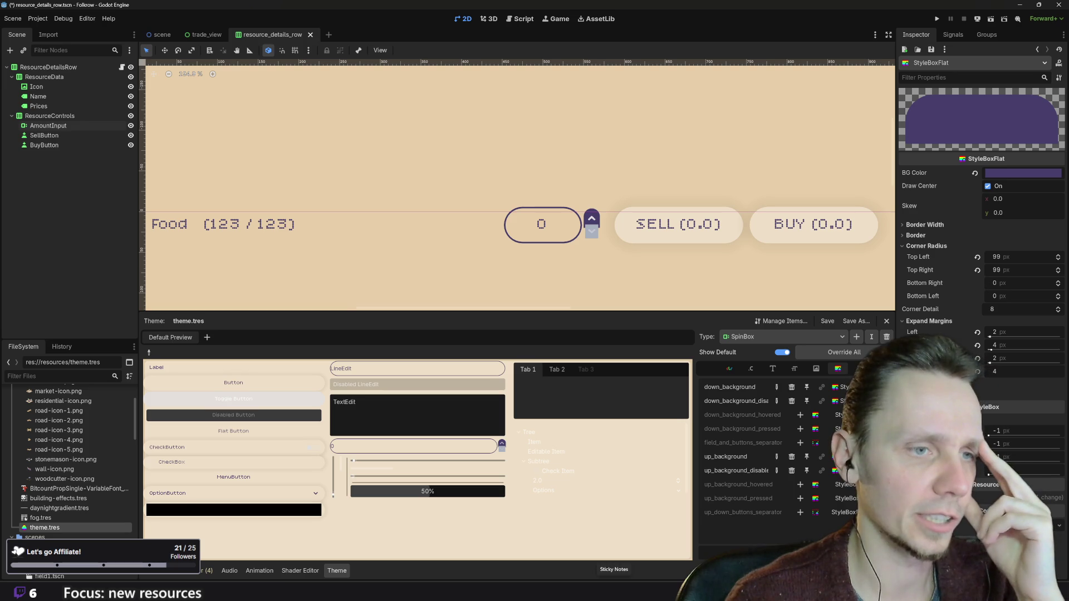
- Commit a bottom expand margin of 4 on the purple style and select the grey down_background style
mouse_move(646, 598)
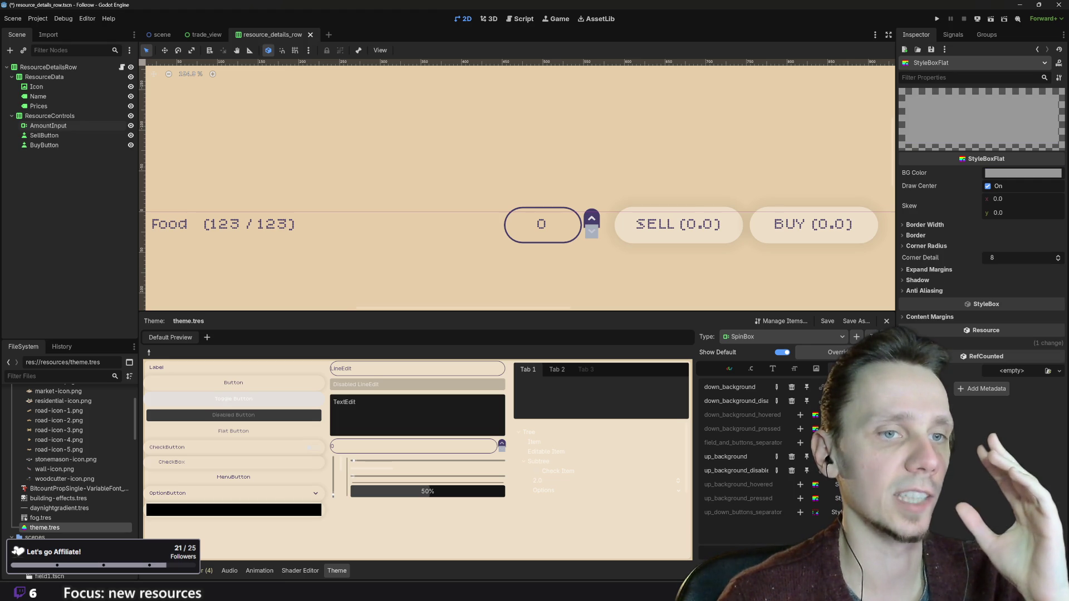
- Set the grey down-button style's expand margins to 2, 4, 2 and 4
click(932, 271)
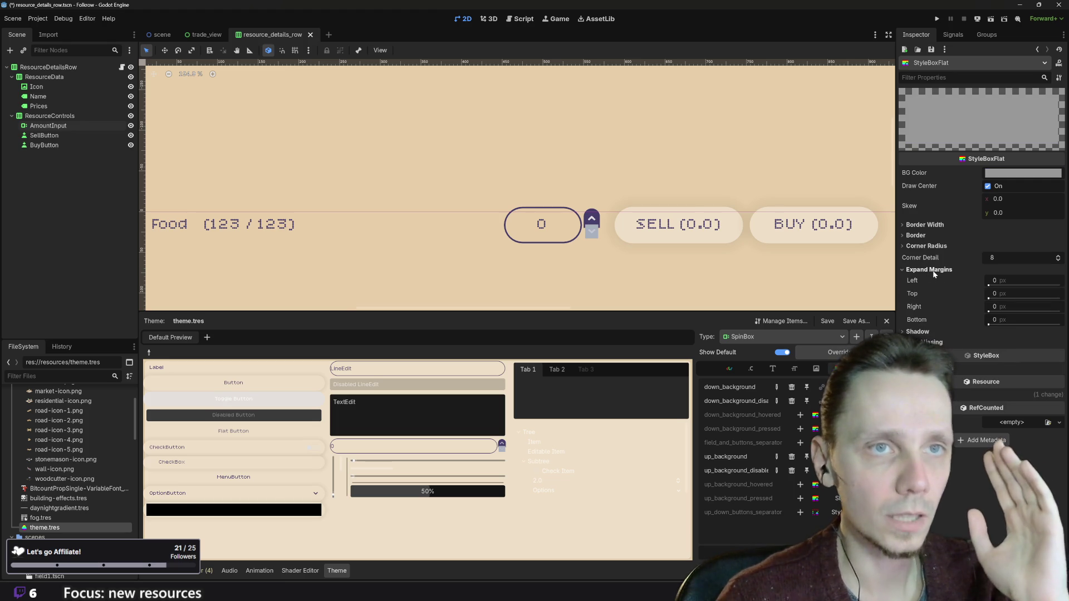
click(1013, 278)
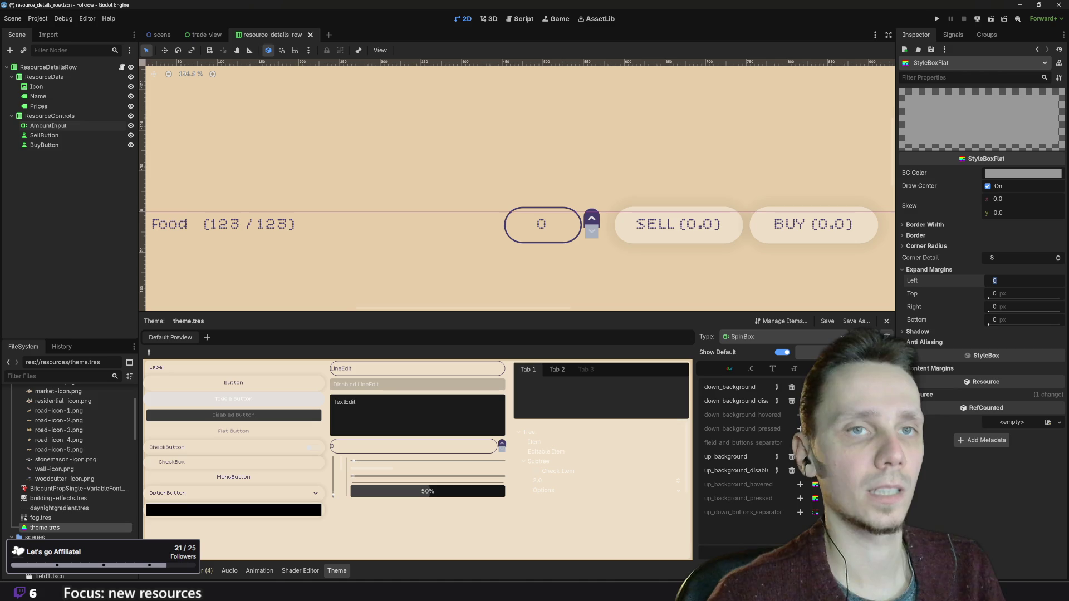
text(2)
key(Tab)
text(4)
key(Tab)
text(2)
key(Tab)
text(4)
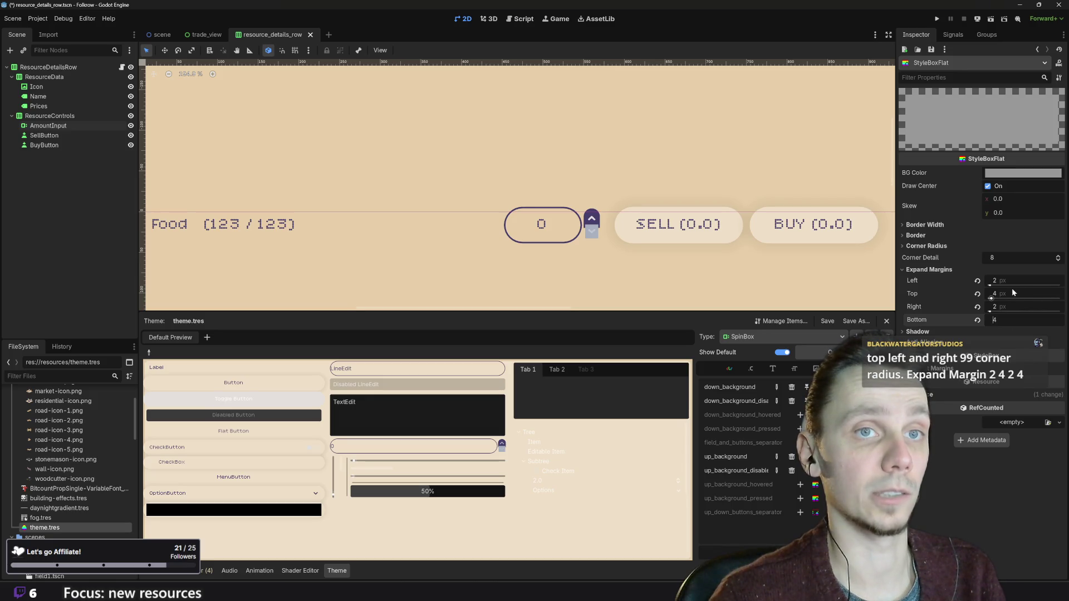
- Round the grey style's top-left and top-right corners to 99 px
click(935, 248)
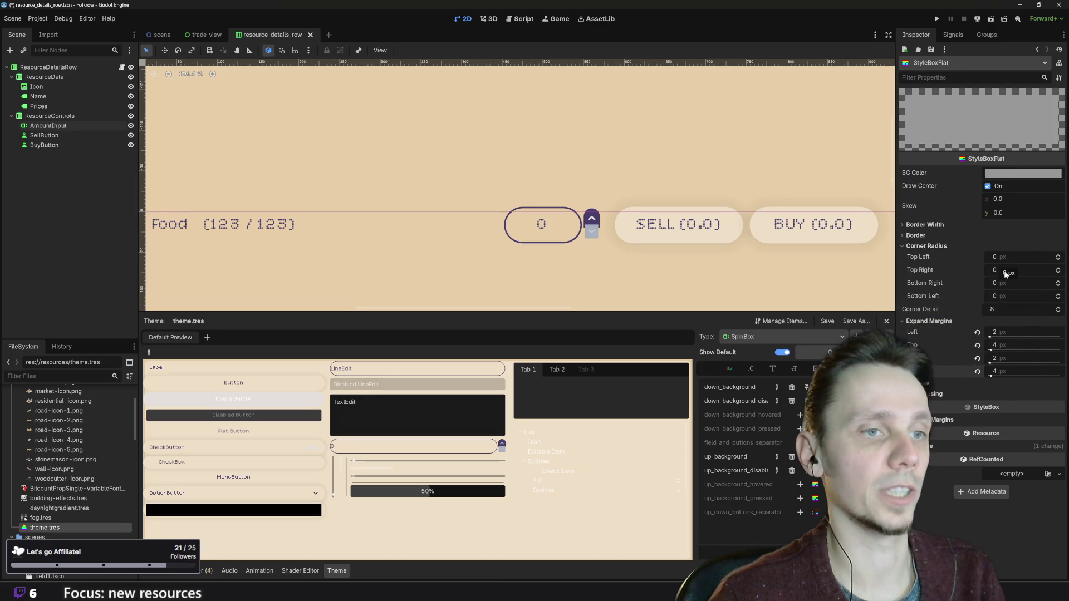
click(1016, 259)
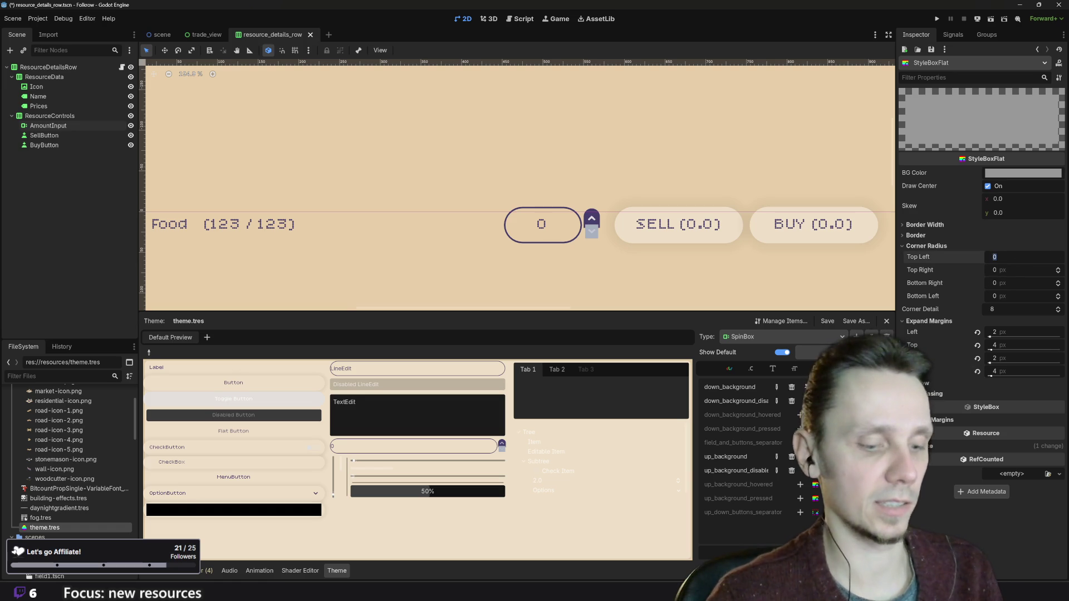
text(99)
key(Tab)
text(99)
key(Return)
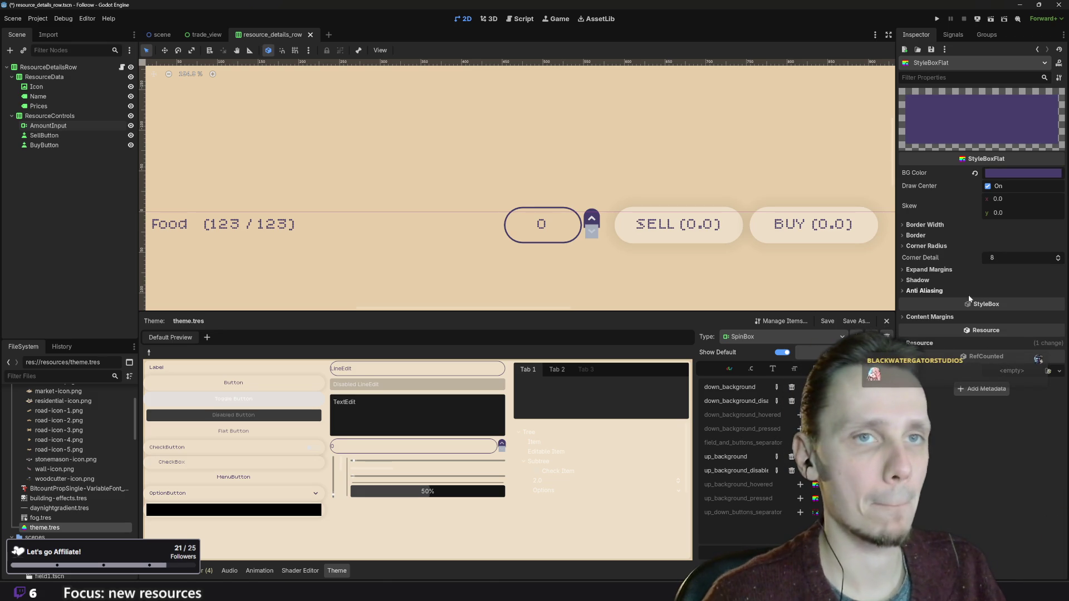
- Set the purple button style's expand margins to 2/4/2/4 (left, top, right, bottom)
click(944, 270)
click(1004, 280)
text(2)
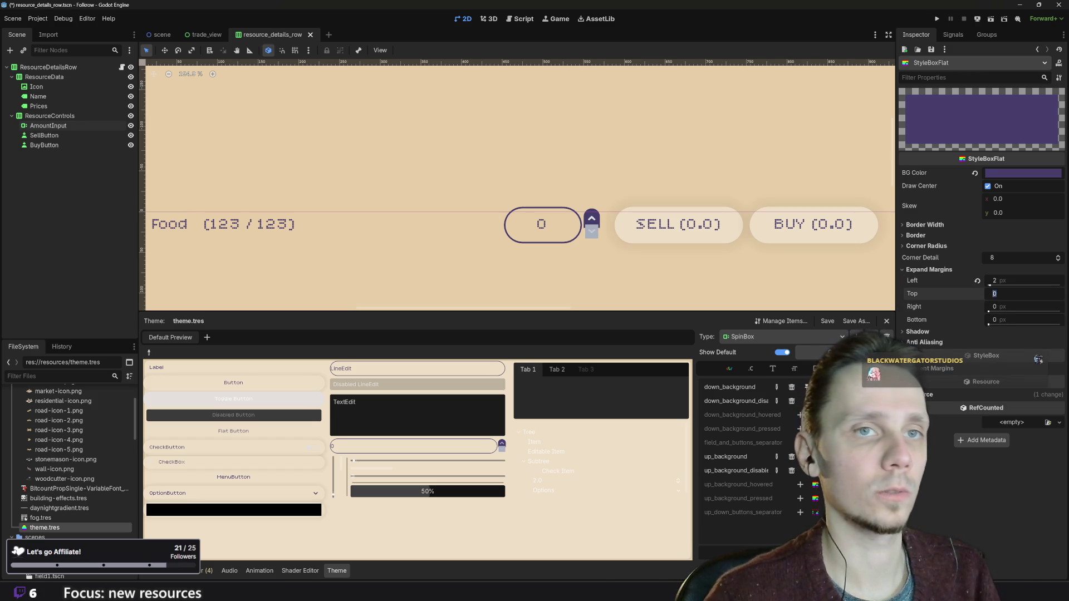
click(1014, 307)
text(2)
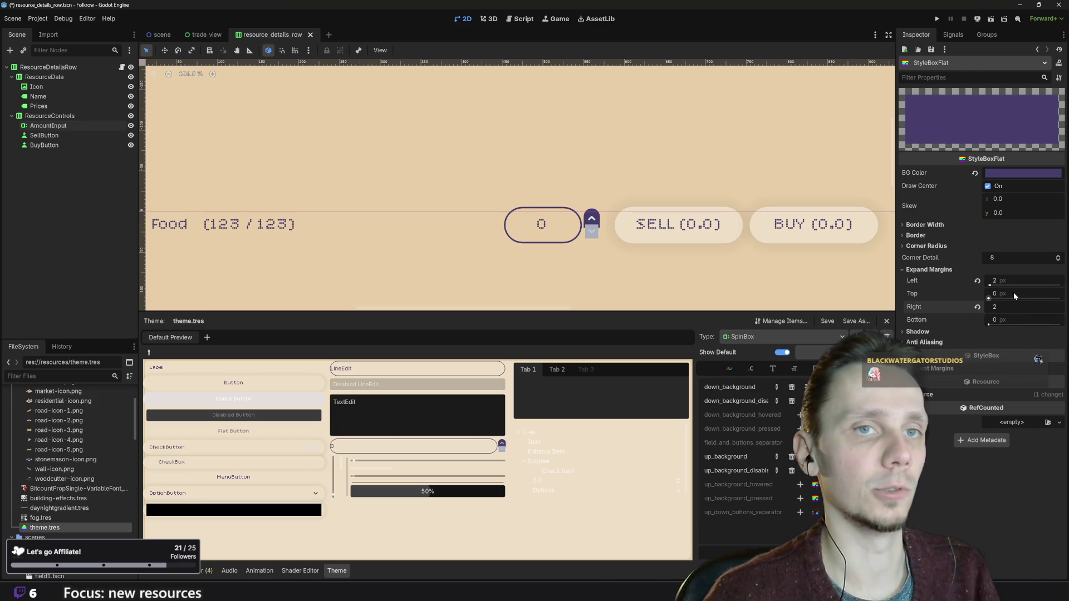
click(1013, 293)
text(1)
key(BackSpace)
text(2)
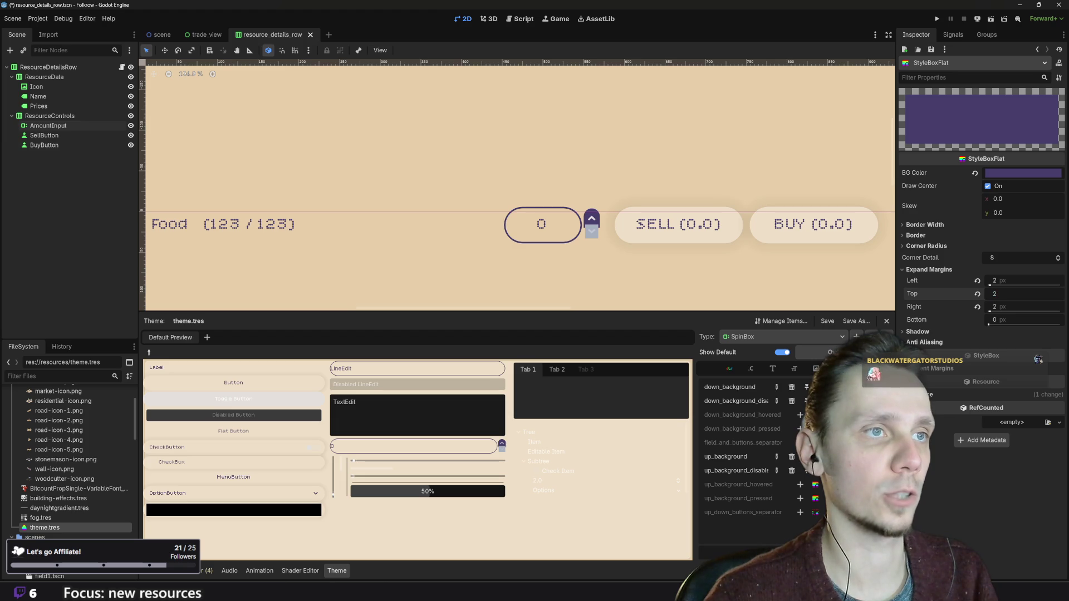
key(BackSpace)
text(4)
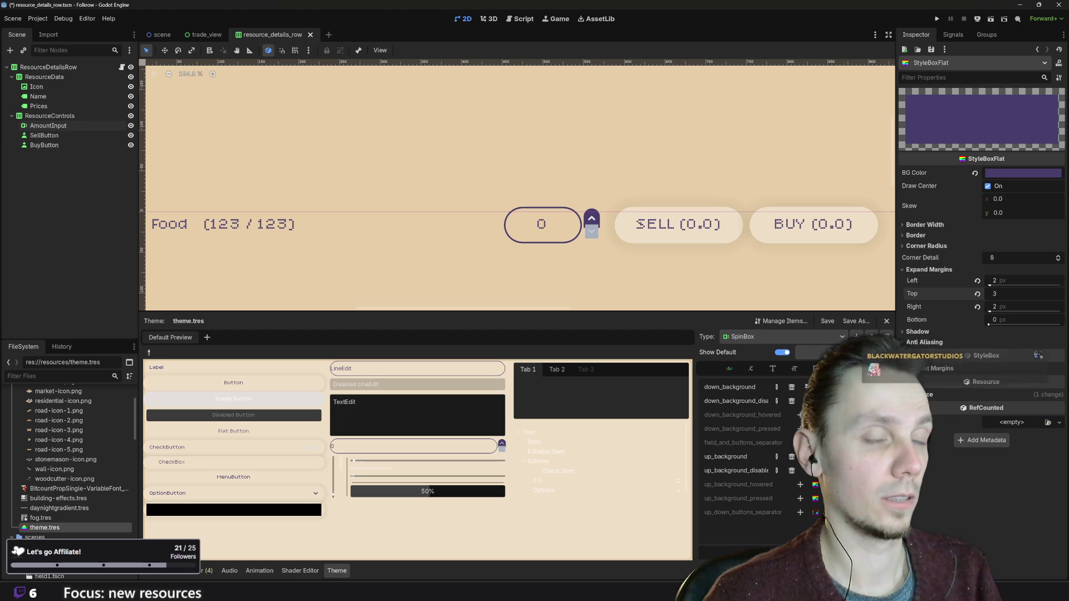
click(1016, 316)
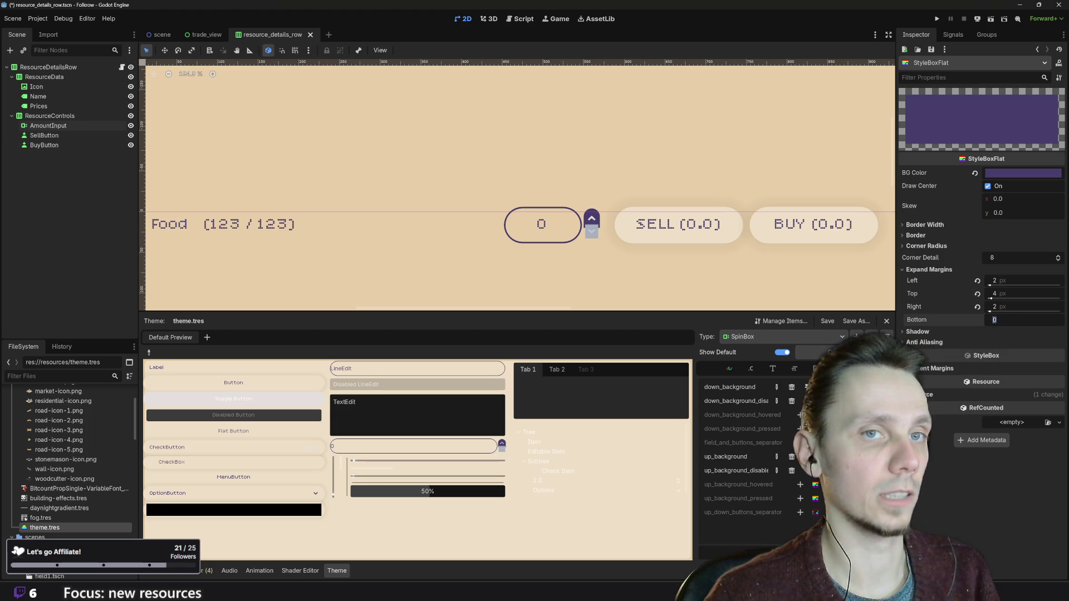
text(2)
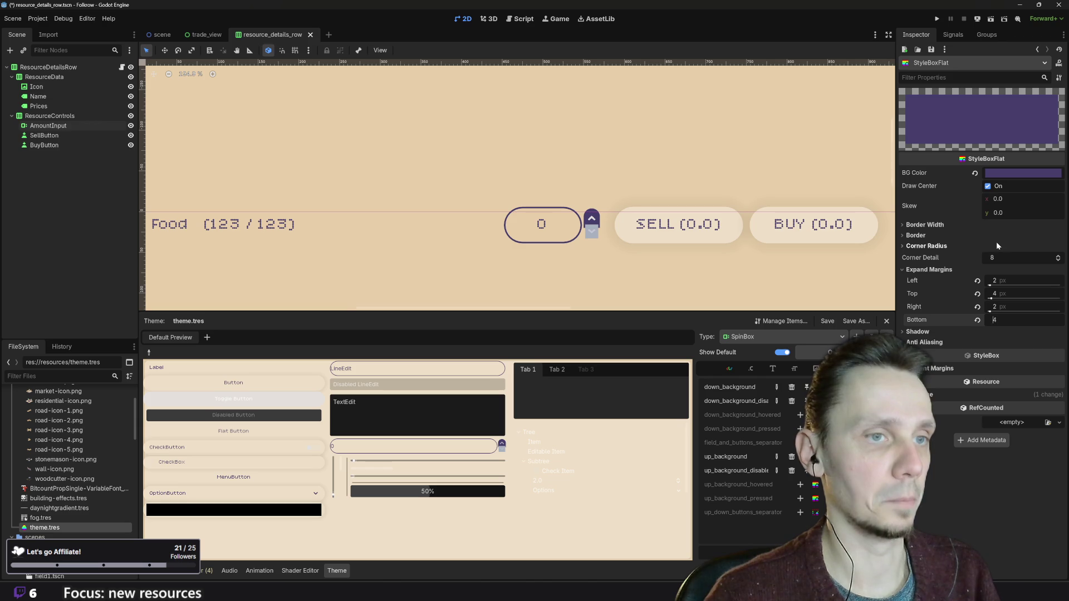
- Round the purple style's bottom-right and bottom-left corners to 99 px, then select the grey style
click(938, 247)
click(1011, 282)
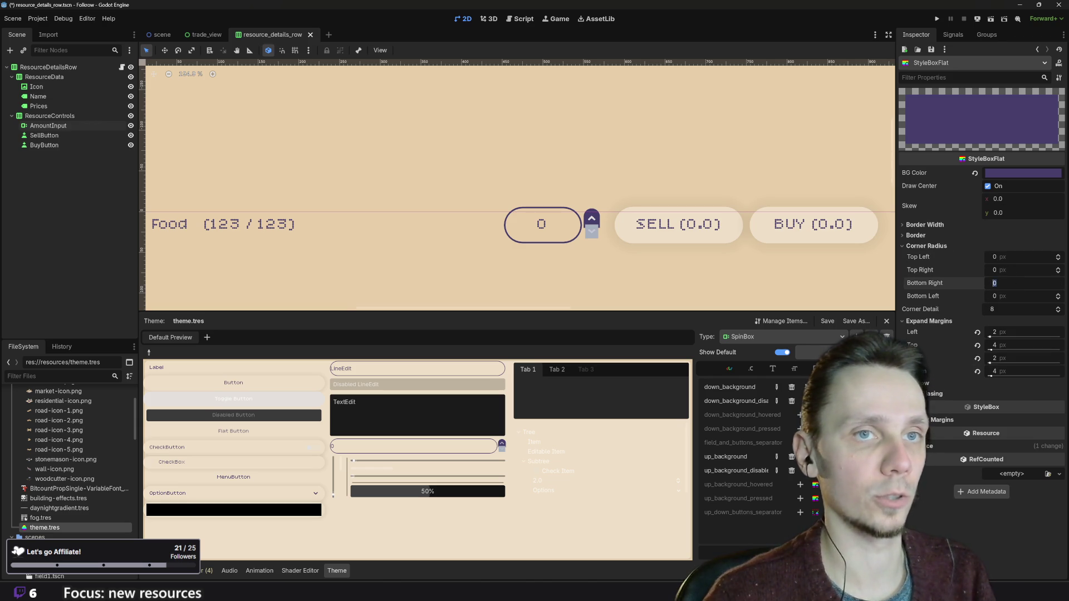
text(99)
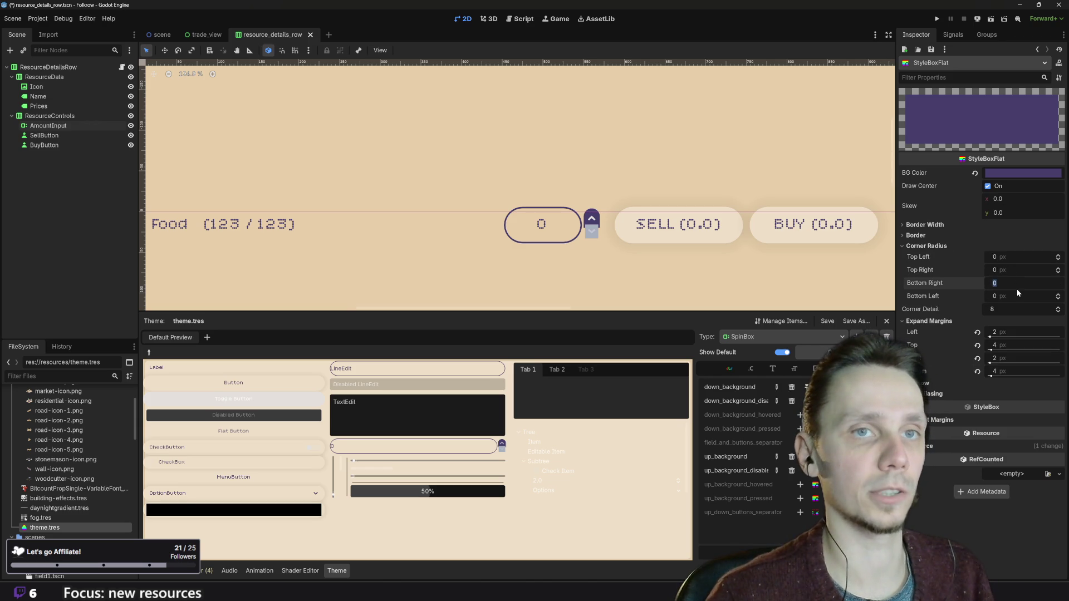
click(1016, 296)
text(99)
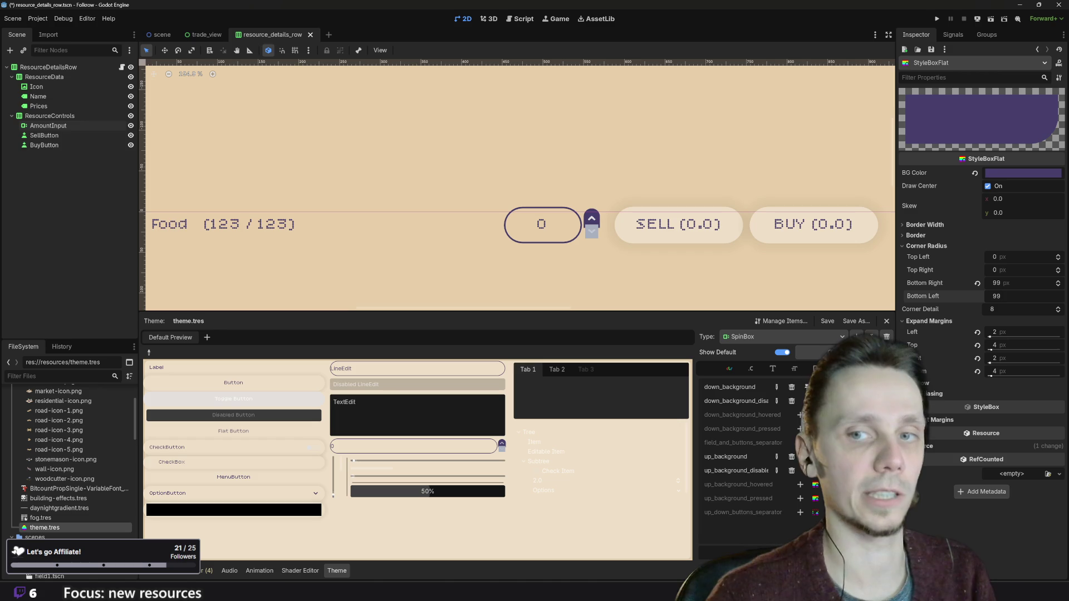
key(Return)
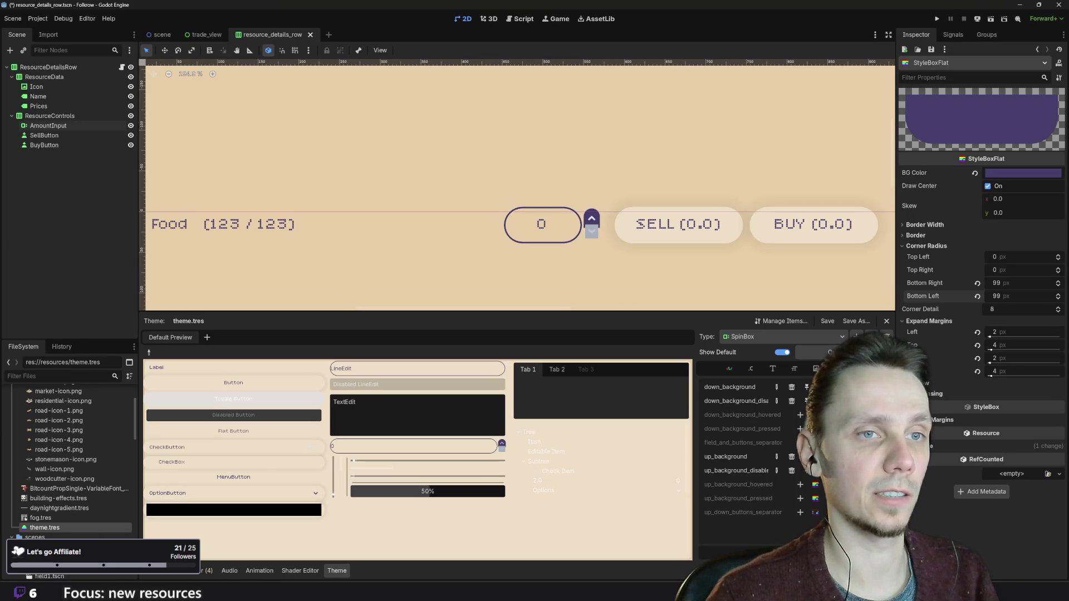
click(816, 456)
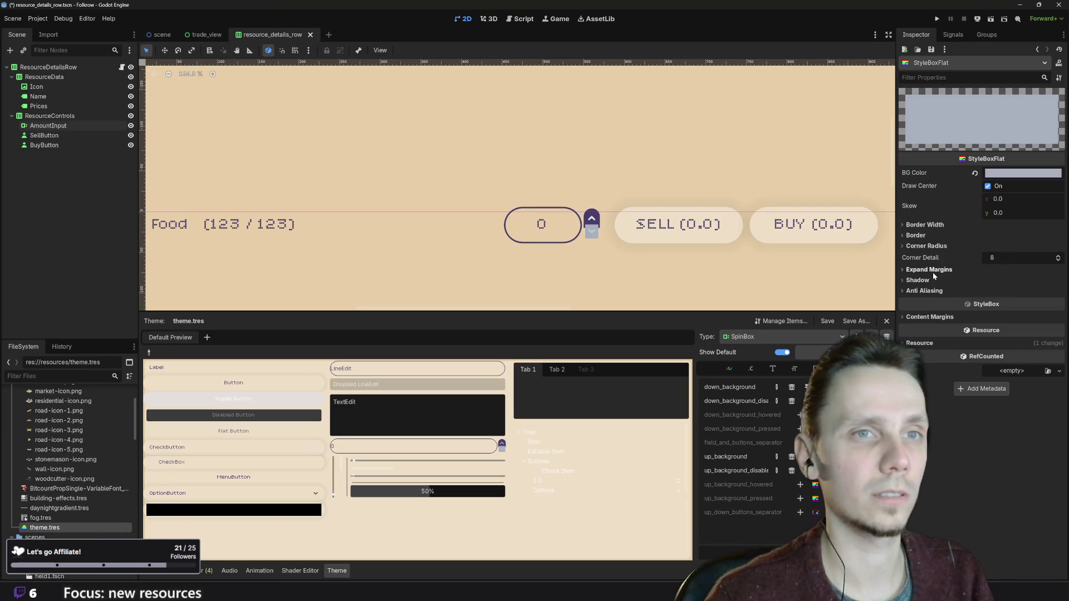
- Set the grey button style's expand margins to 2/4/2/4 (left, top, right, bottom)
click(940, 270)
click(1007, 283)
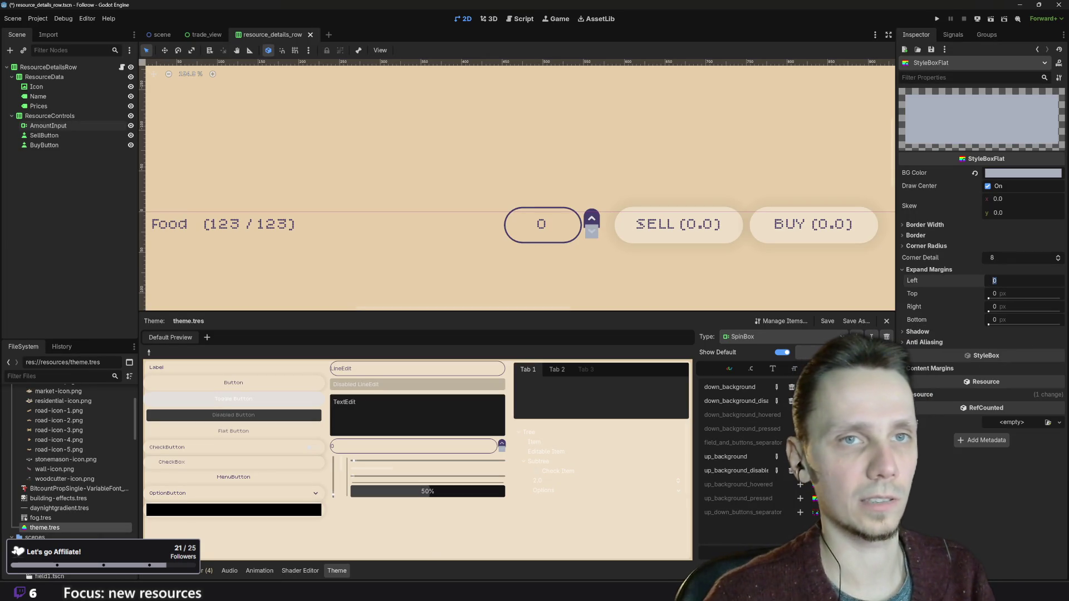
text(2)
key(Tab)
text(3)
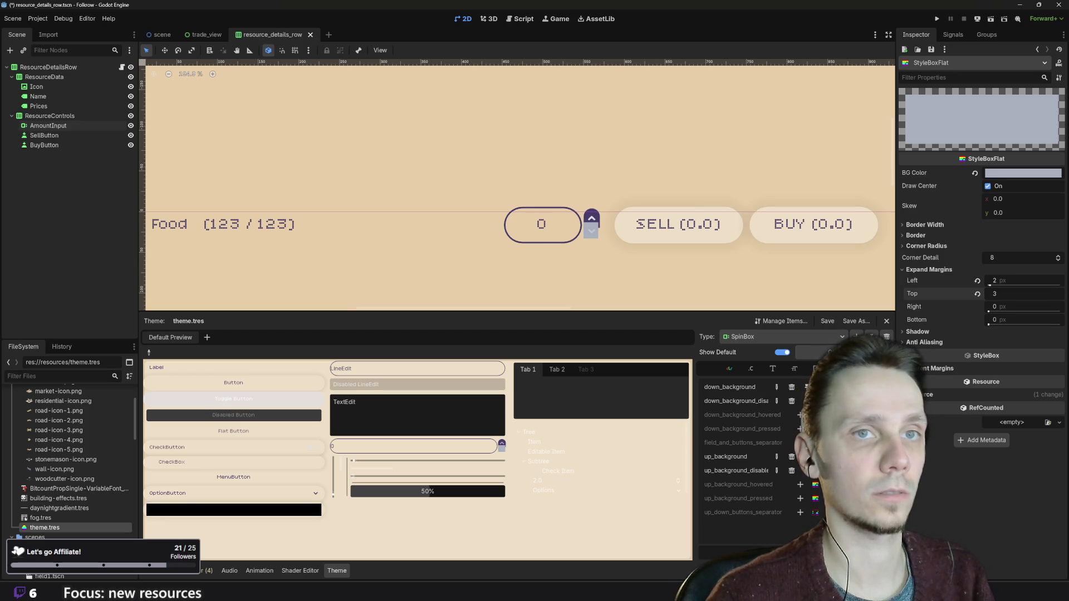
key(Tab)
text(1)
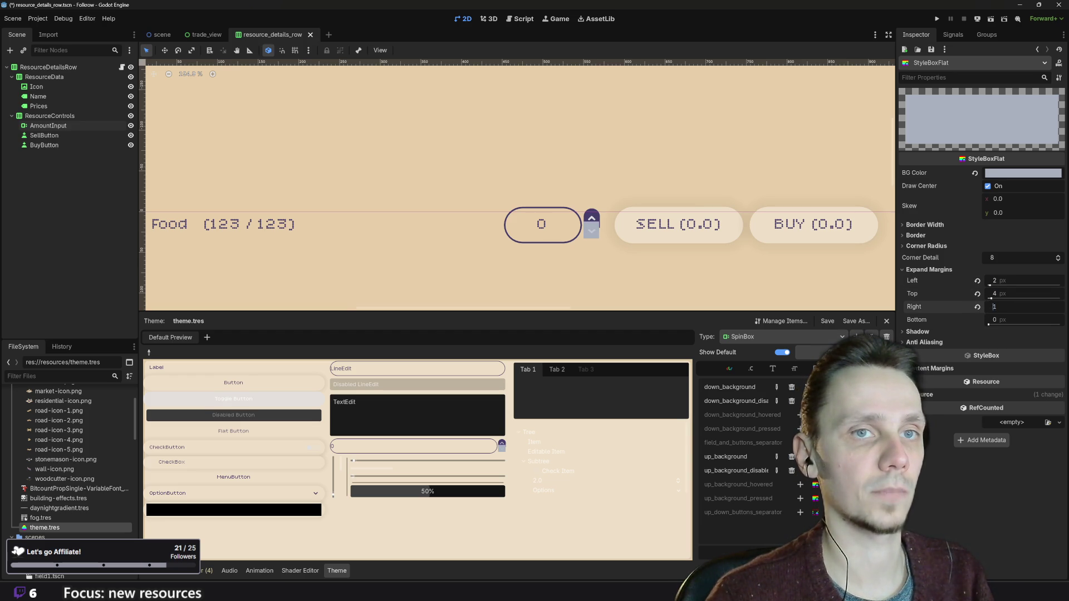
key(Tab)
text(4)
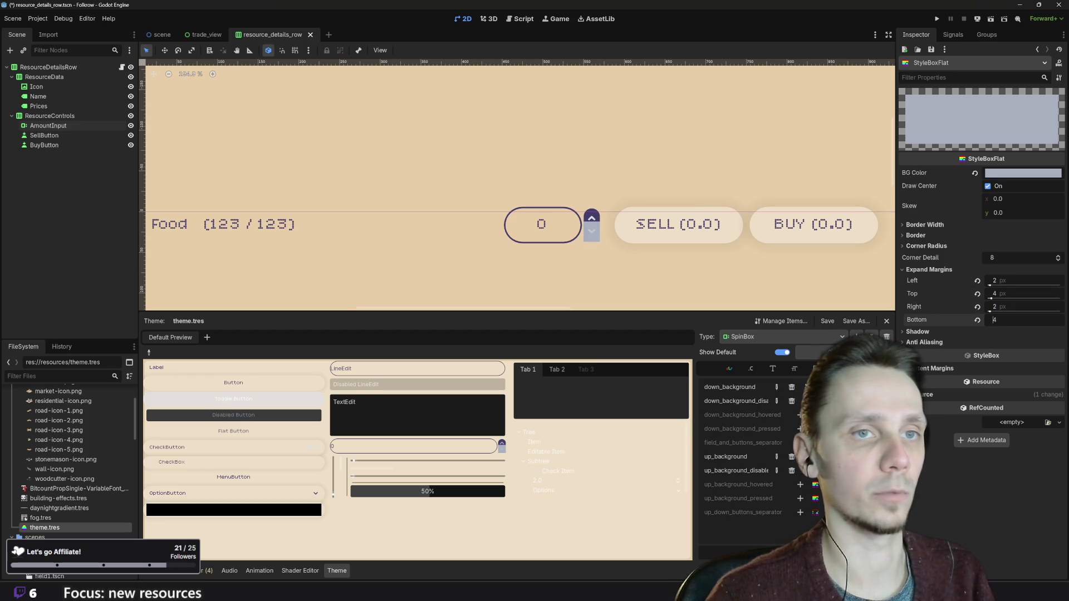
- Round the grey style's bottom-right and bottom-left corners to 99 px, then view the SpinBox constants
click(928, 247)
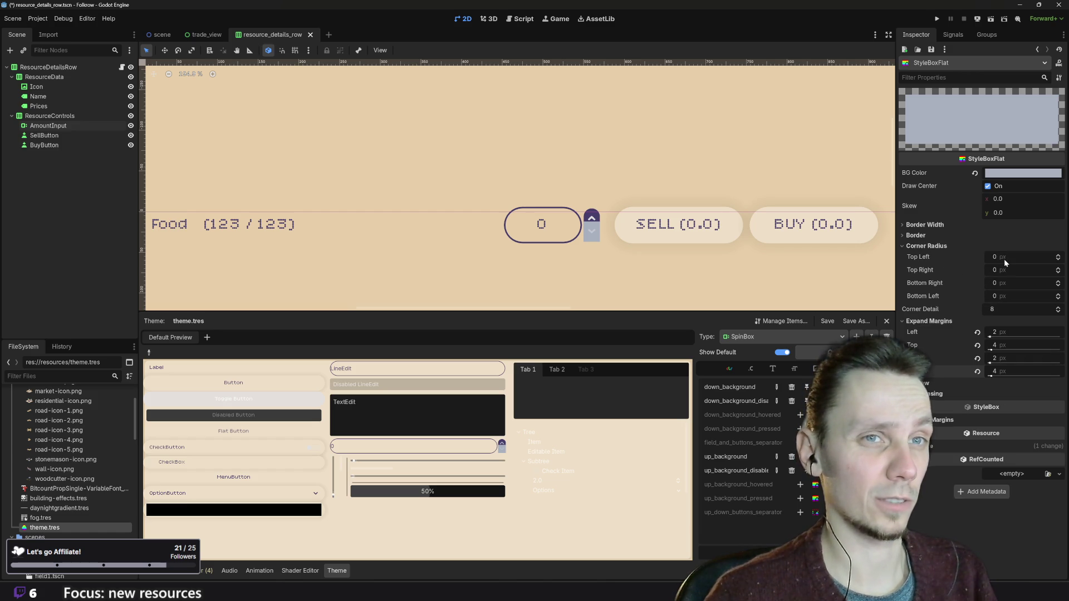
click(1012, 282)
text(99)
click(1010, 296)
text(99)
key(Return)
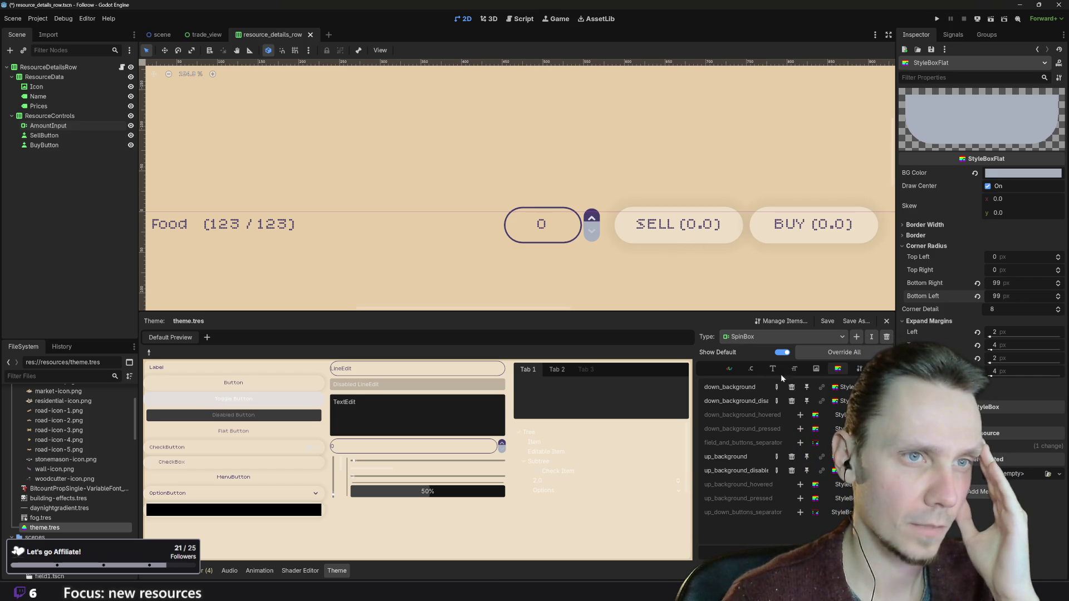
click(750, 368)
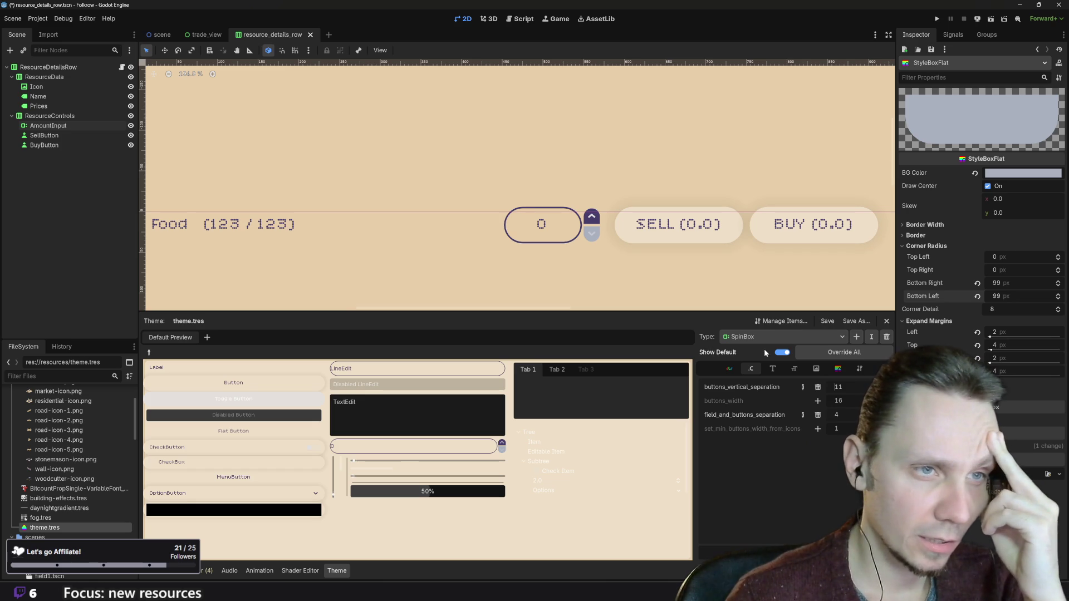
- Browse the SpinBox style, base type and constants, then pick the HBoxContainer from the theme preview
mouse_move(805, 407)
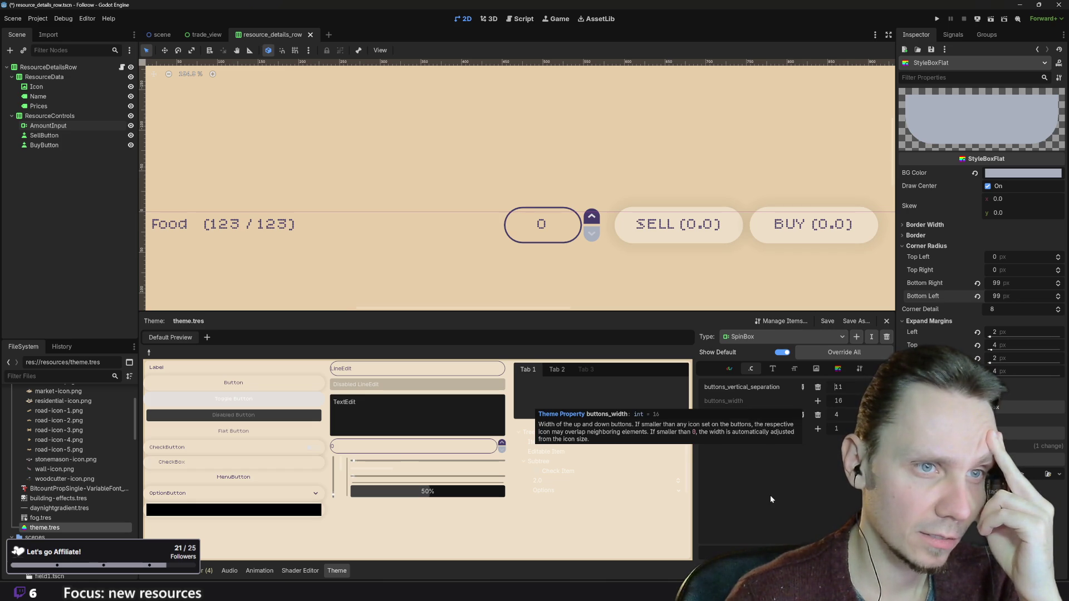
mouse_move(746, 428)
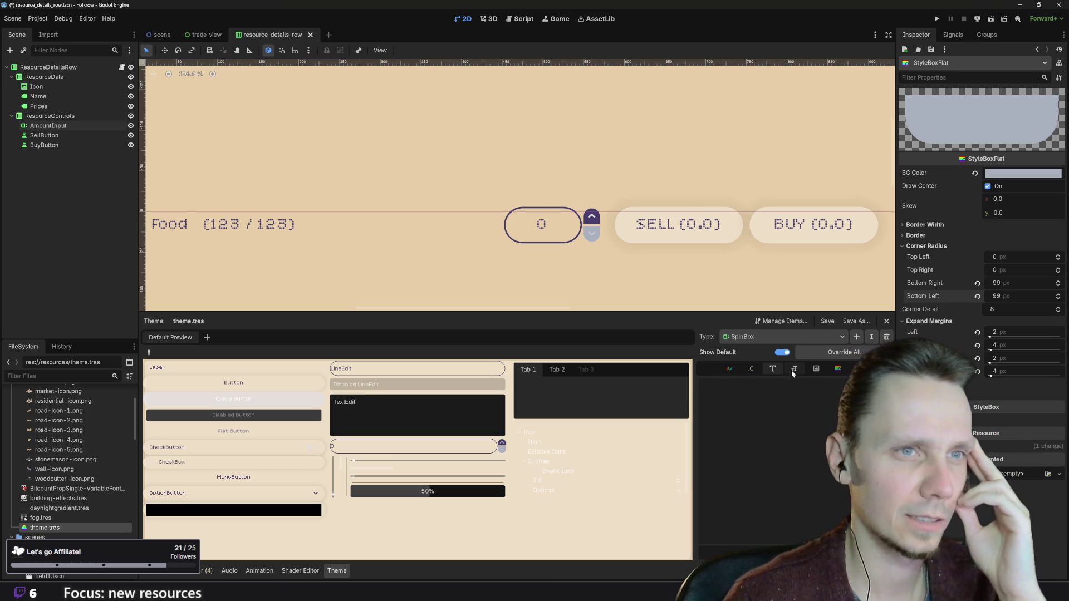
click(816, 370)
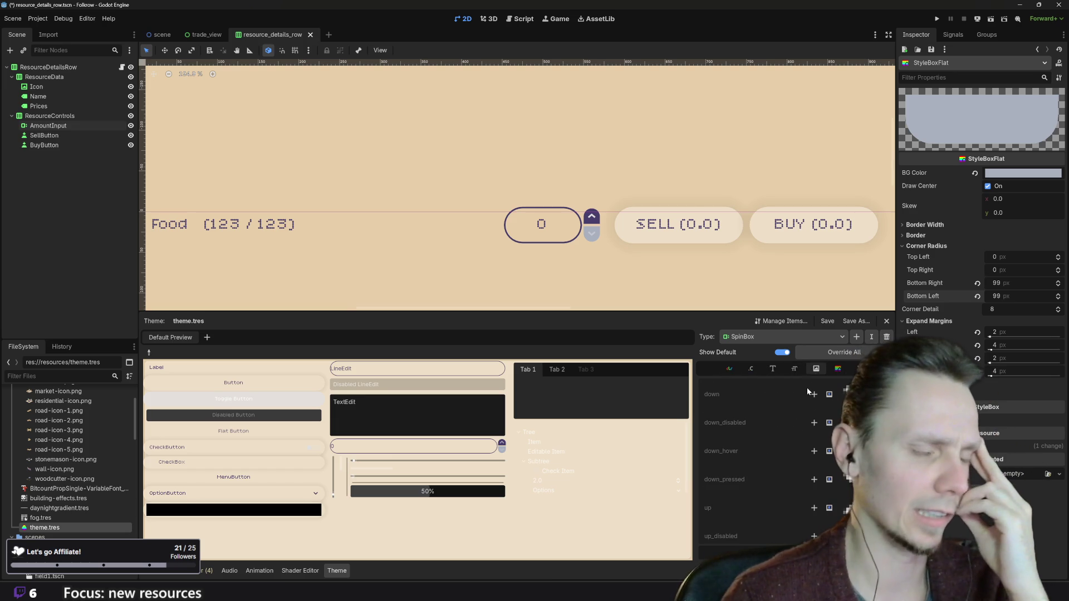
click(837, 369)
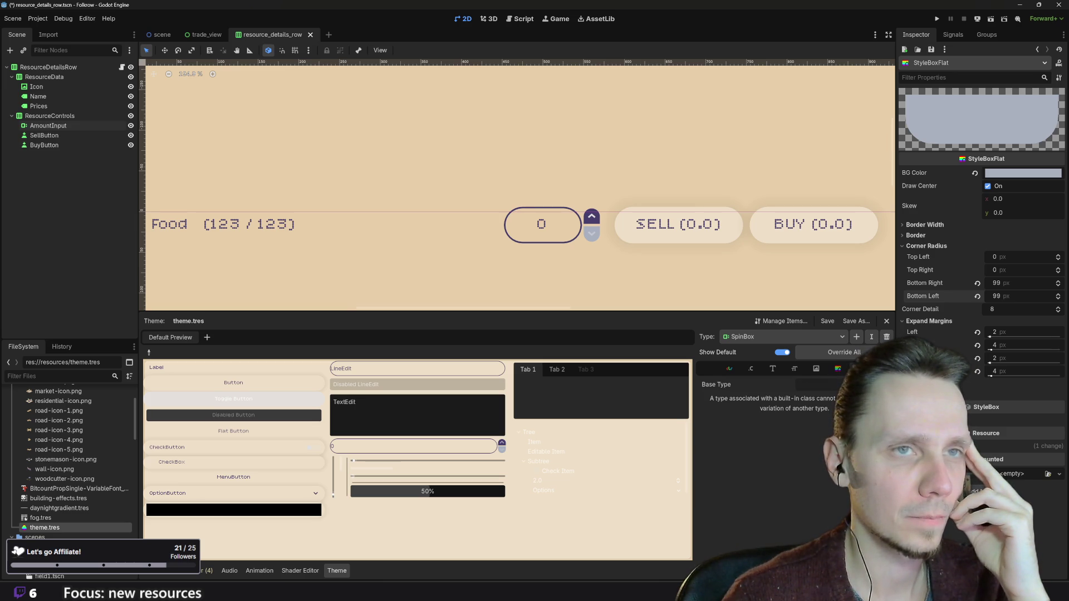
click(751, 369)
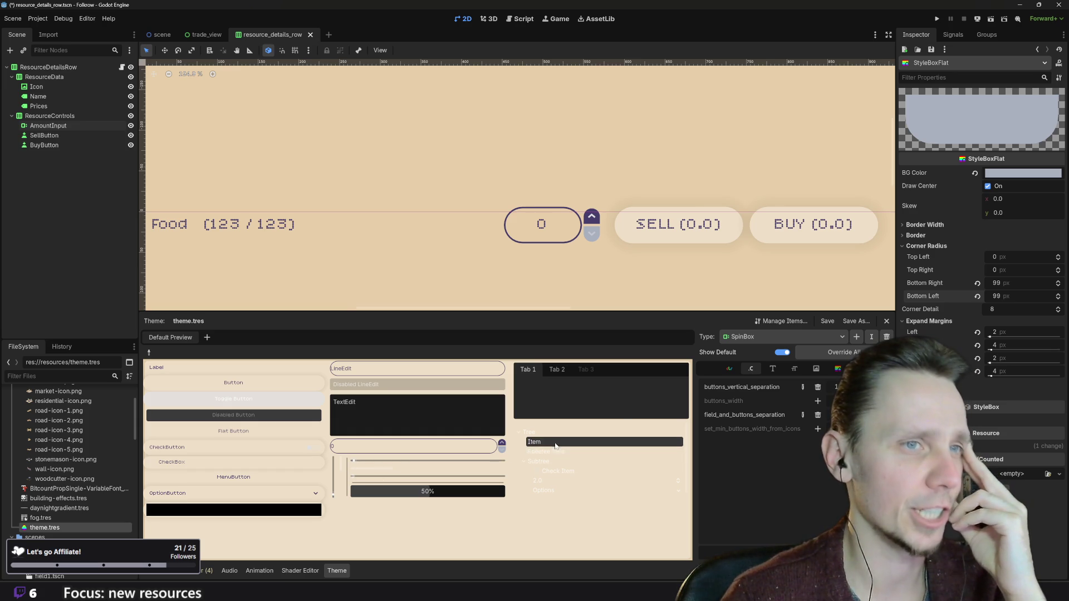
click(151, 353)
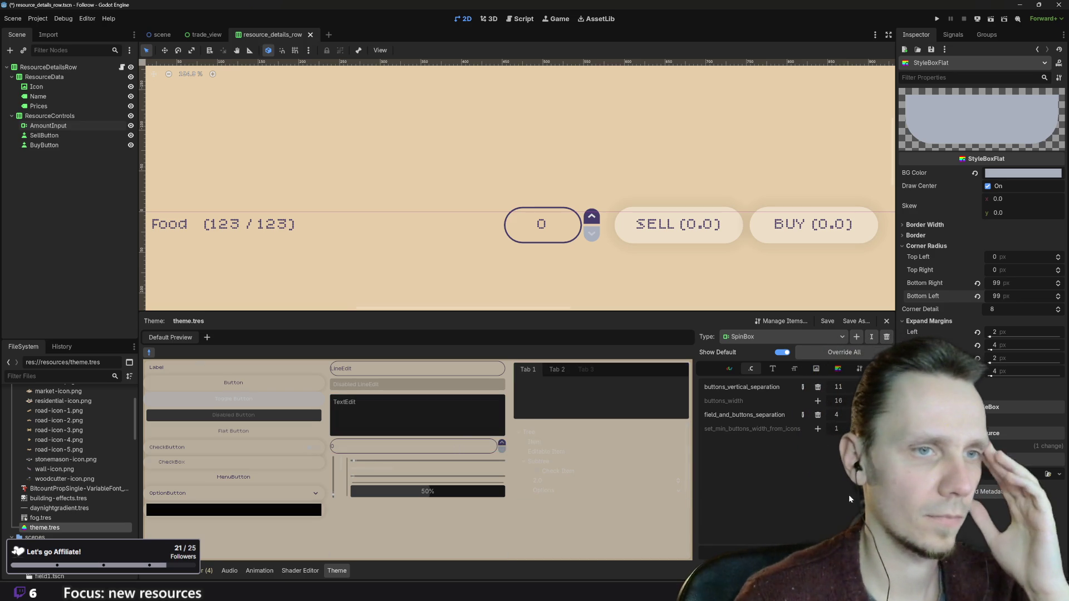
click(509, 534)
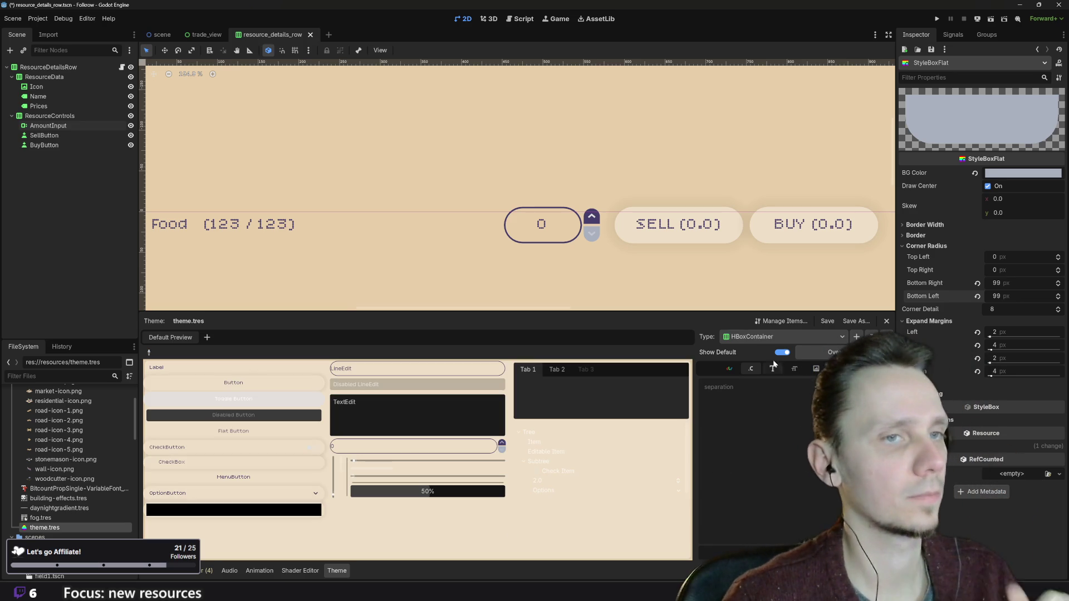
- Go back to the SpinBox constants and re-add the buttons_vertical_separation override at 8
click(760, 337)
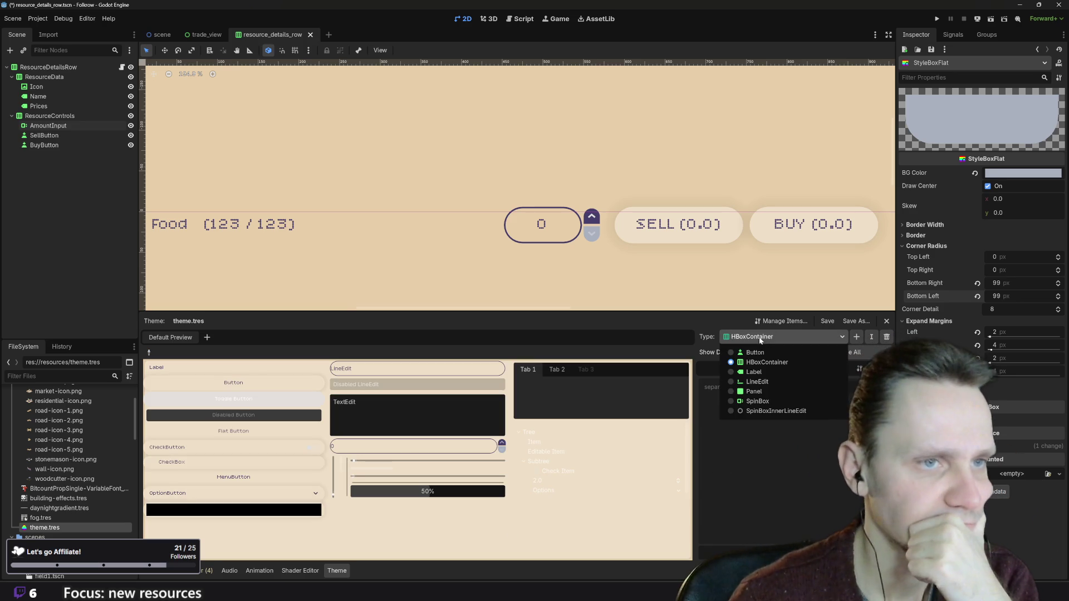
click(771, 399)
click(728, 367)
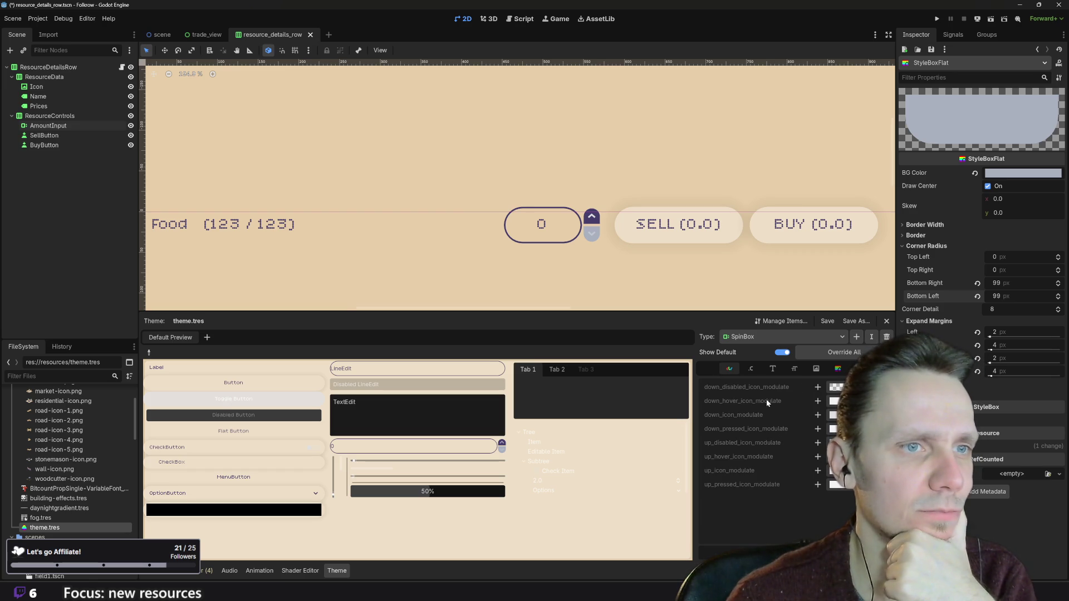
click(752, 372)
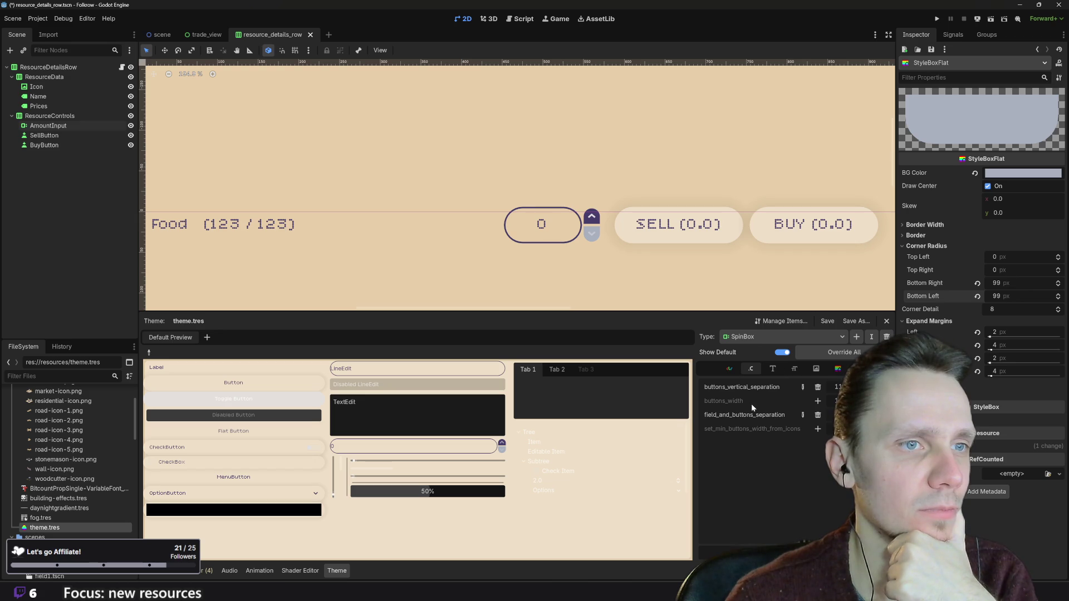
mouse_move(739, 407)
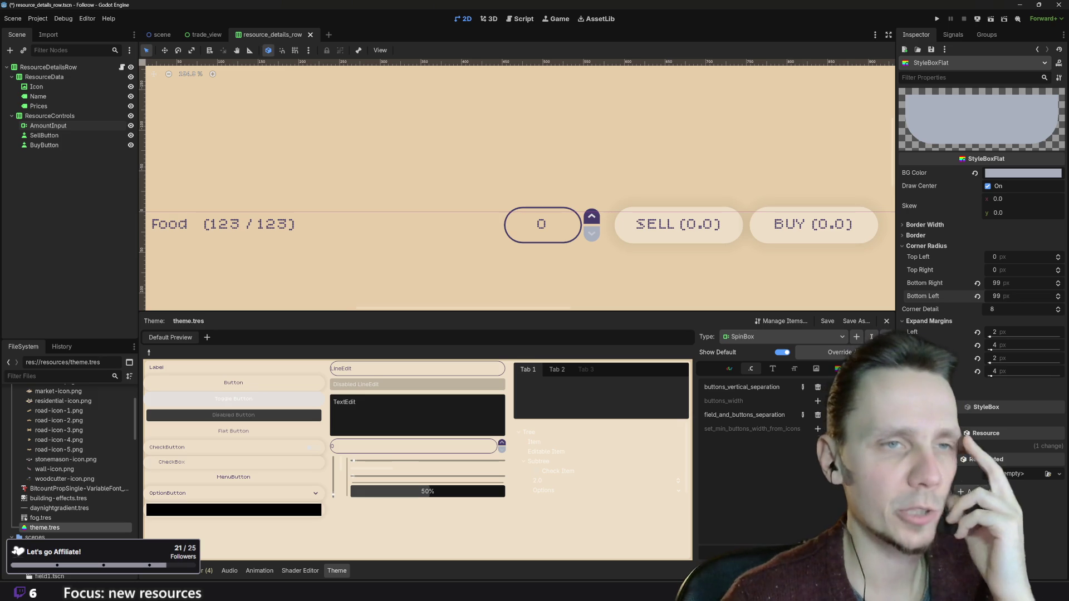
click(819, 387)
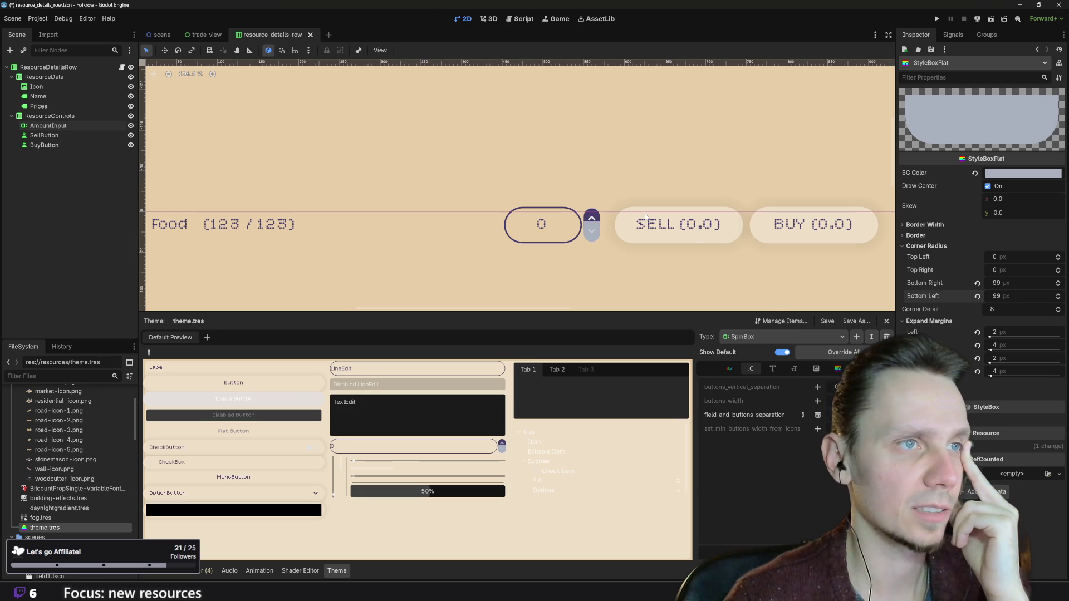
click(820, 385)
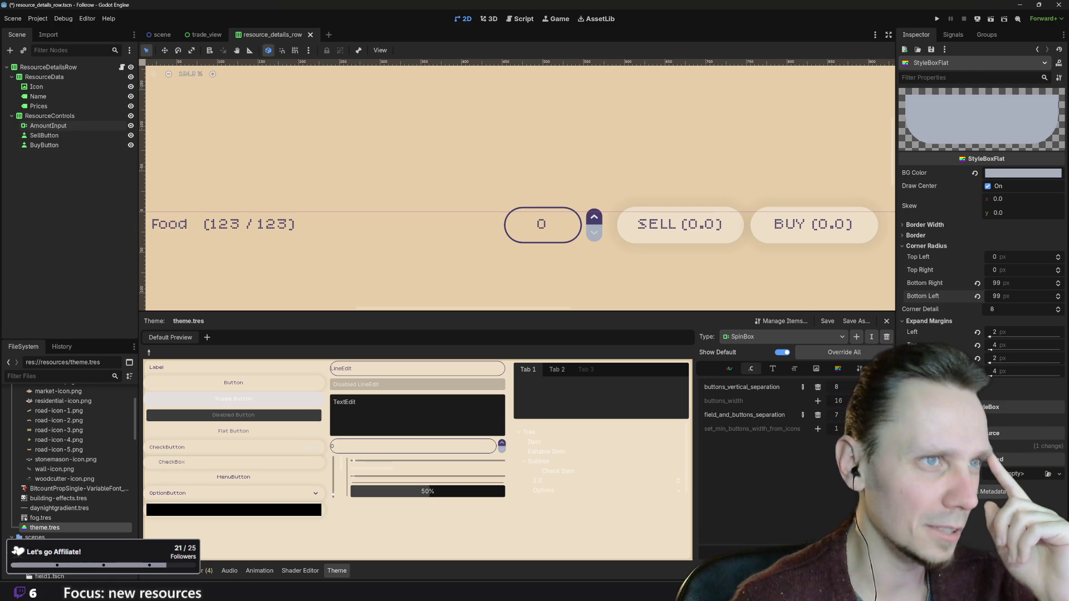
scroll(543, 187, up, 8)
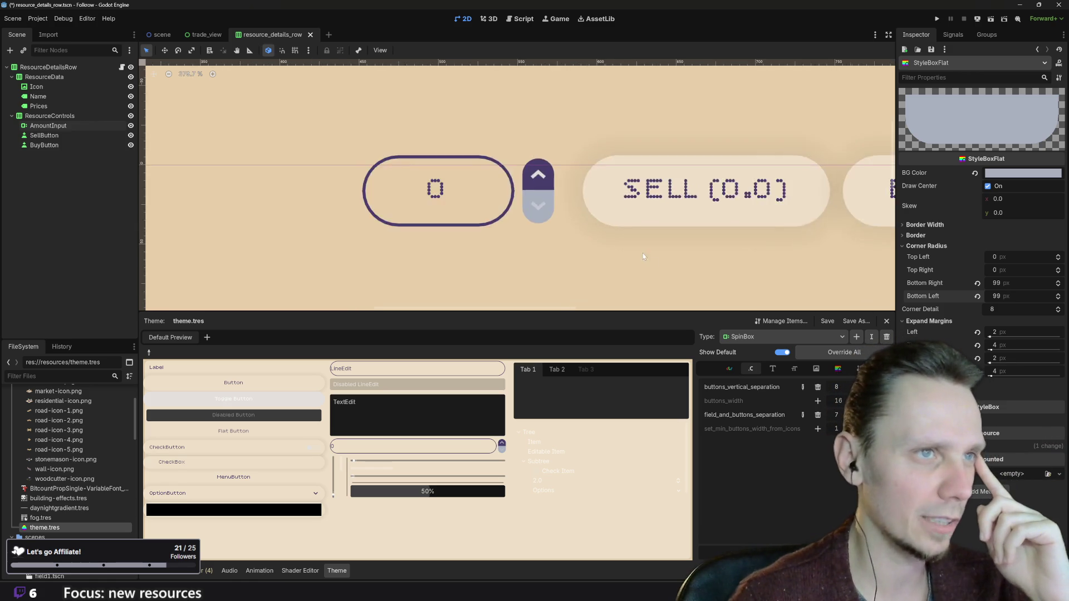
scroll(534, 239, down, 1)
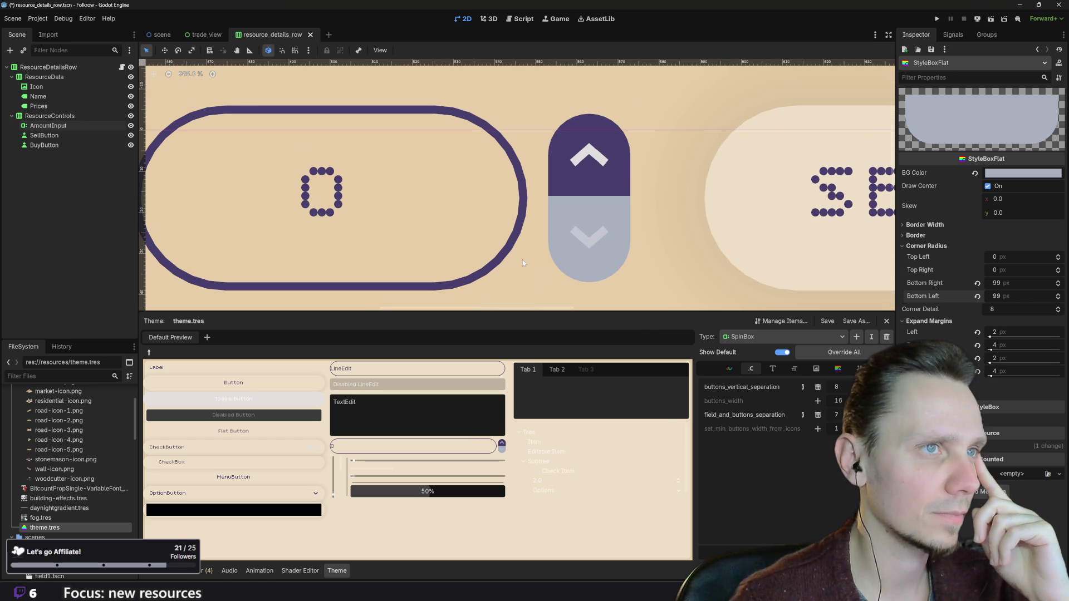
scroll(522, 260, down, 2)
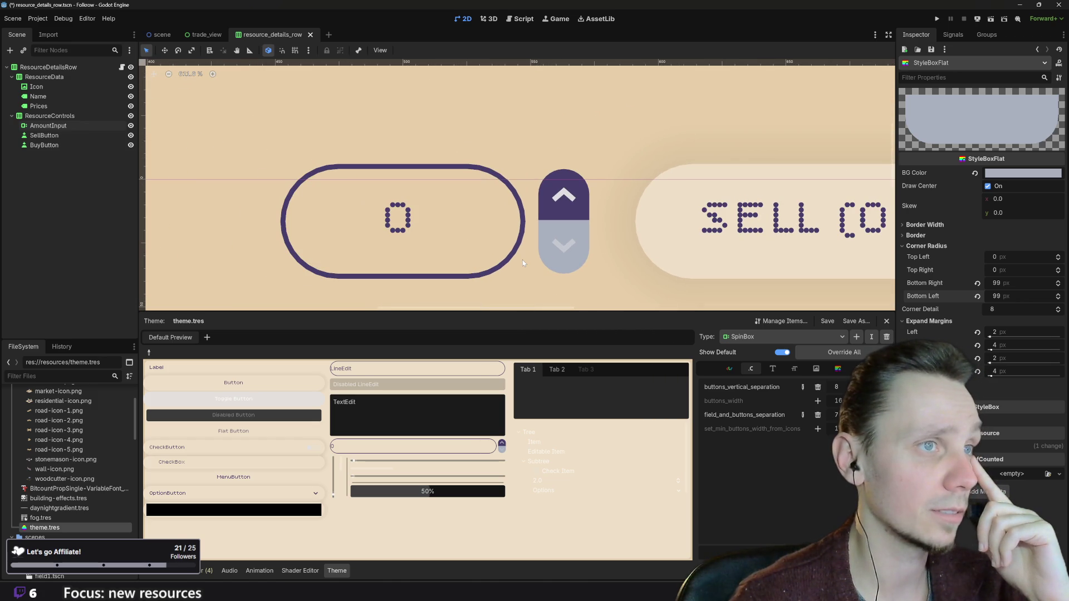
scroll(522, 259, down, 1)
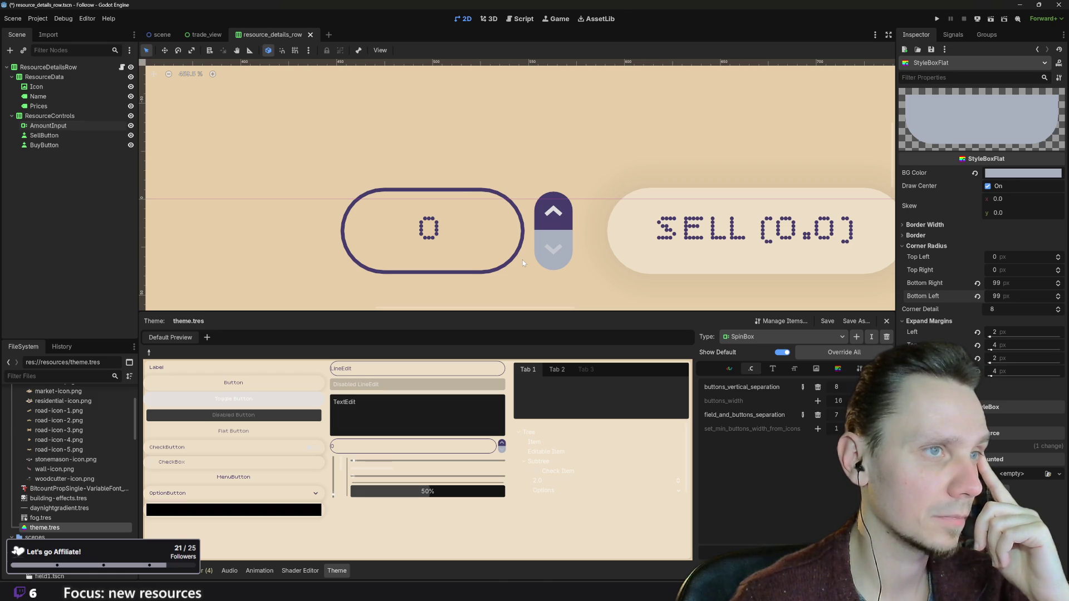
scroll(522, 260, down, 5)
scroll(522, 260, down, 1)
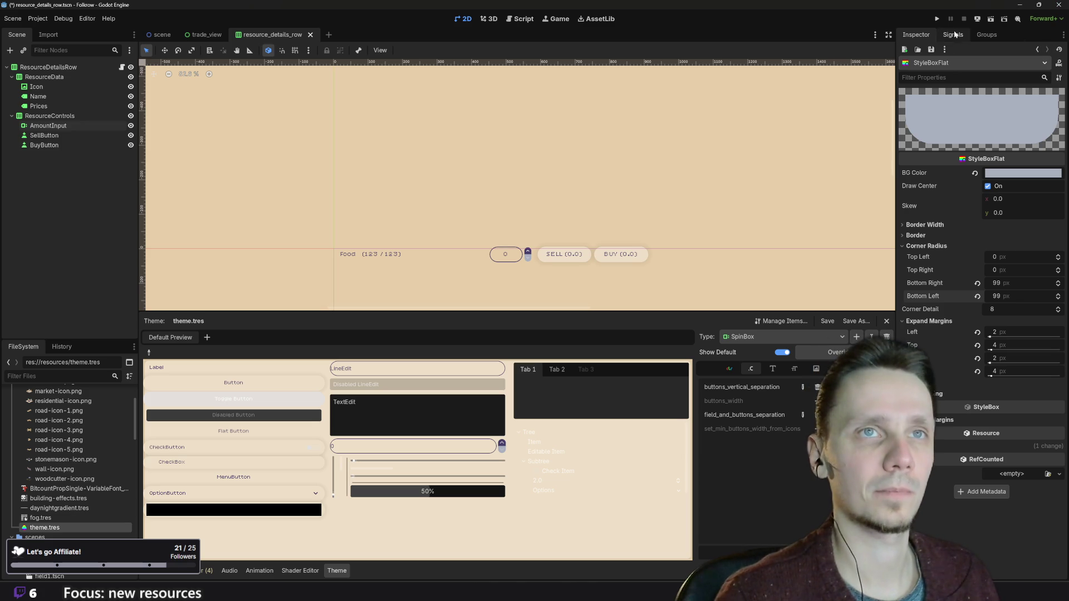
click(938, 19)
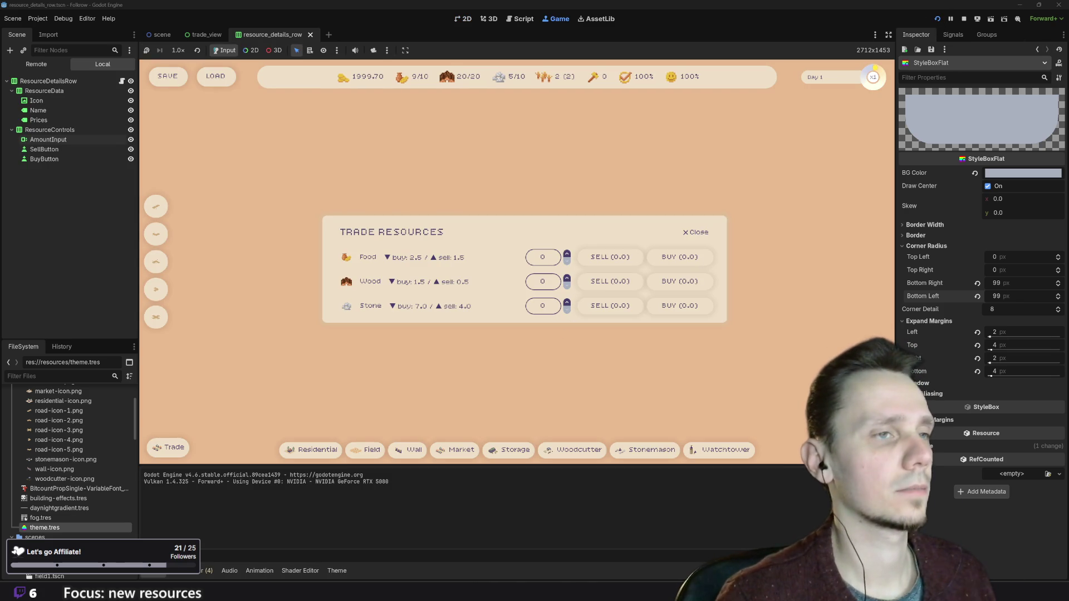
- Raise the Food, Stone and Wood trade amounts to 4 using the pill up buttons
click(567, 255)
double_click(567, 254)
click(567, 255)
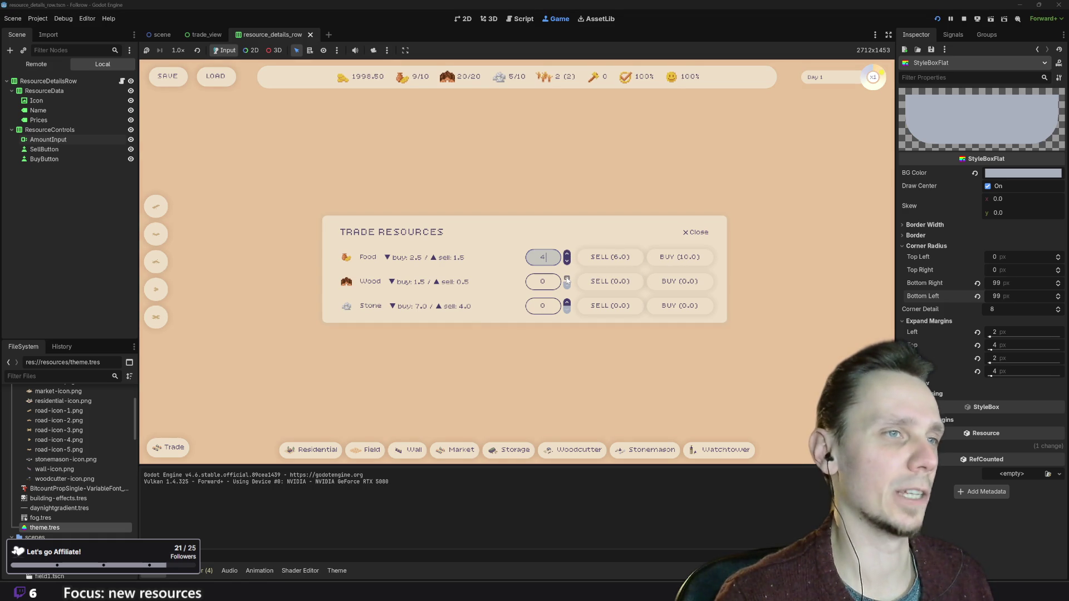
click(568, 302)
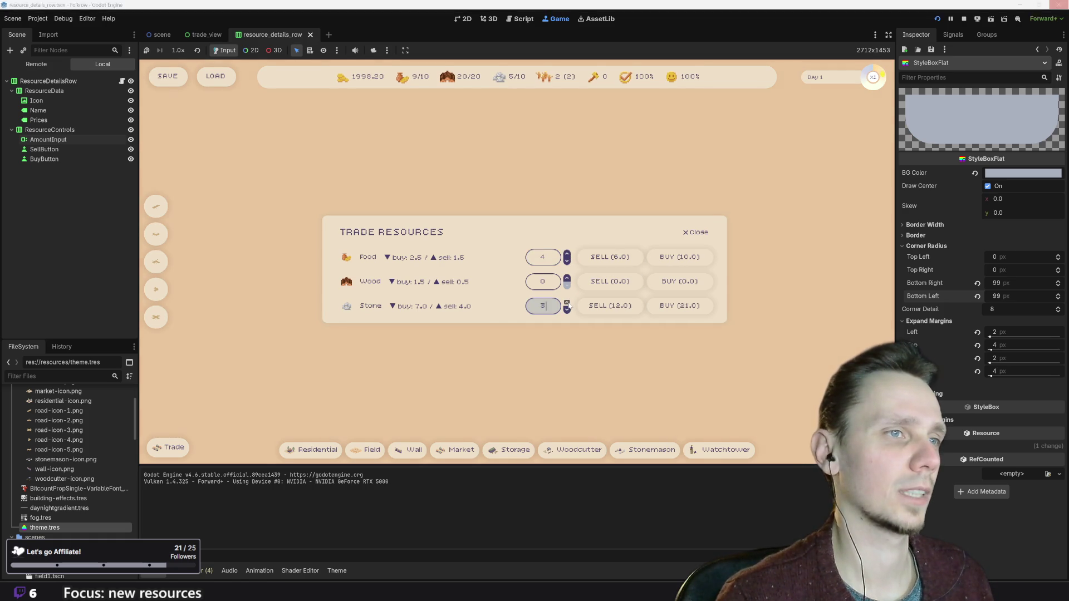
click(568, 303)
click(567, 278)
click(567, 279)
click(567, 278)
click(566, 278)
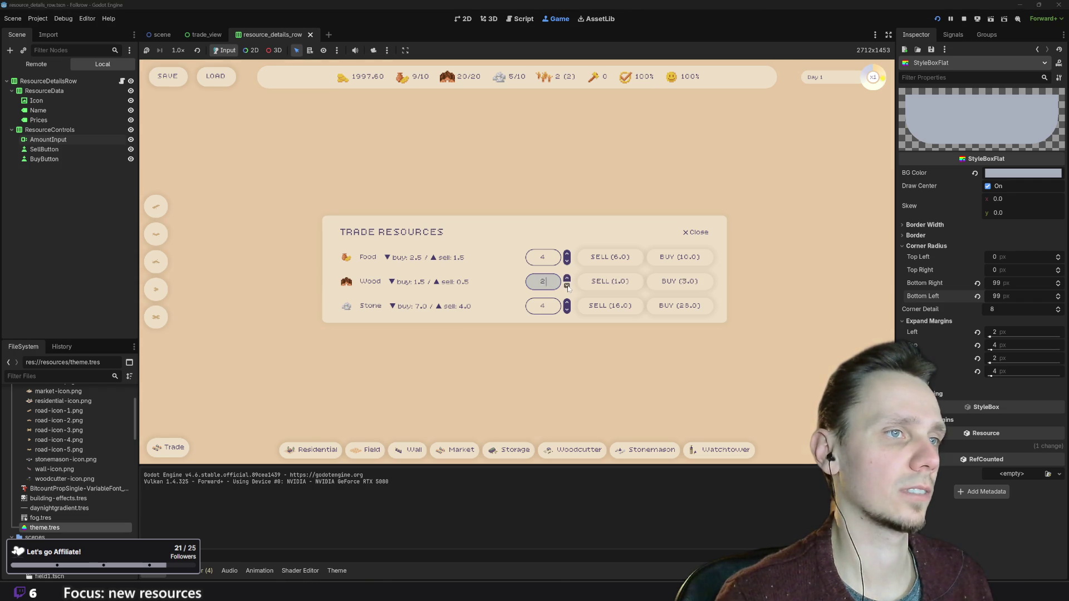
- Set Wood to 1 then 3, Food to 1 then 4, and Stone to 0, then close the trade window
click(566, 280)
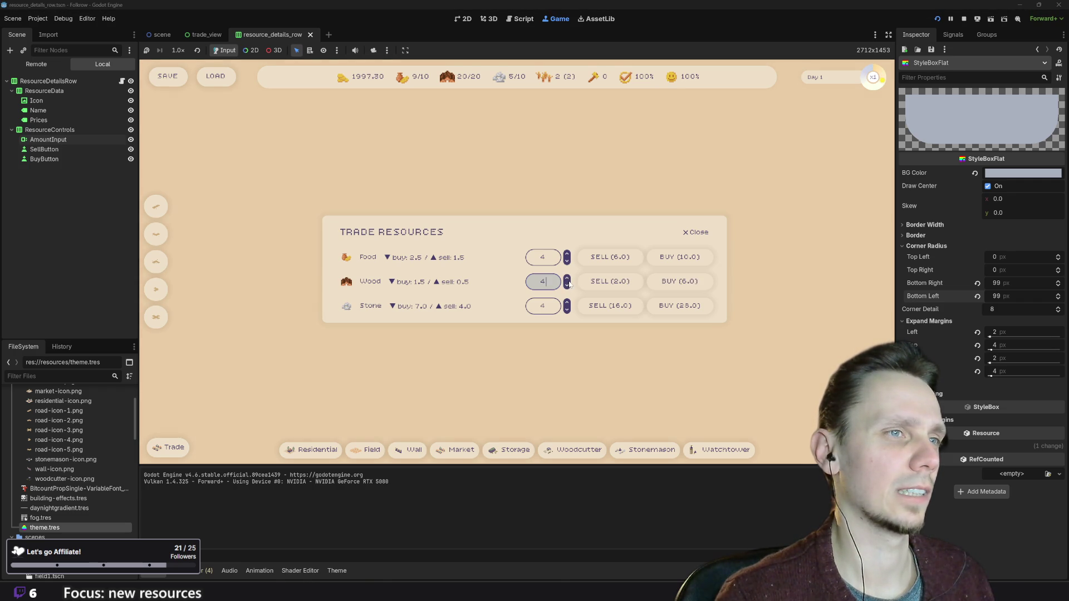
click(567, 286)
click(567, 286)
double_click(567, 279)
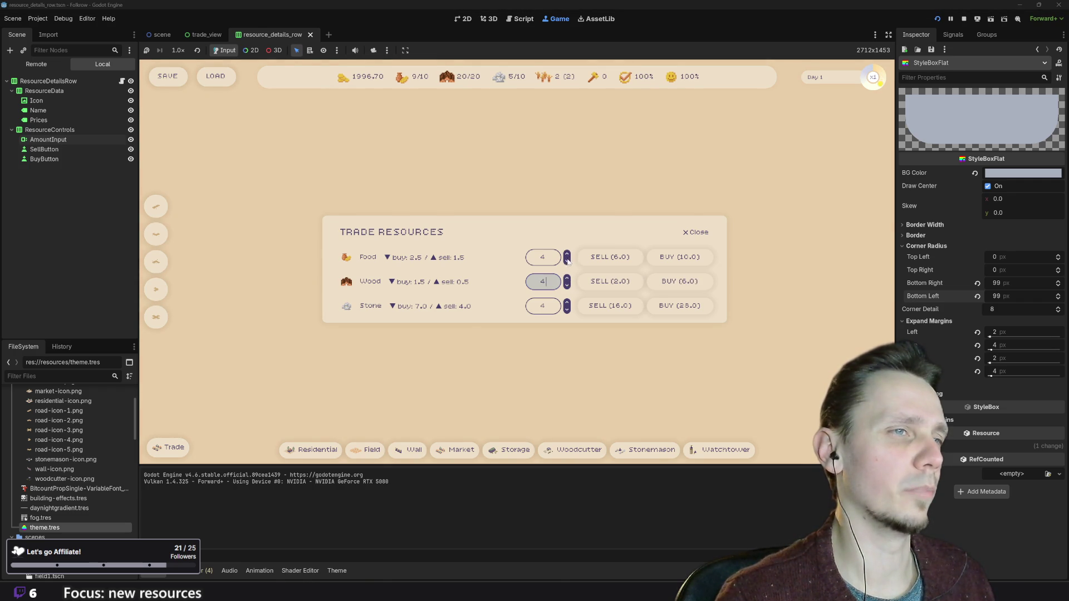
triple_click(567, 260)
triple_click(567, 310)
click(569, 311)
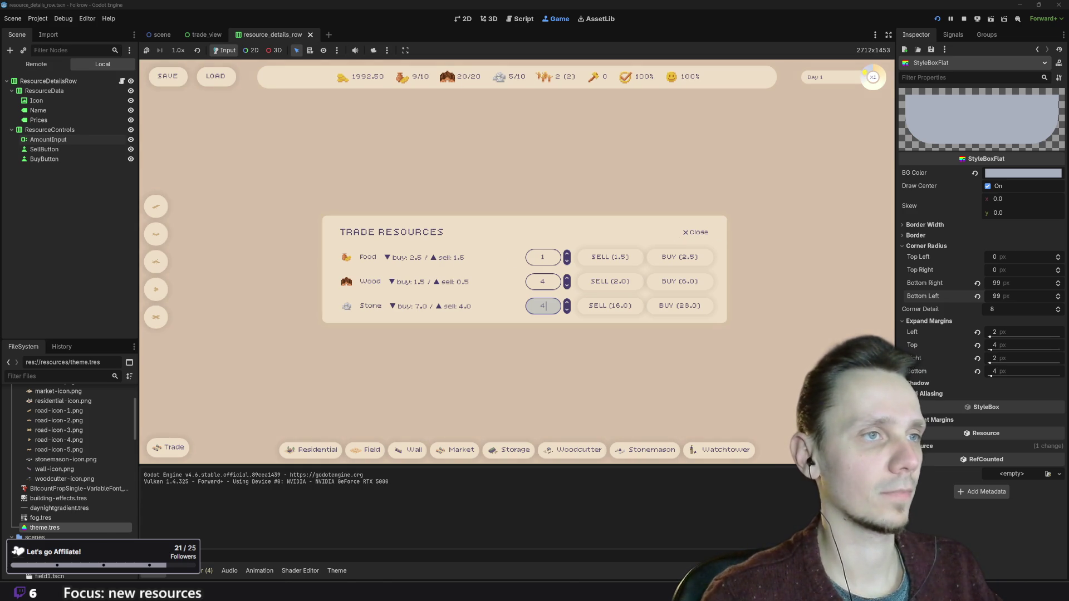
click(567, 254)
click(567, 254)
click(566, 255)
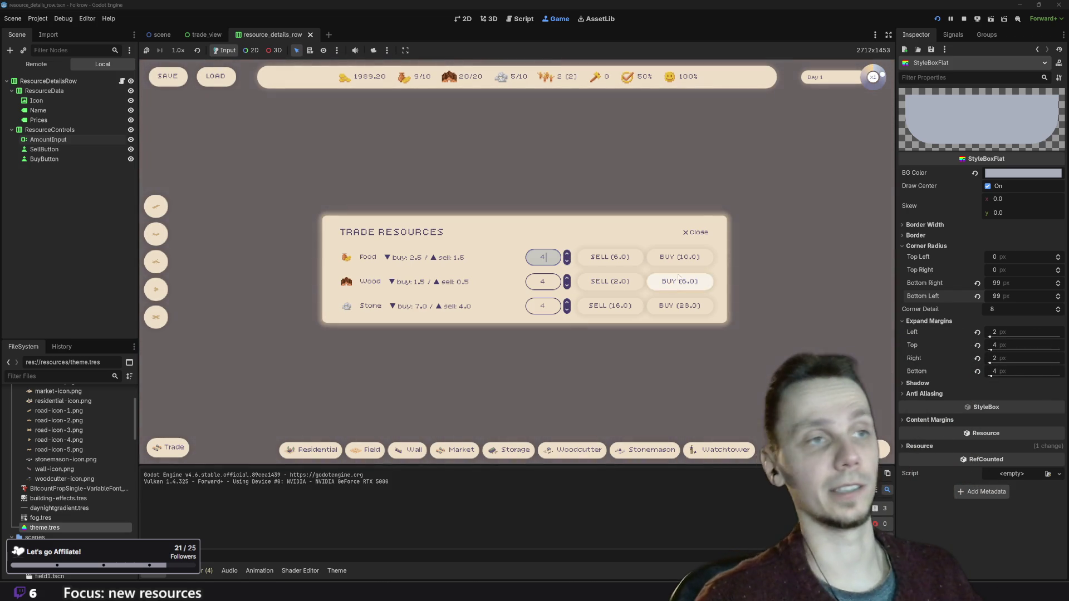
click(697, 234)
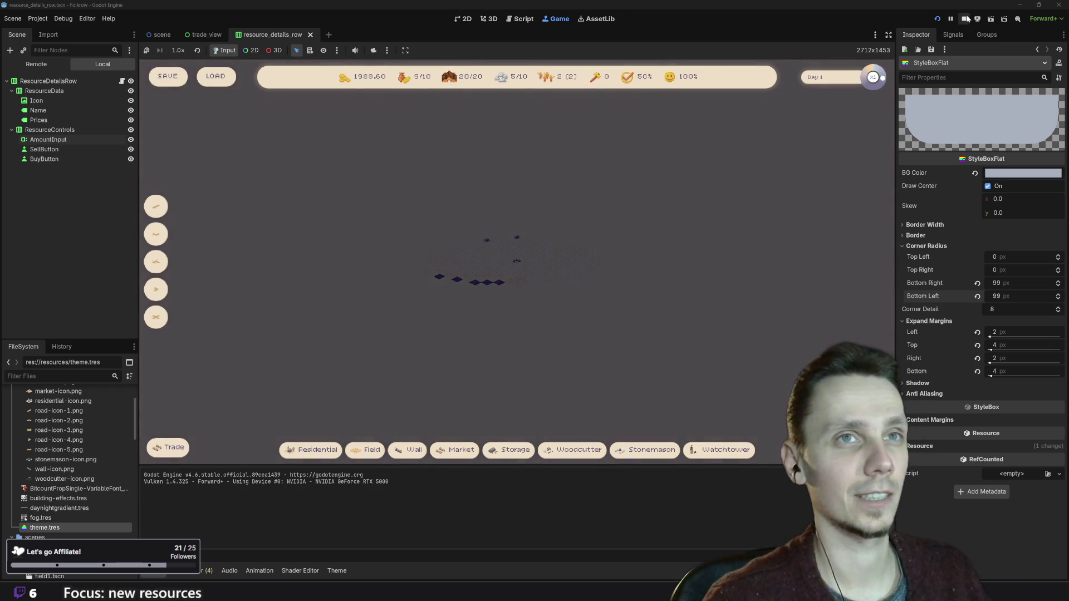
- Stop the game and show the SpinBox StyleBox entries in the theme.tres editor
click(965, 19)
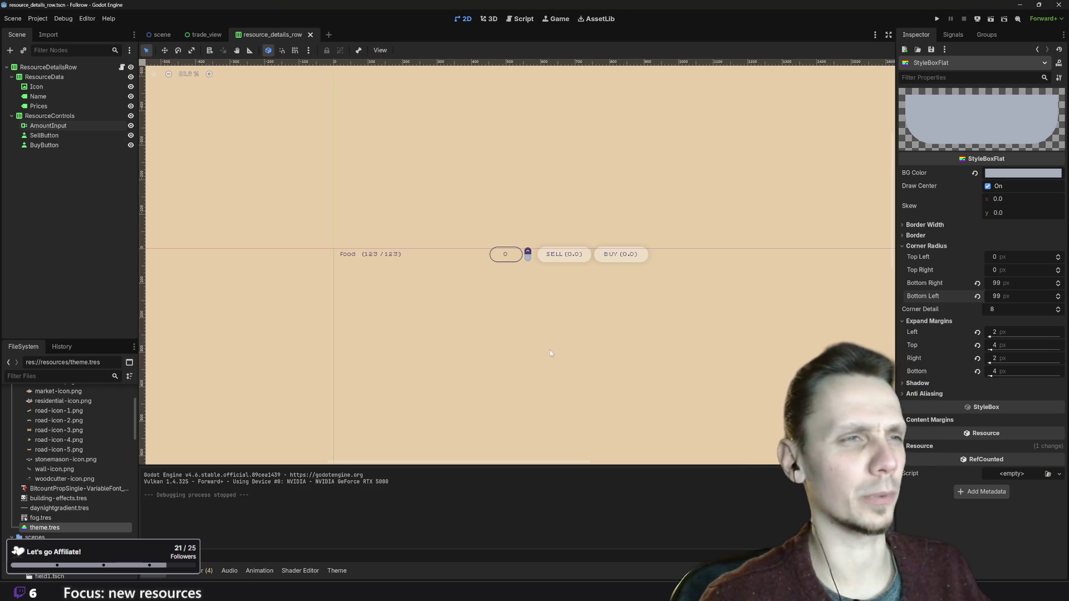
scroll(511, 241, up, 3)
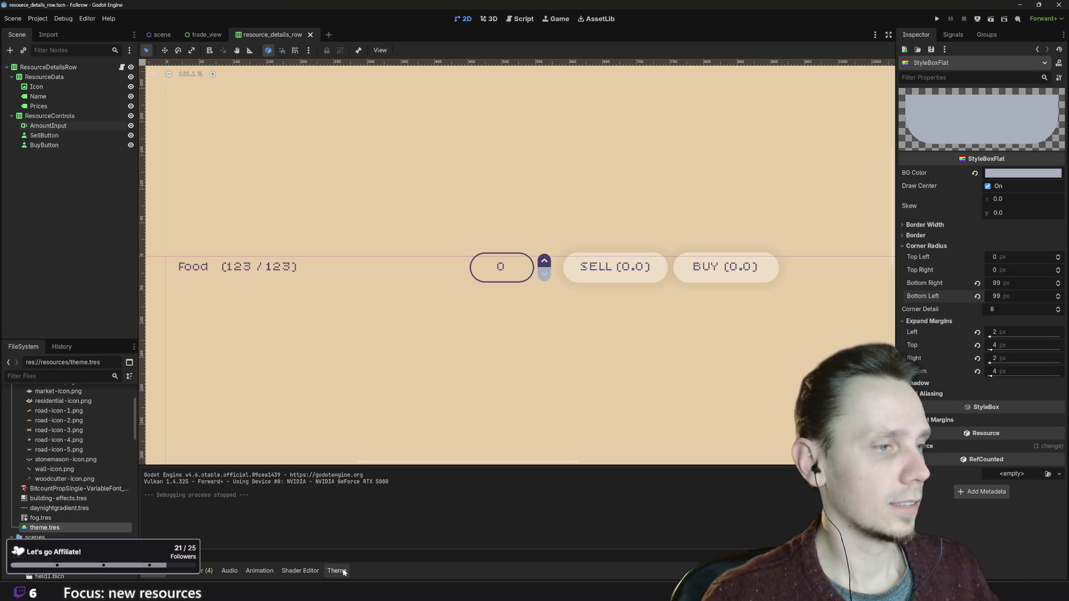
click(338, 571)
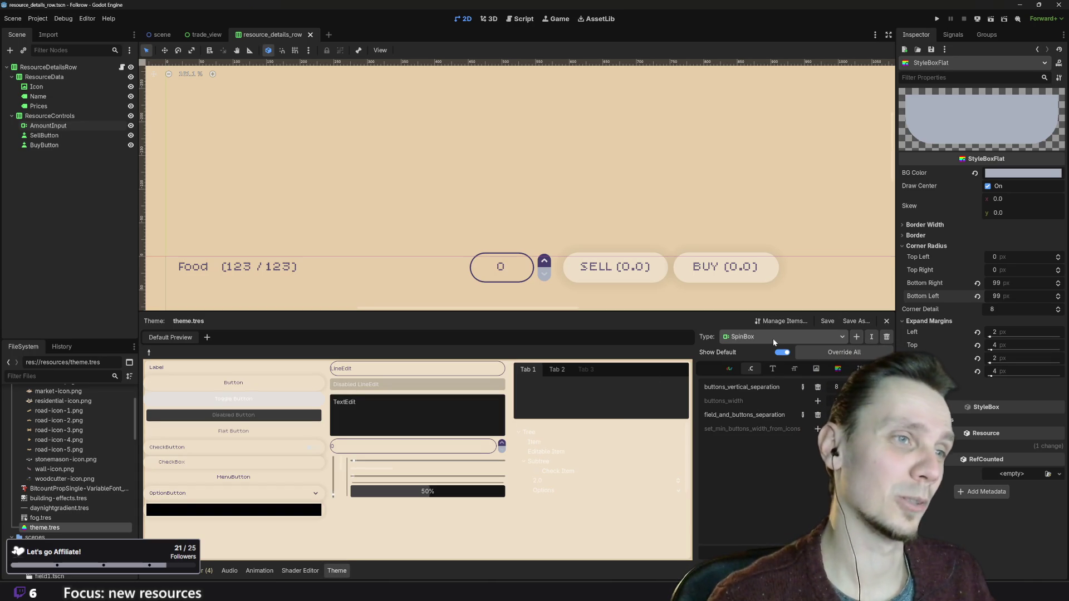
click(837, 369)
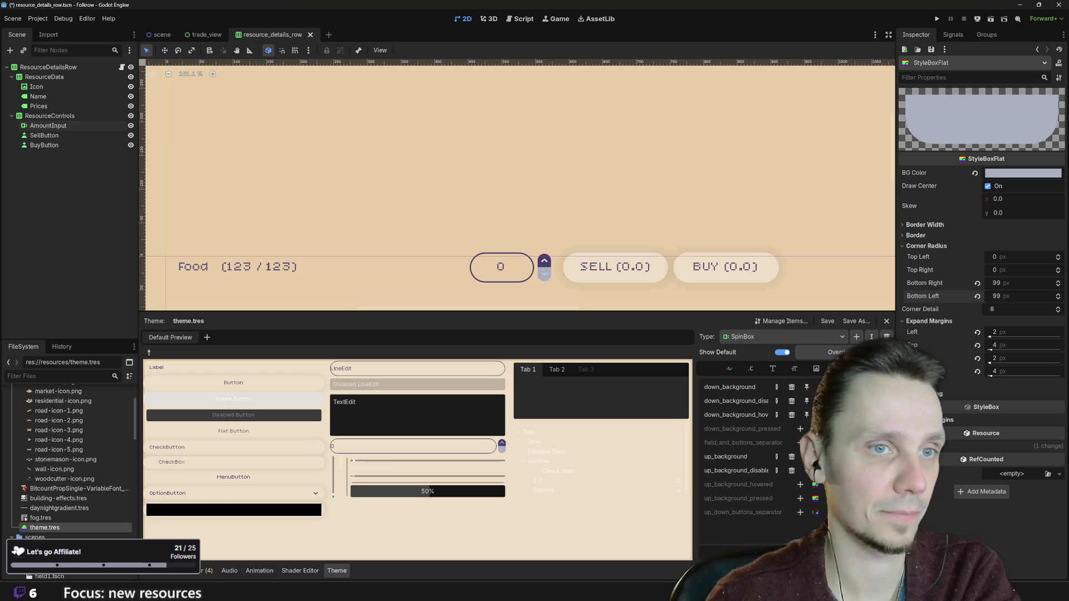
- Darken the grey button background colour to 99a1b2
click(1021, 175)
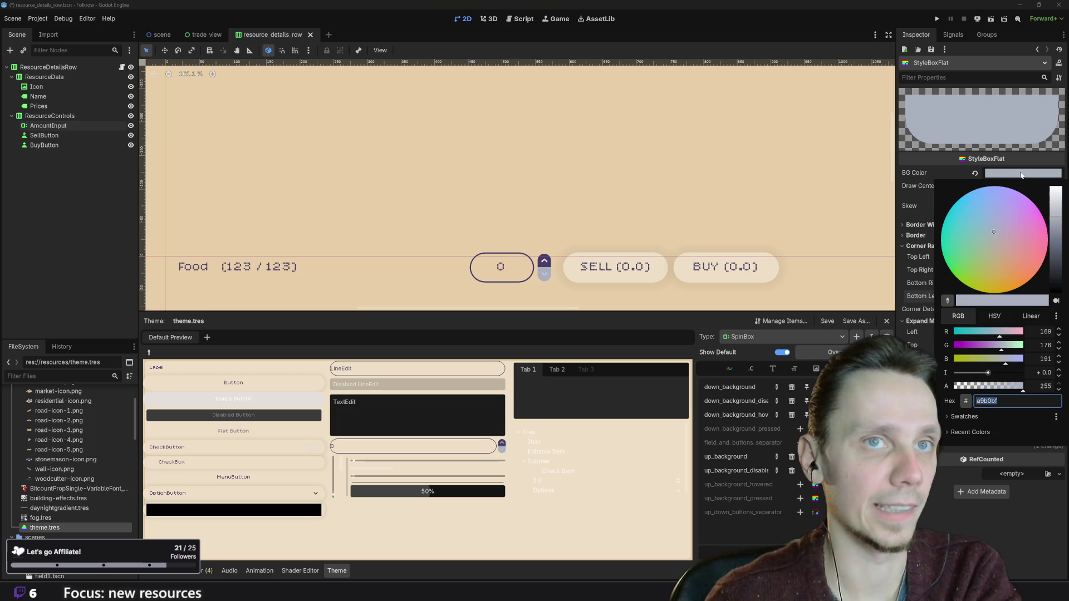
click(1056, 226)
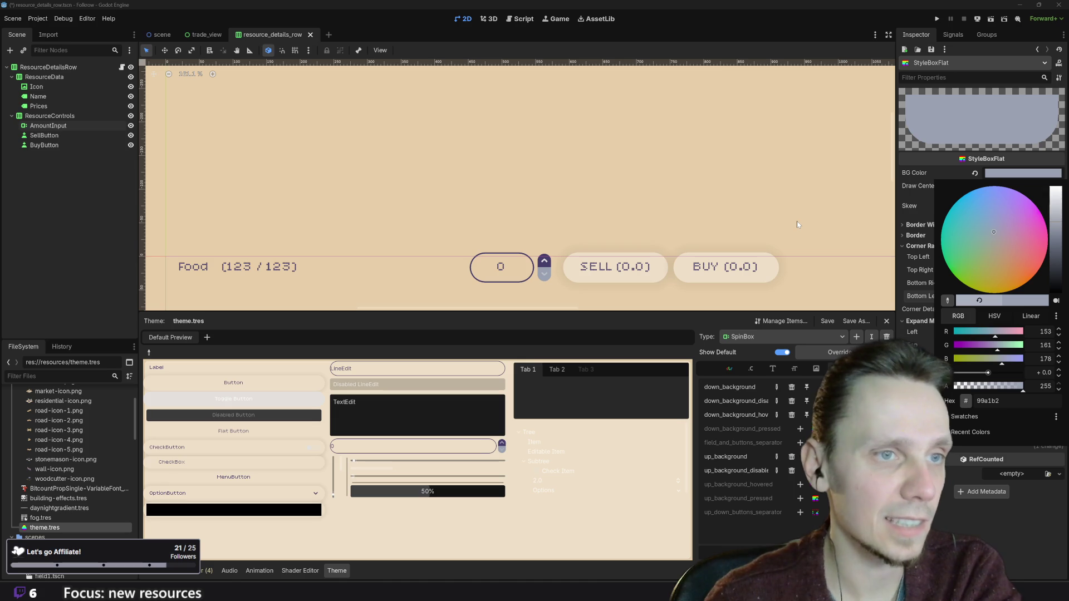
click(810, 234)
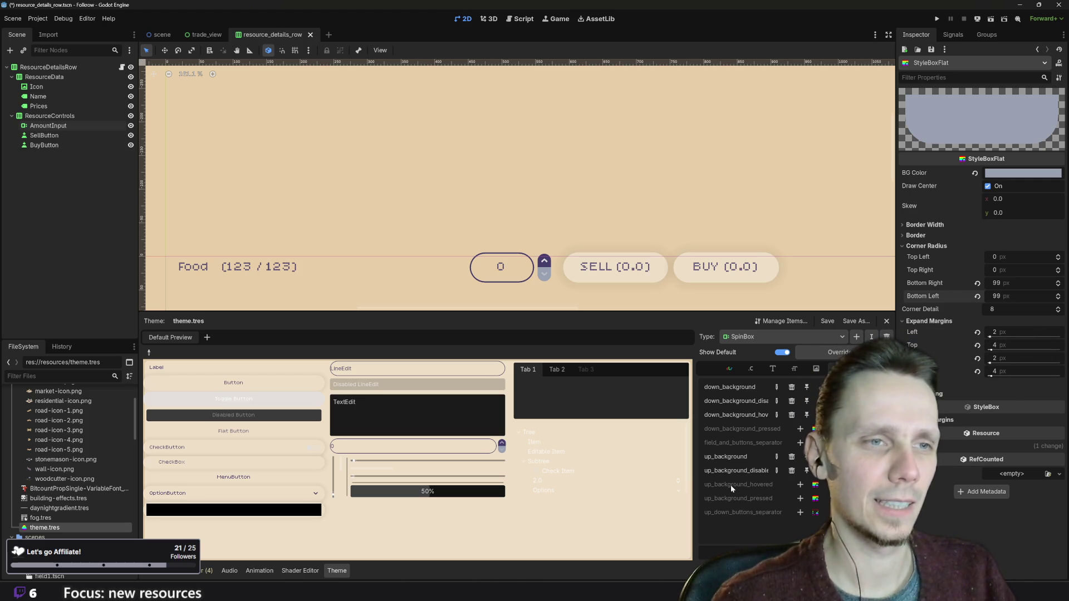
- Add an up_background_hovered style to the SpinBox, save, and relaunch the game
click(800, 484)
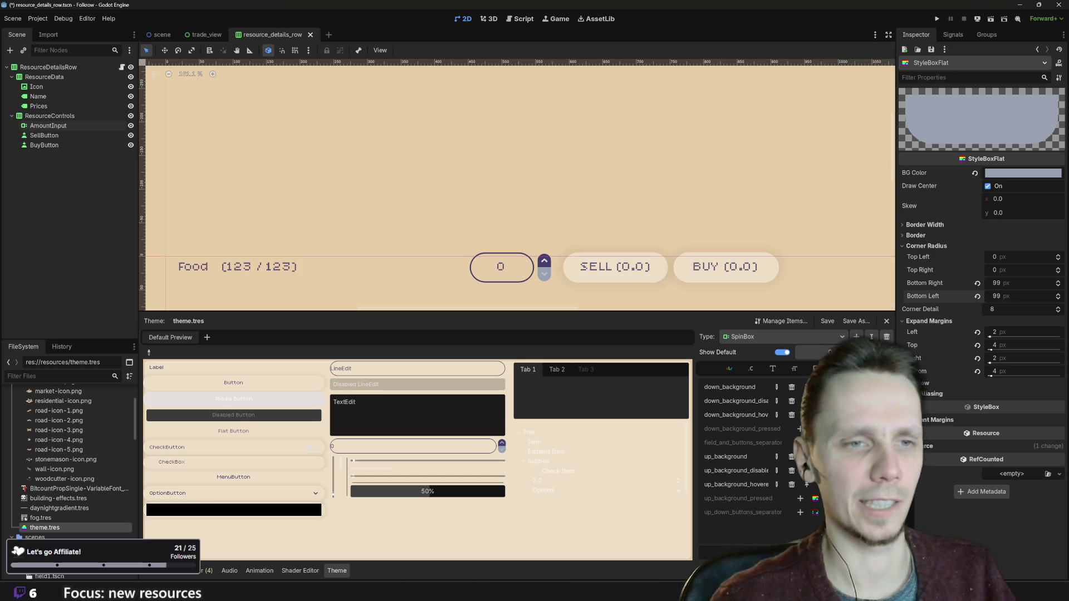
key(ctrl+s)
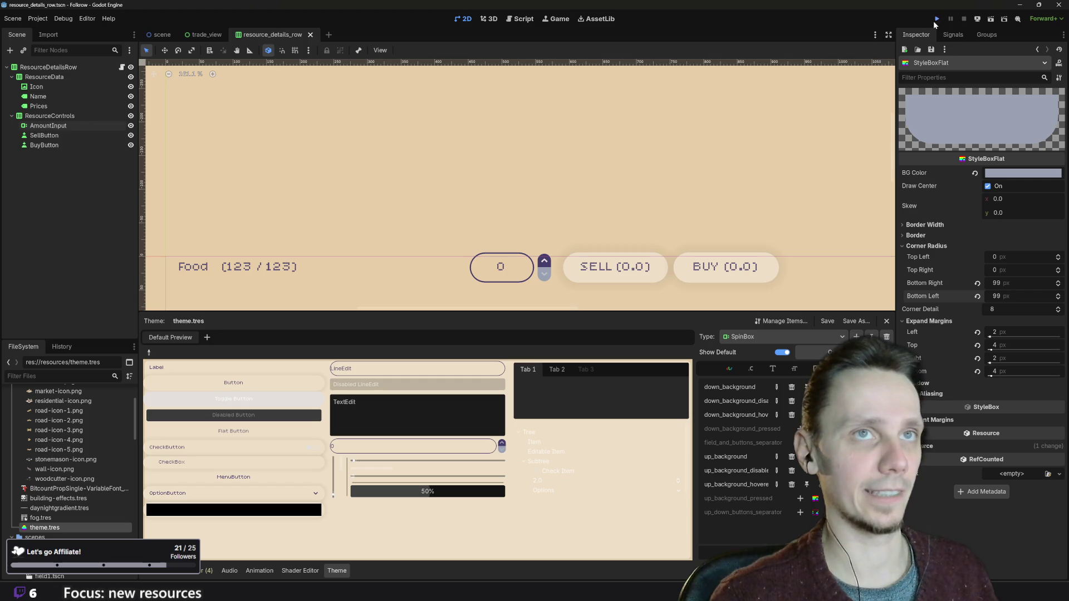
click(934, 20)
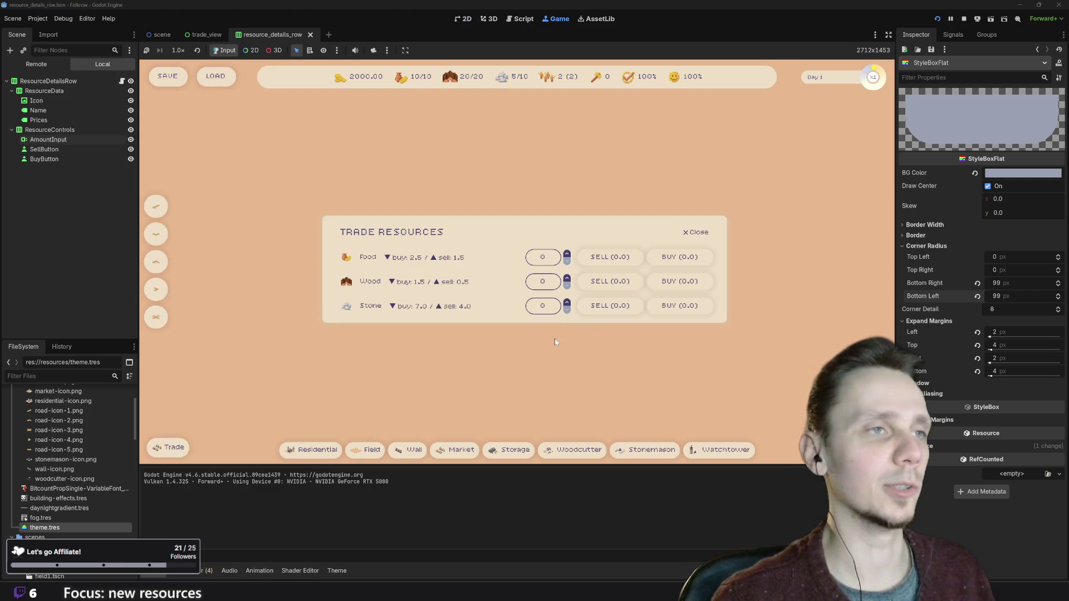
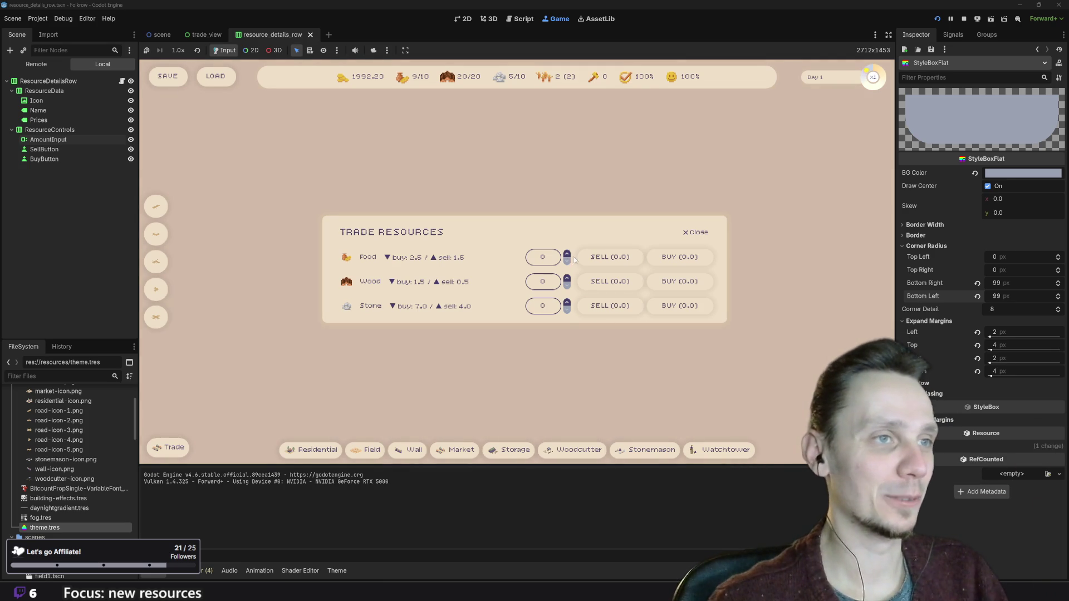
- Scroll the trade spinboxes to Food 4, Wood 3 and Stone 4, then stop the game
scroll(568, 261, up, 4)
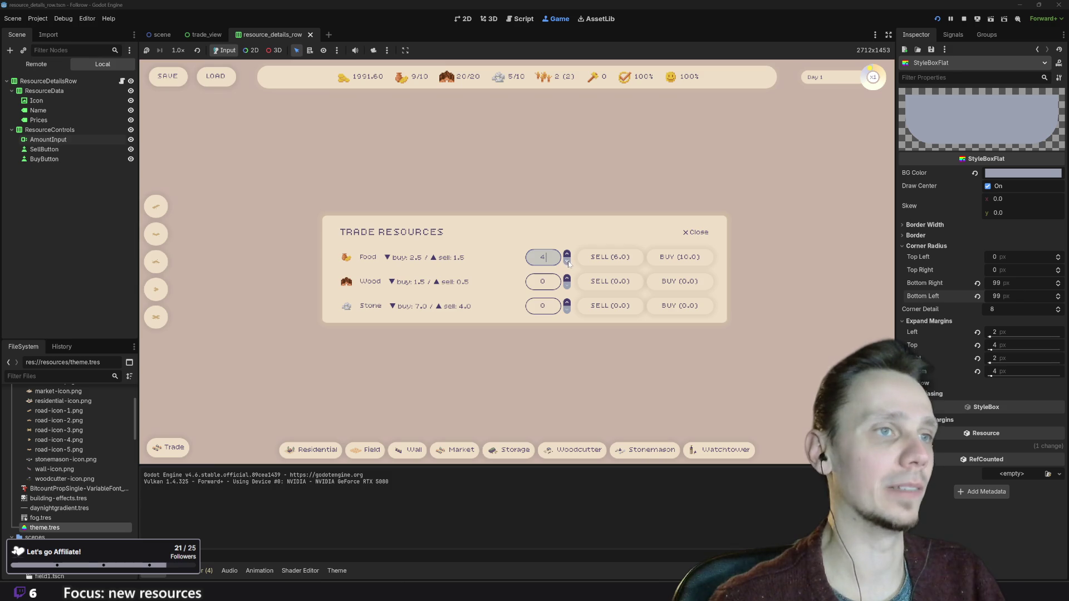
scroll(568, 283, up, 3)
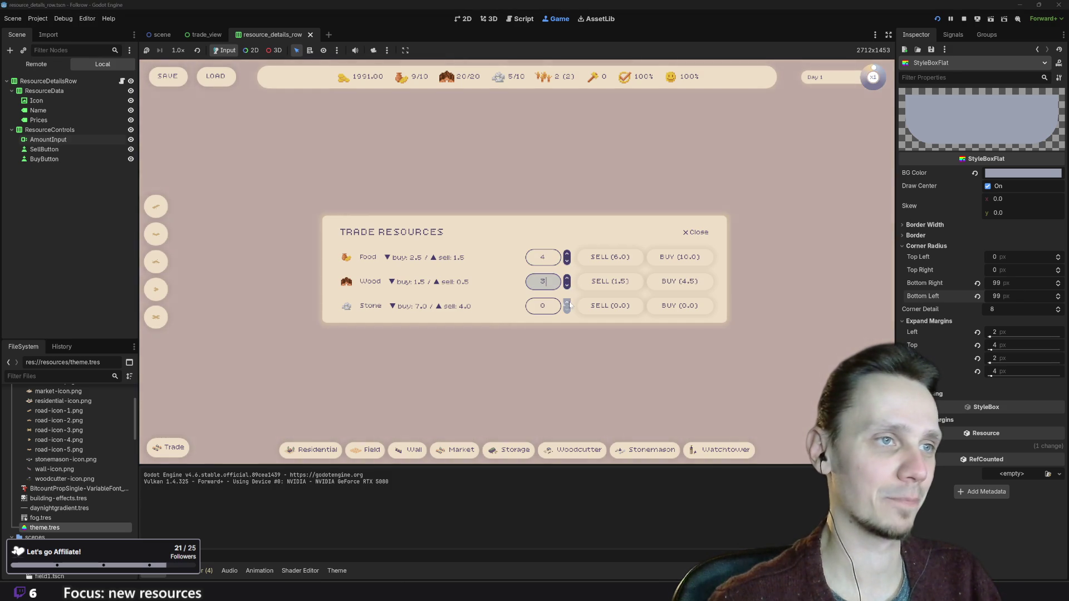
scroll(568, 307, up, 4)
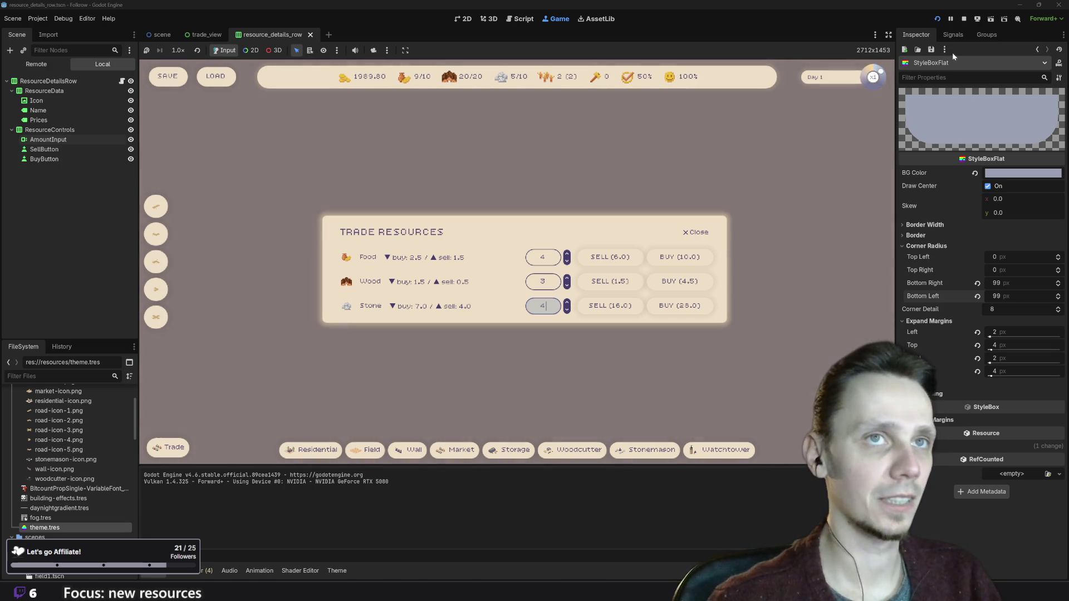
click(963, 20)
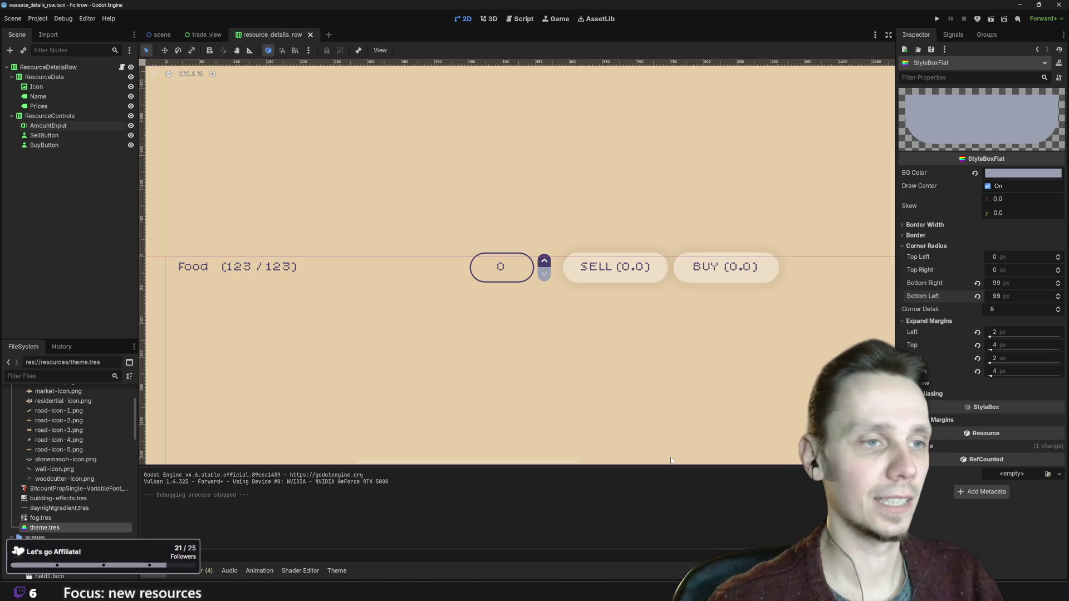
- Give the theme.tres arrow style 99 px top corners and 0 px bottom corners, then run the game
click(337, 571)
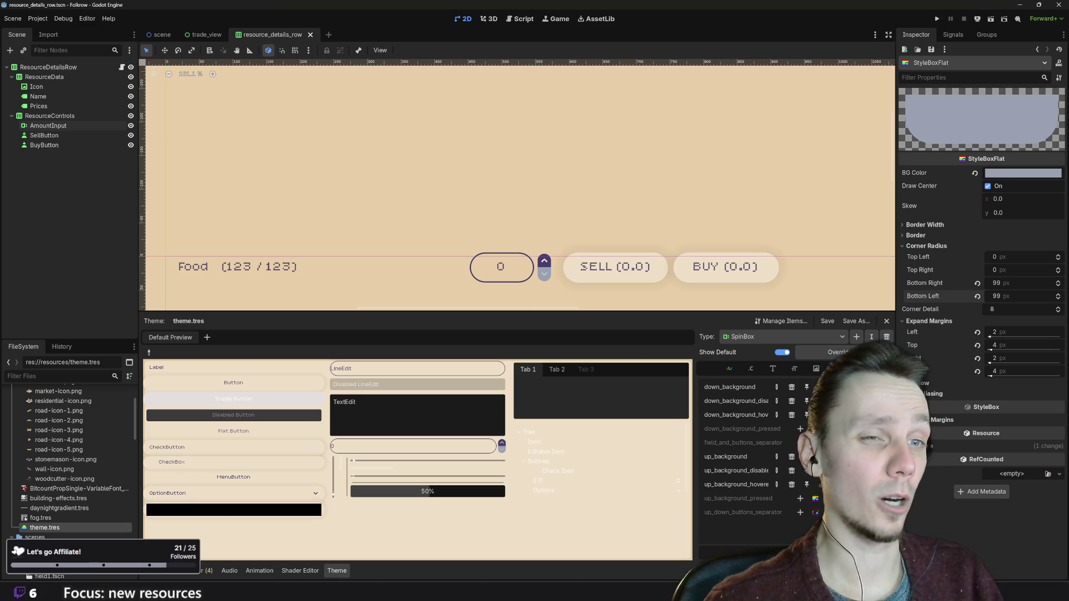
click(1018, 255)
text(99)
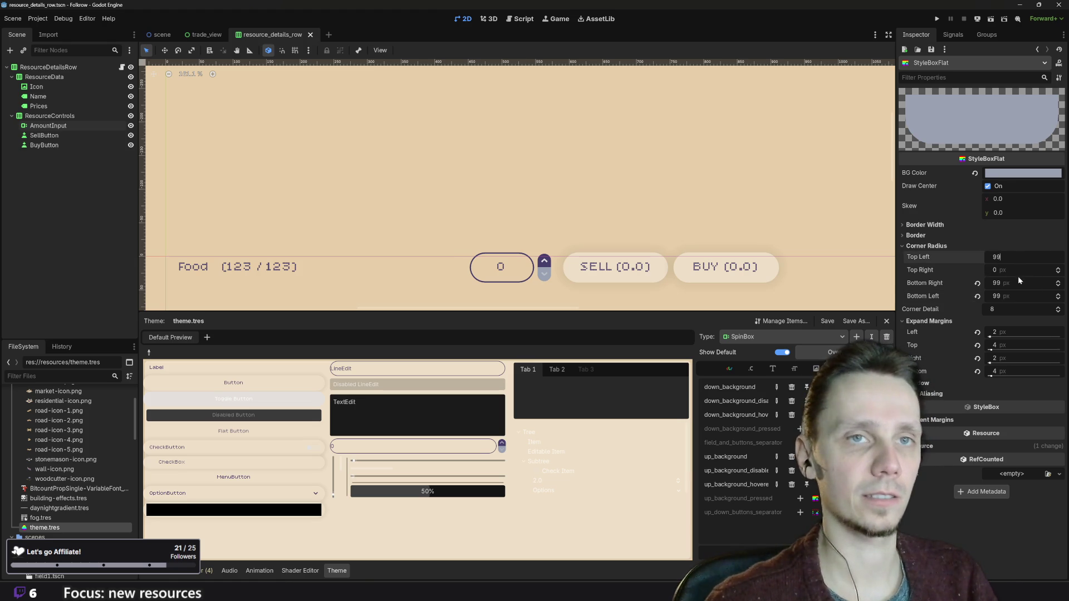
click(1020, 270)
text(99)
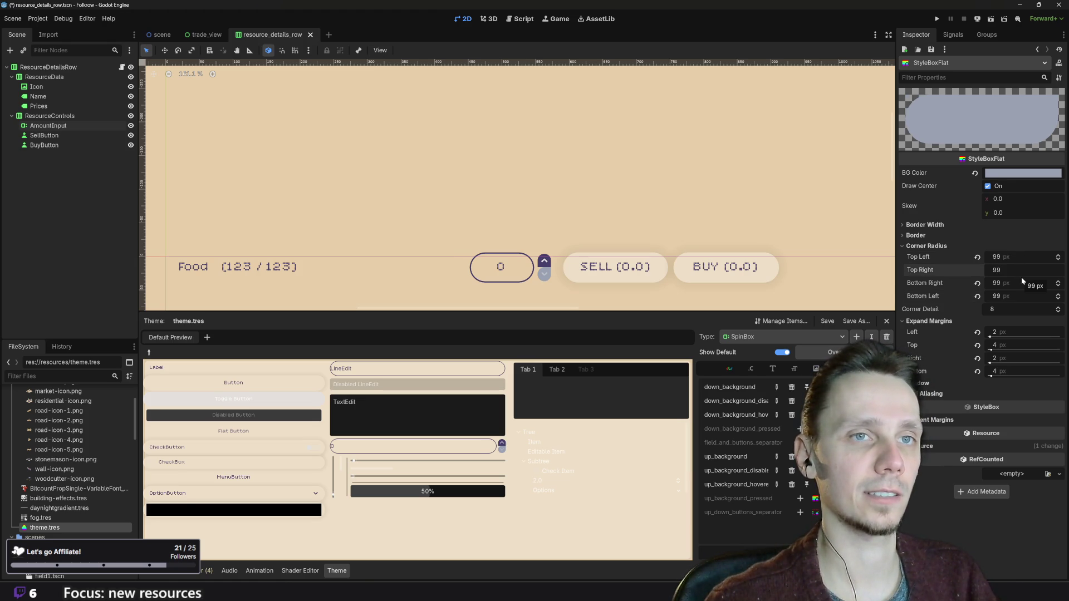
click(1021, 279)
text(0)
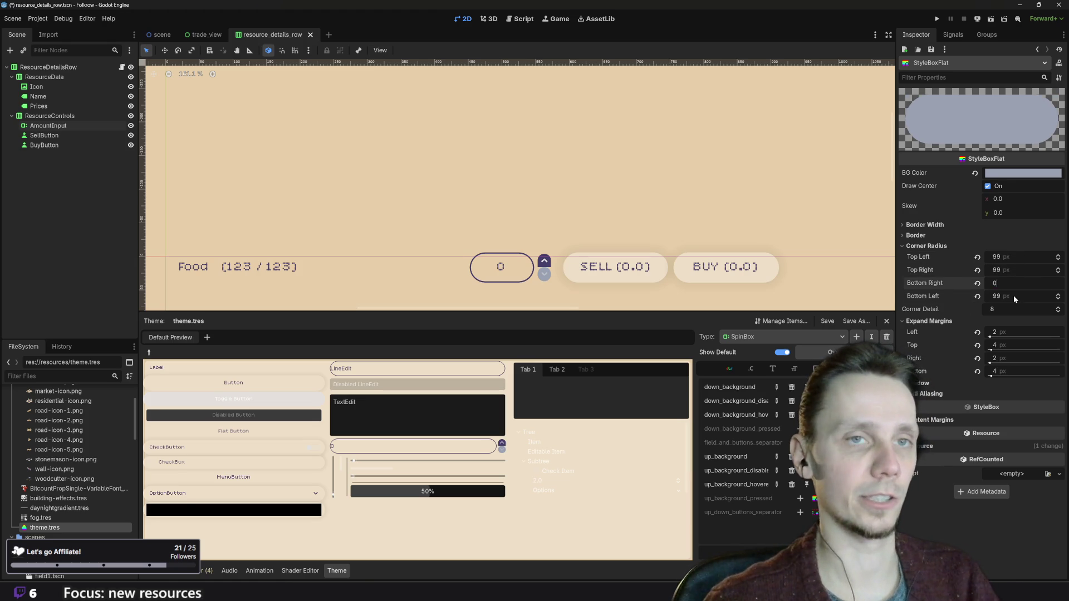
click(1018, 296)
text(0)
key(Return)
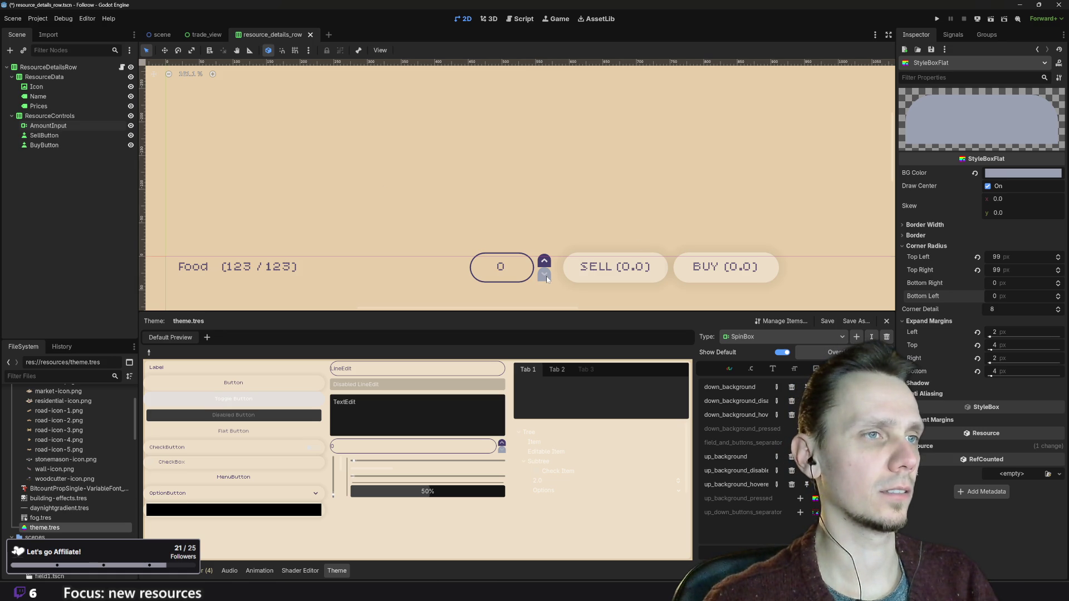
click(936, 19)
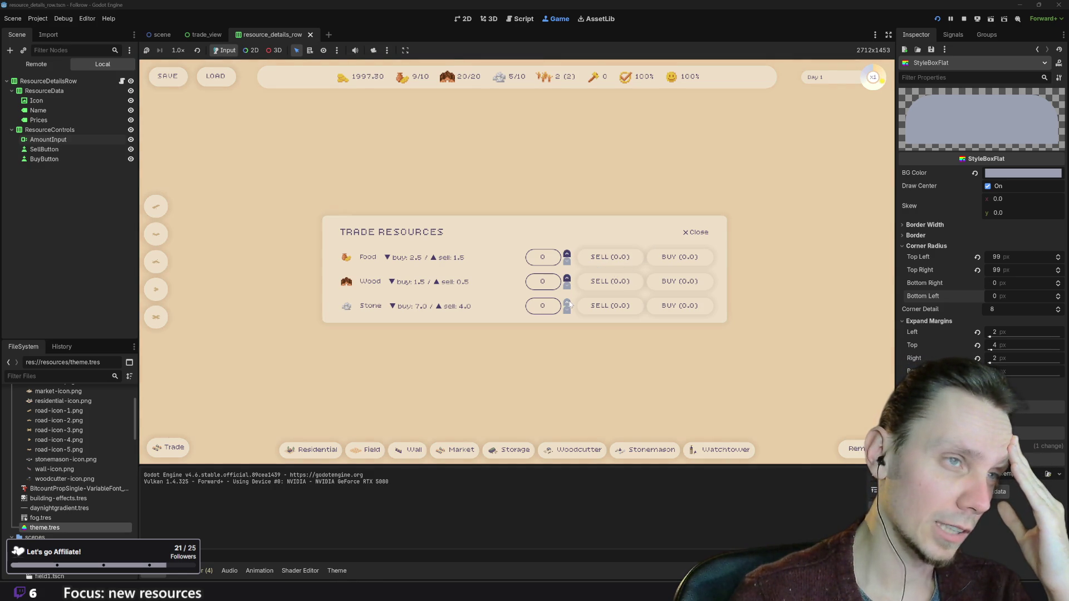
- Raise Food to 5 with the up arrow (Sell 7.5, Buy 12.5), then stop the game
click(567, 254)
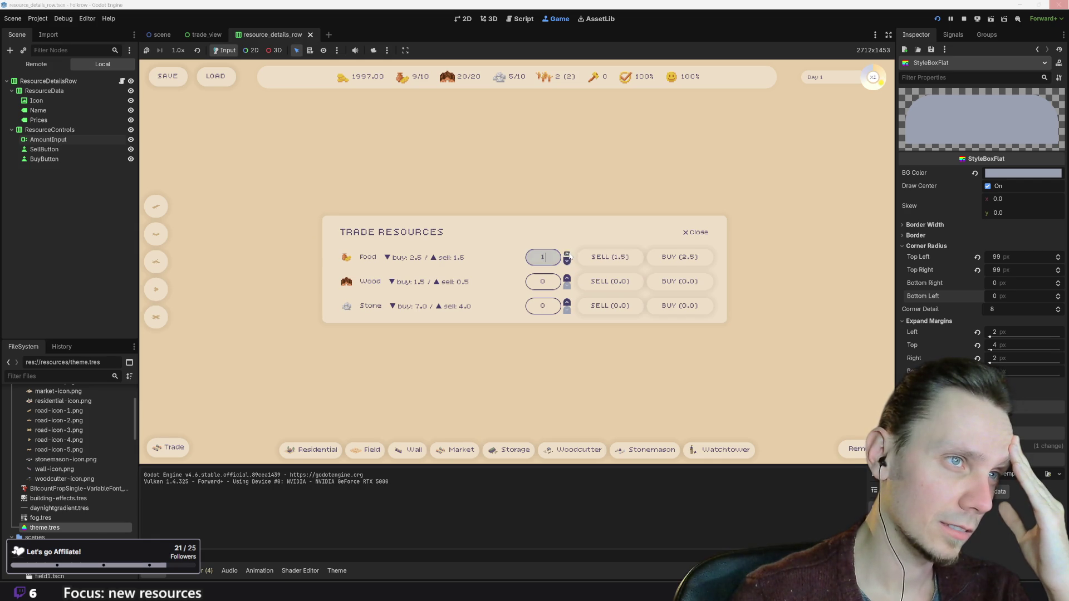
click(567, 254)
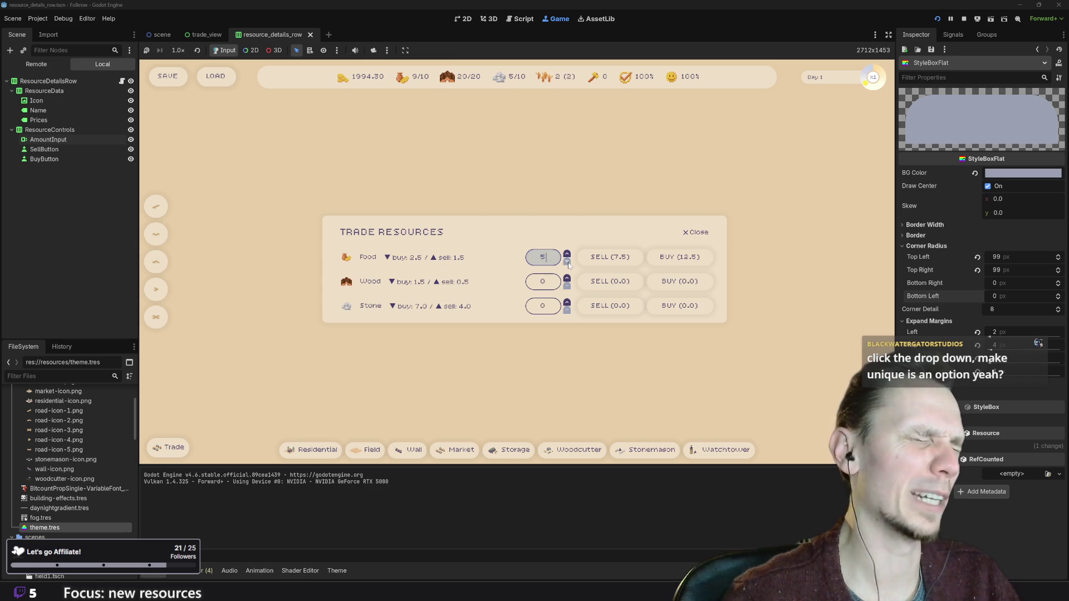
click(964, 20)
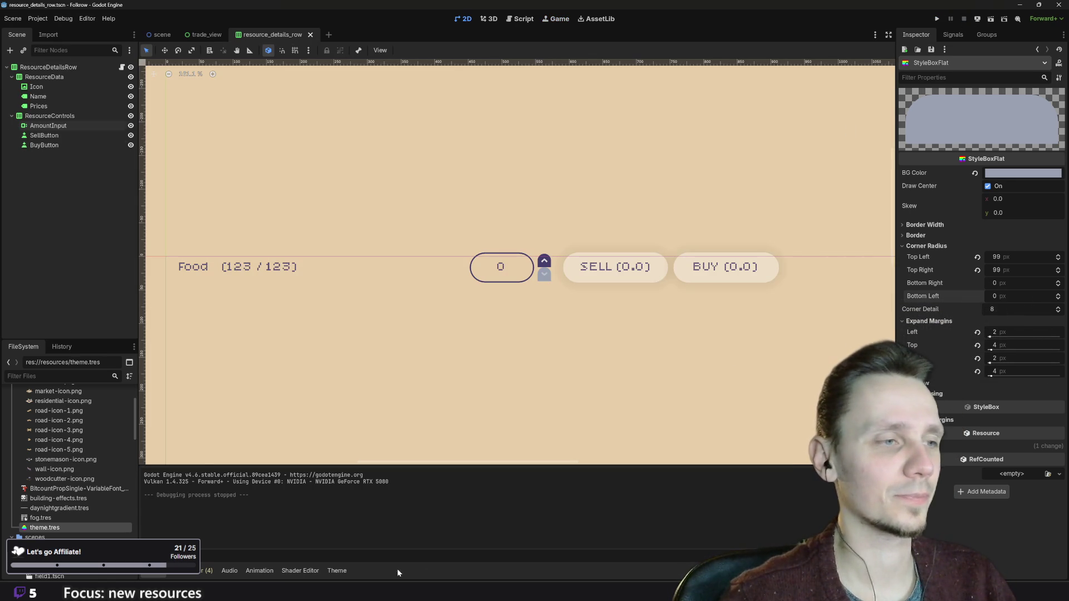
- Remove the down_background_hovered and up_background_hovered overrides in the Theme editor
click(337, 571)
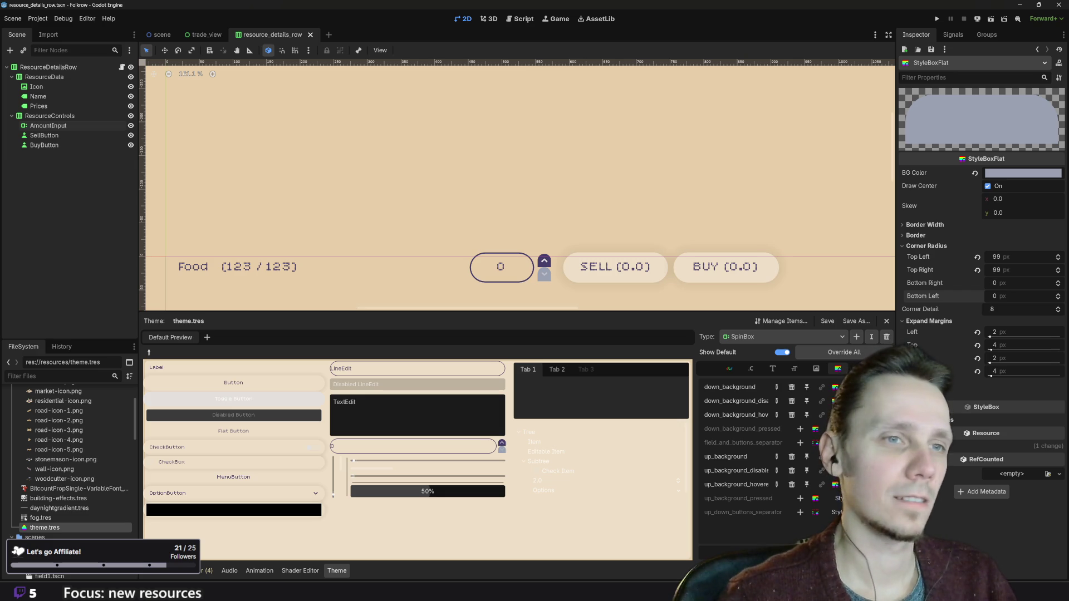
click(834, 387)
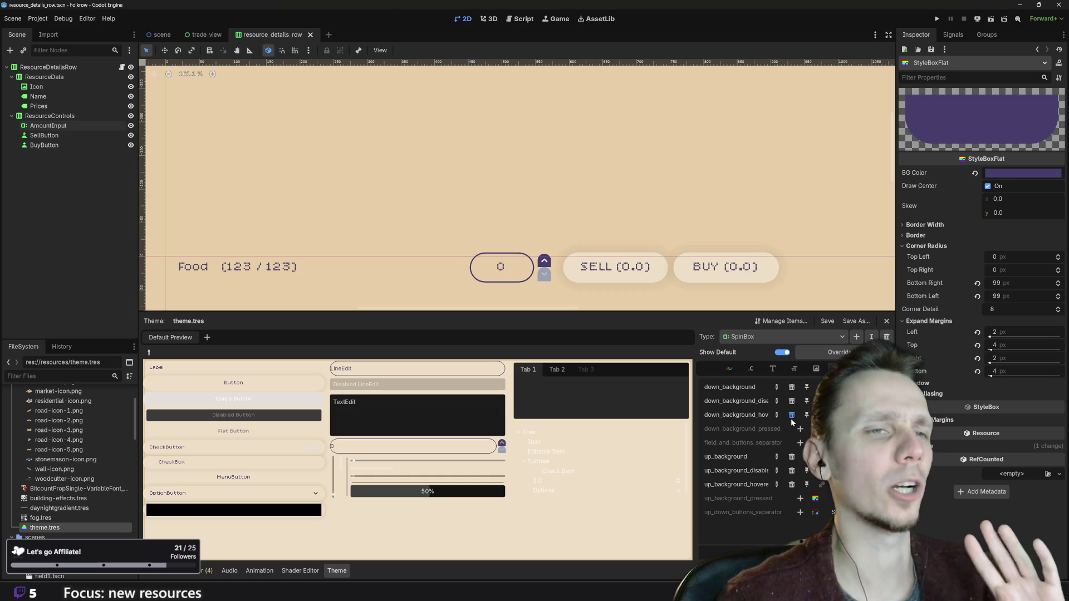
click(792, 415)
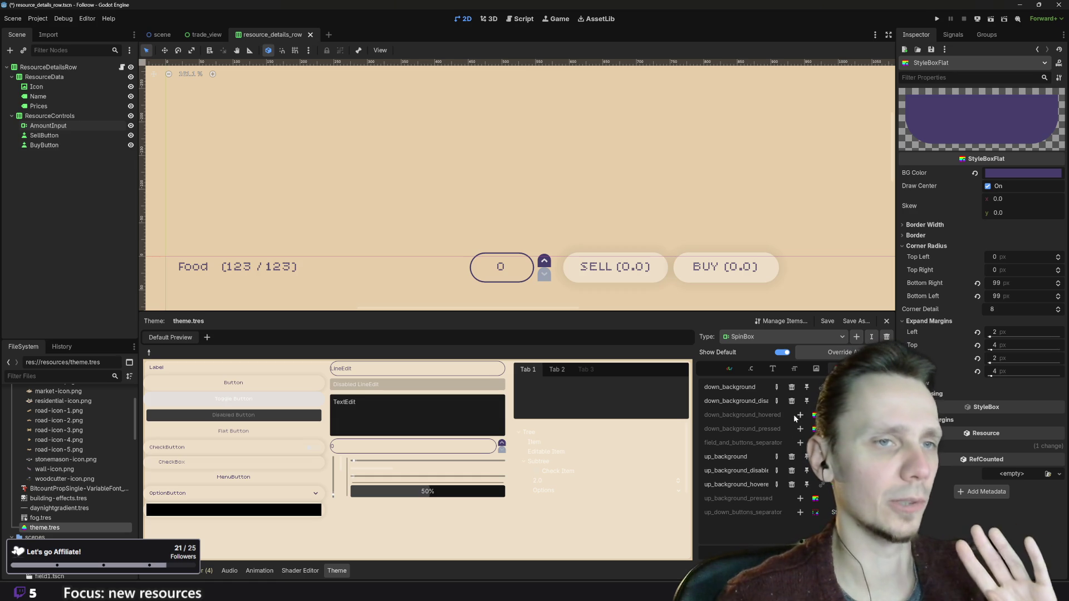
click(792, 484)
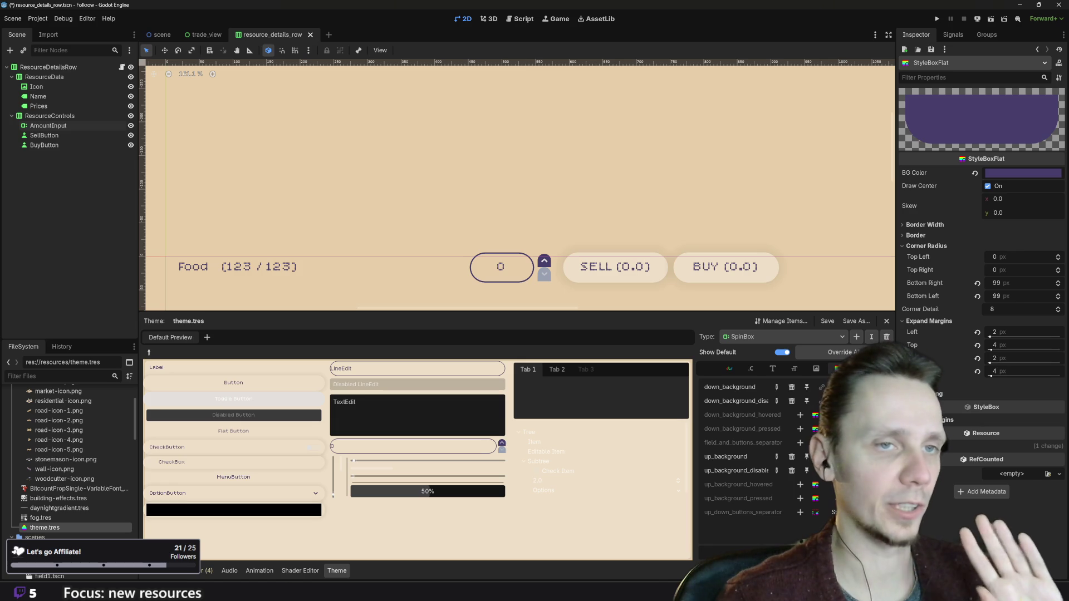
- Set the grey arrow style's top corner radii to 0 and bottom corners to 99
click(830, 470)
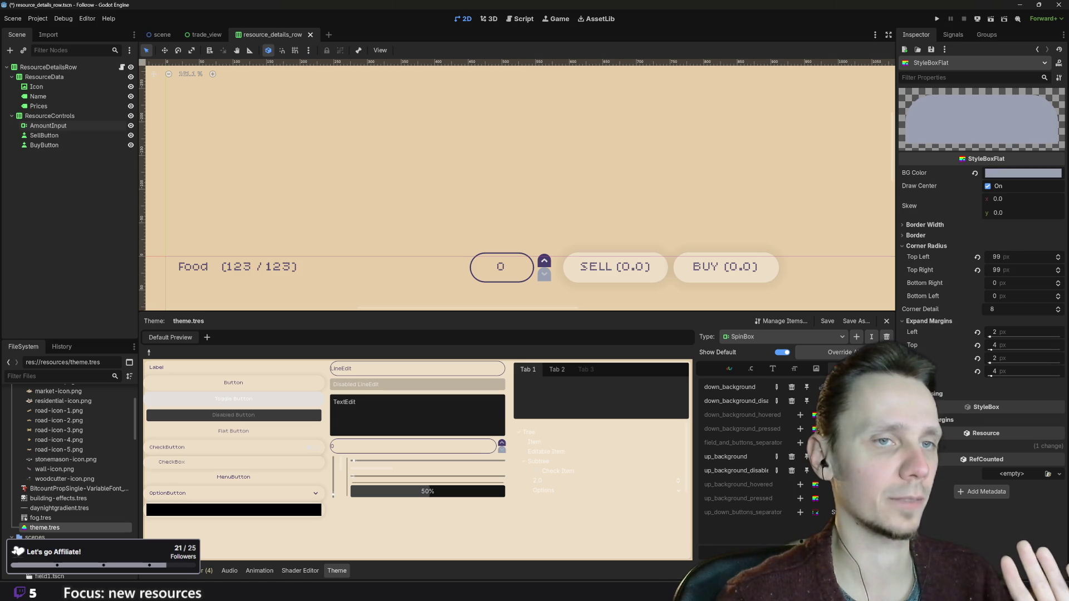
click(1017, 257)
text(0)
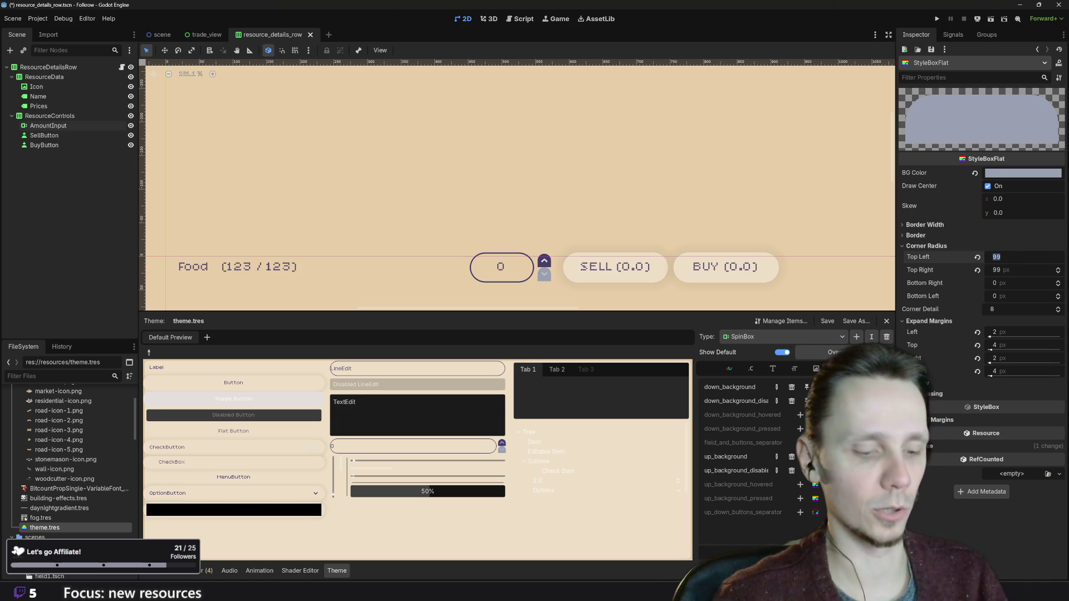
click(1006, 272)
text(0)
key(Tab)
click(990, 296)
text(99)
key(Tab)
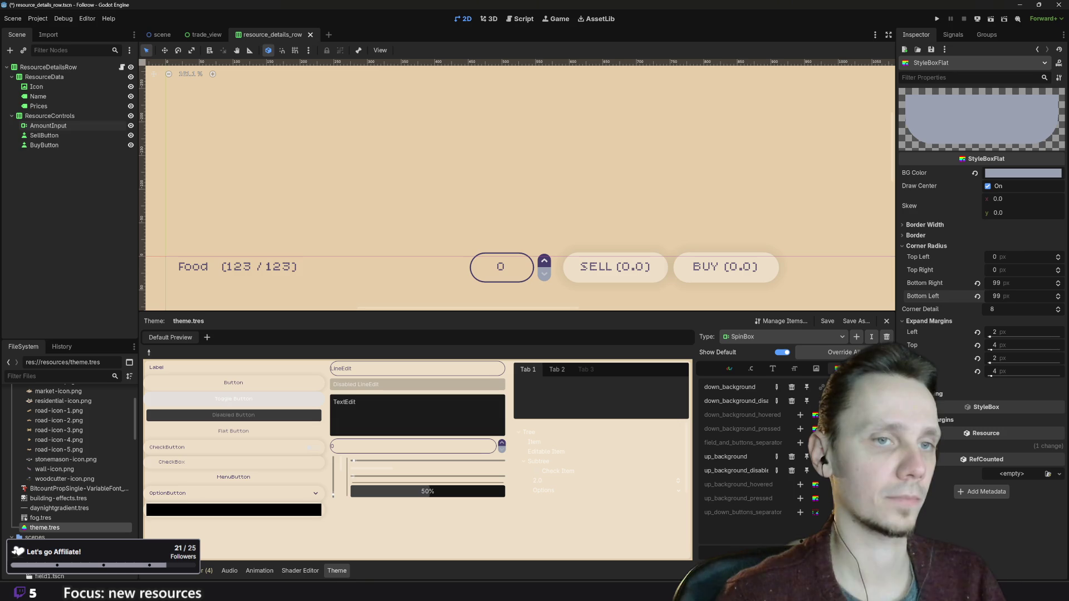
click(821, 457)
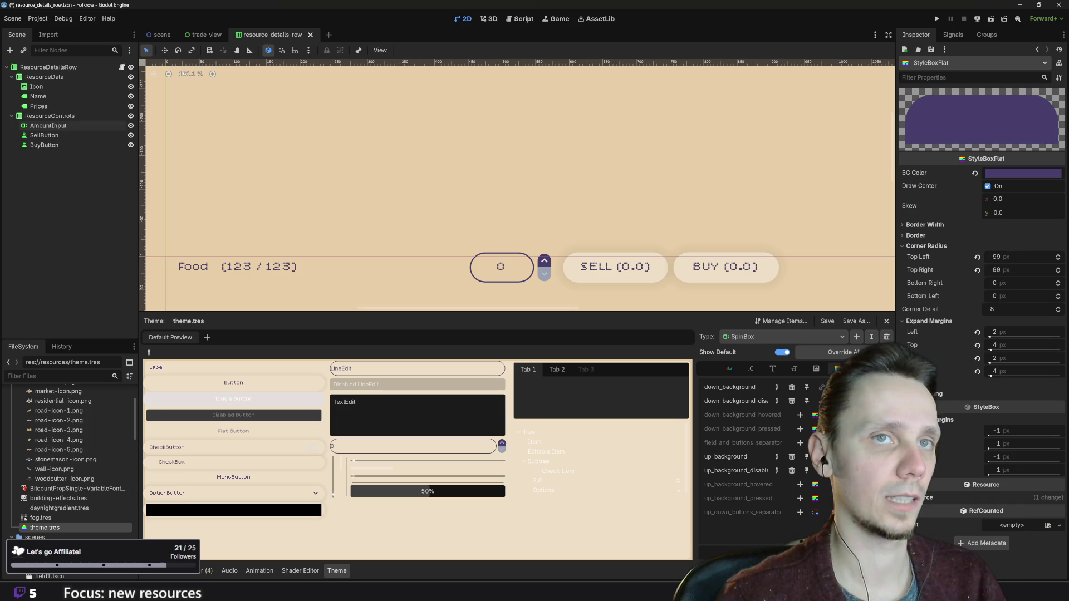
- Re-add down_background_hovered and up_background_hovered entries, then run the game
click(821, 470)
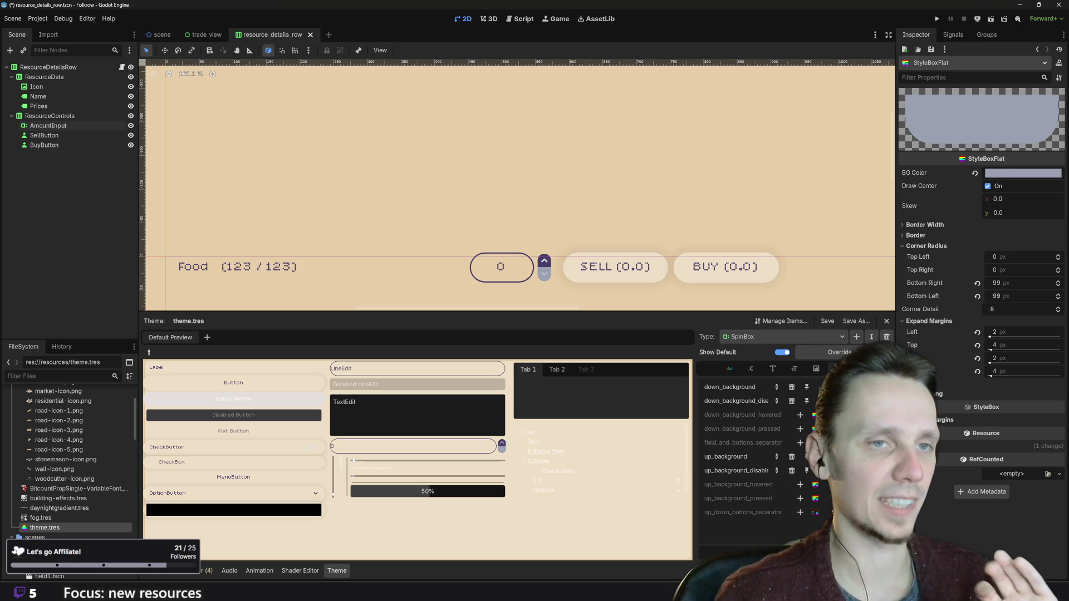
click(800, 414)
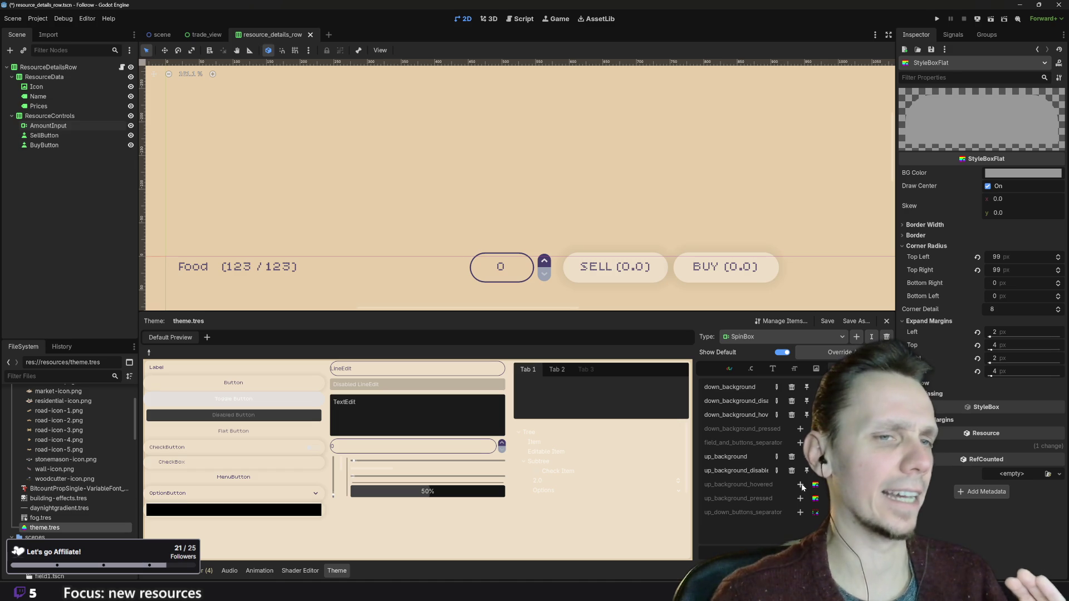
click(800, 485)
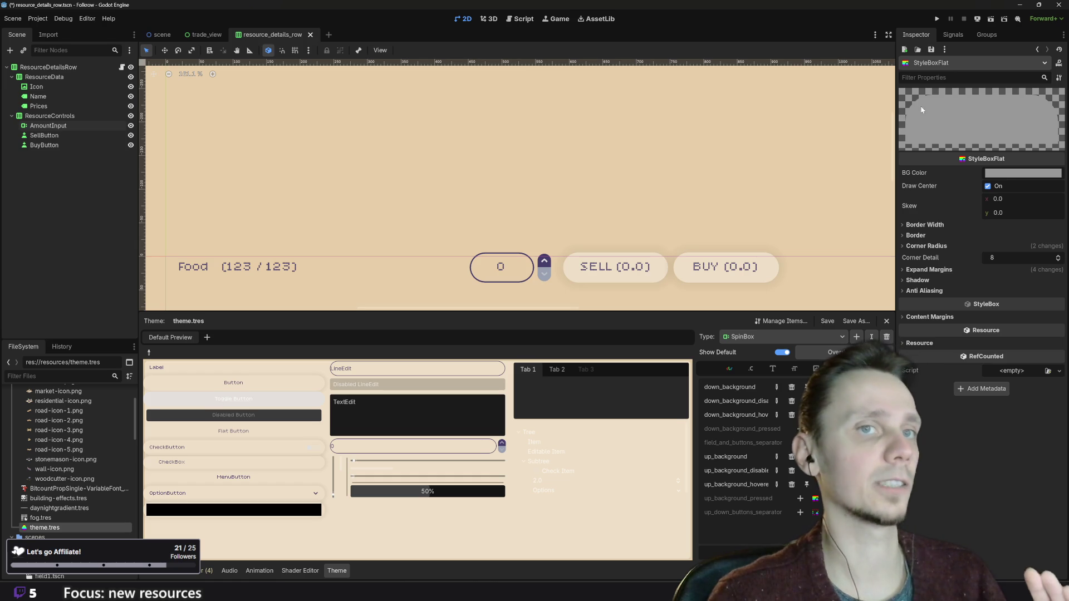
click(937, 19)
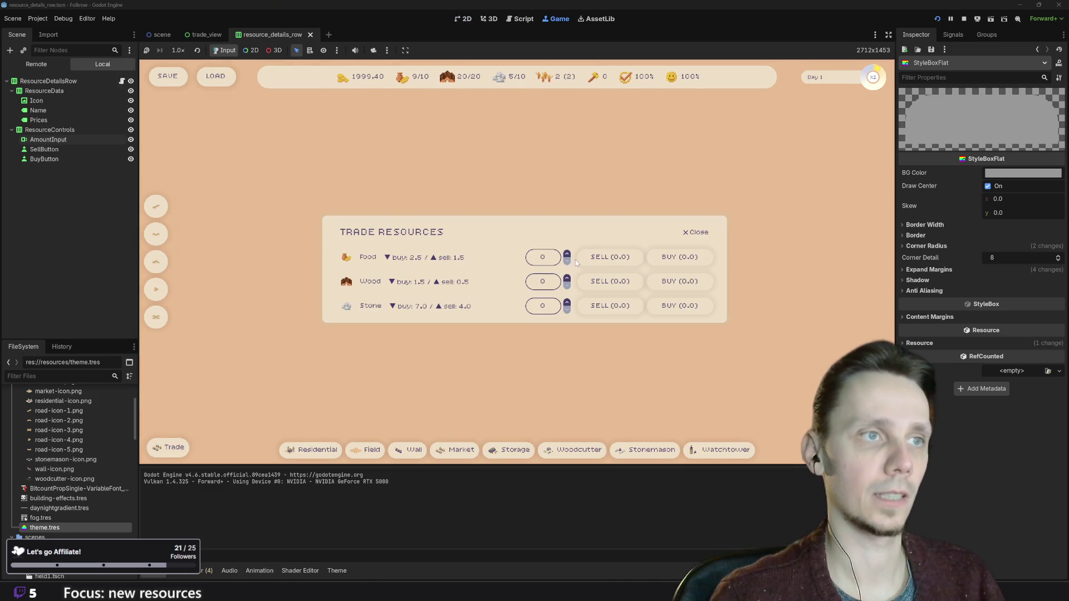
- Try the Food spinbox in the Trade dialog, switching between Godot and Figma
click(566, 262)
key(alt+Tab)
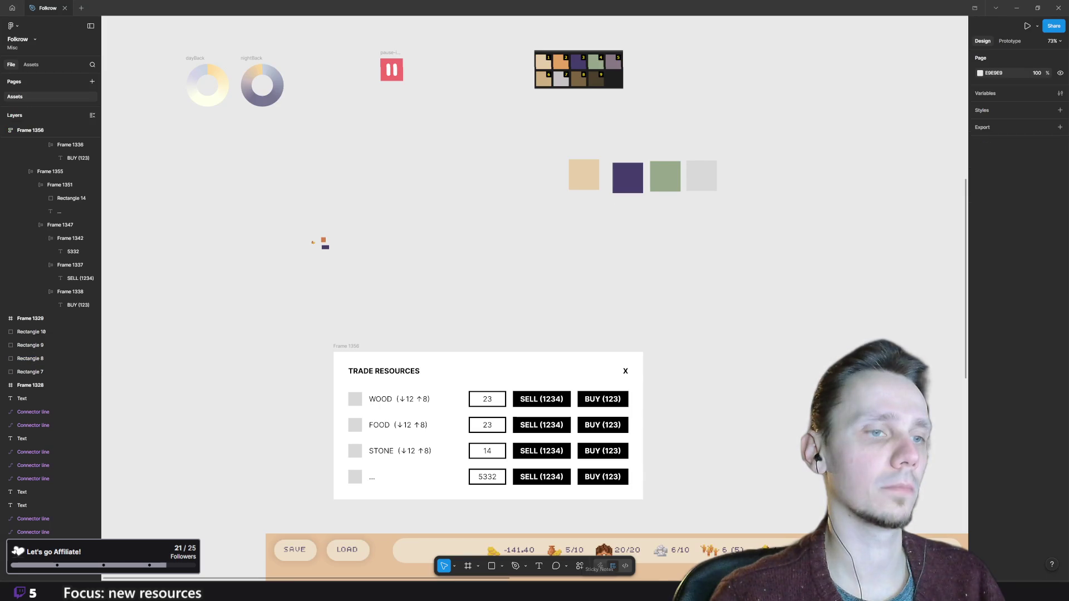
click(648, 529)
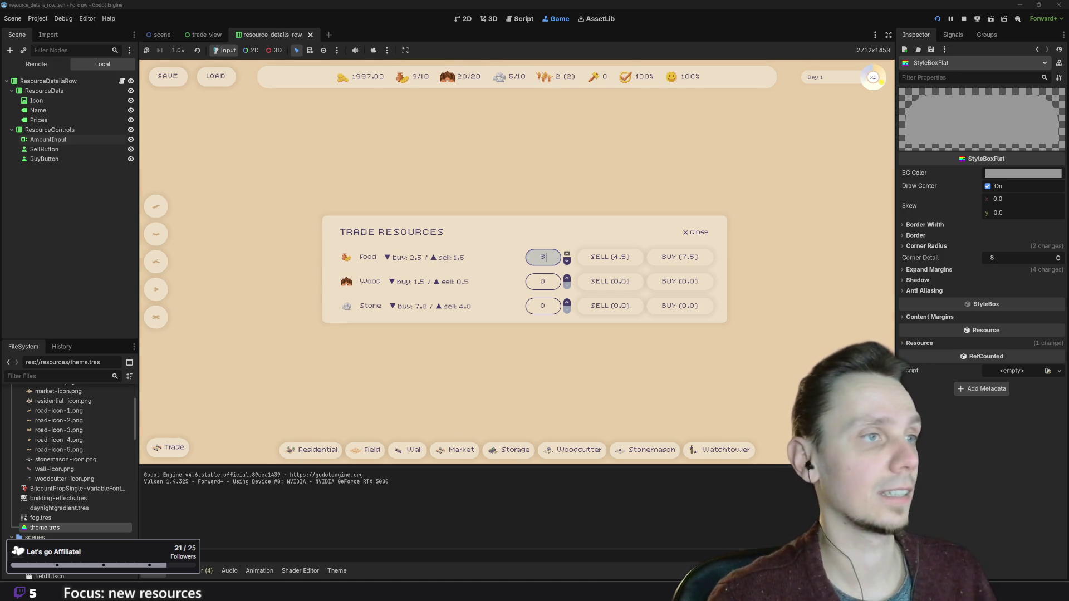
key(alt+Tab)
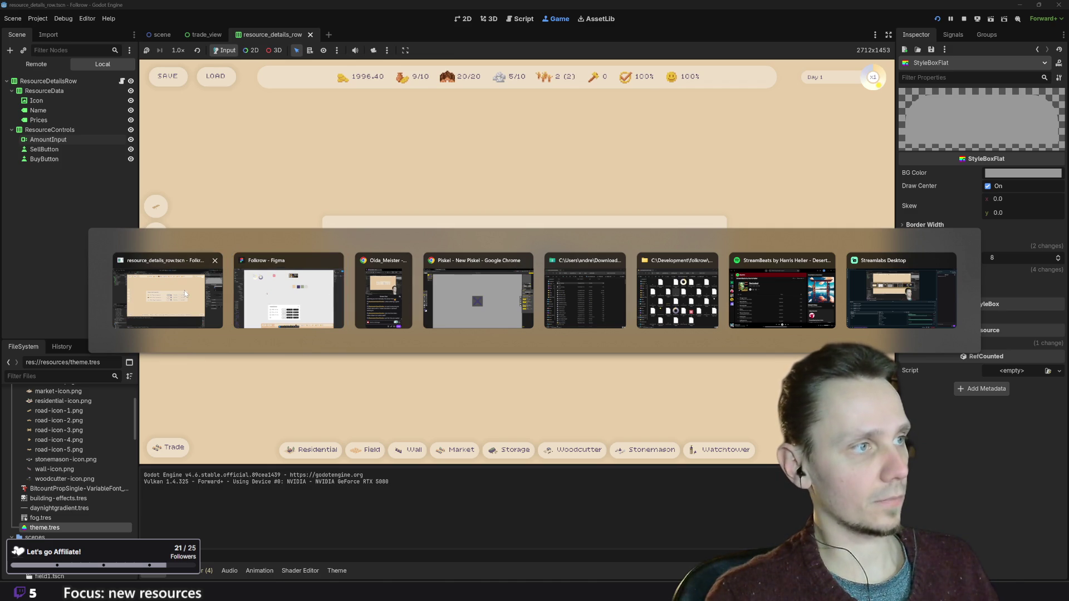
click(204, 303)
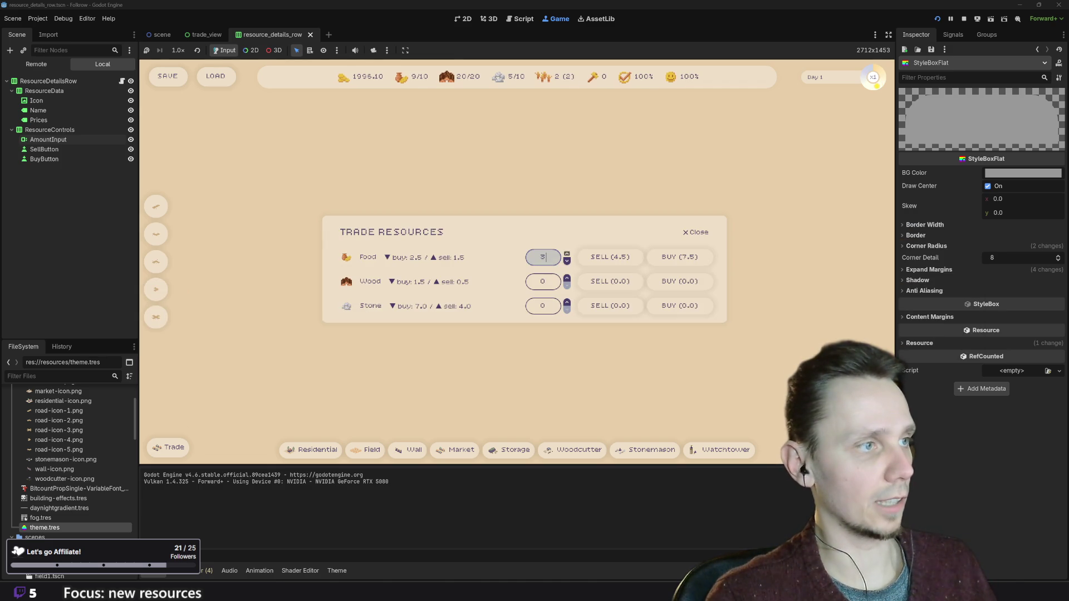
- Cycle windows with Alt+Tab and settle on the Figma trade mockup
key(alt+Tab)
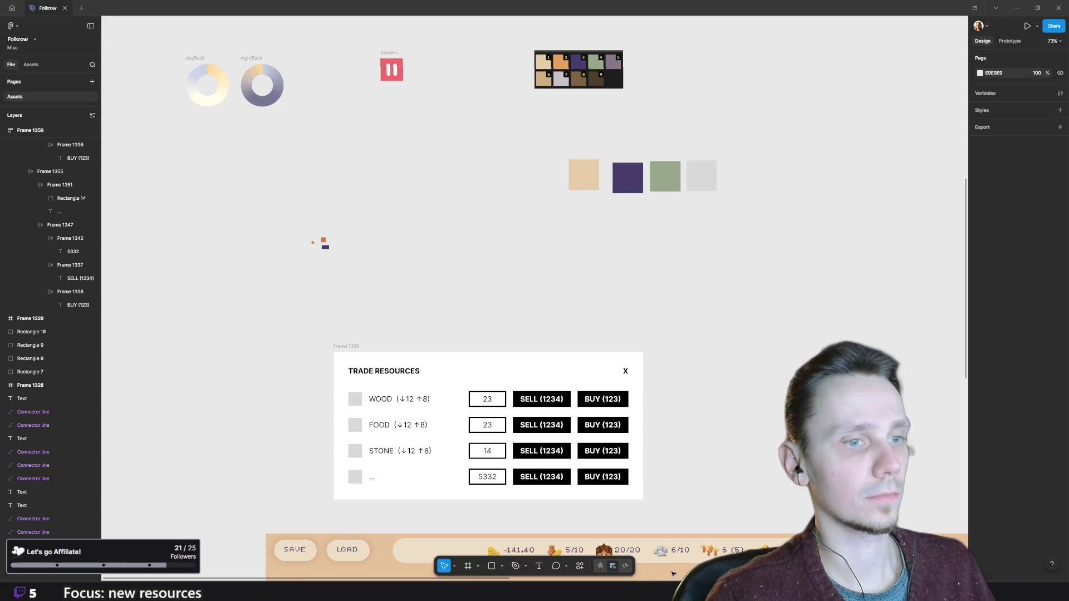
click(672, 574)
key(alt+Tab)
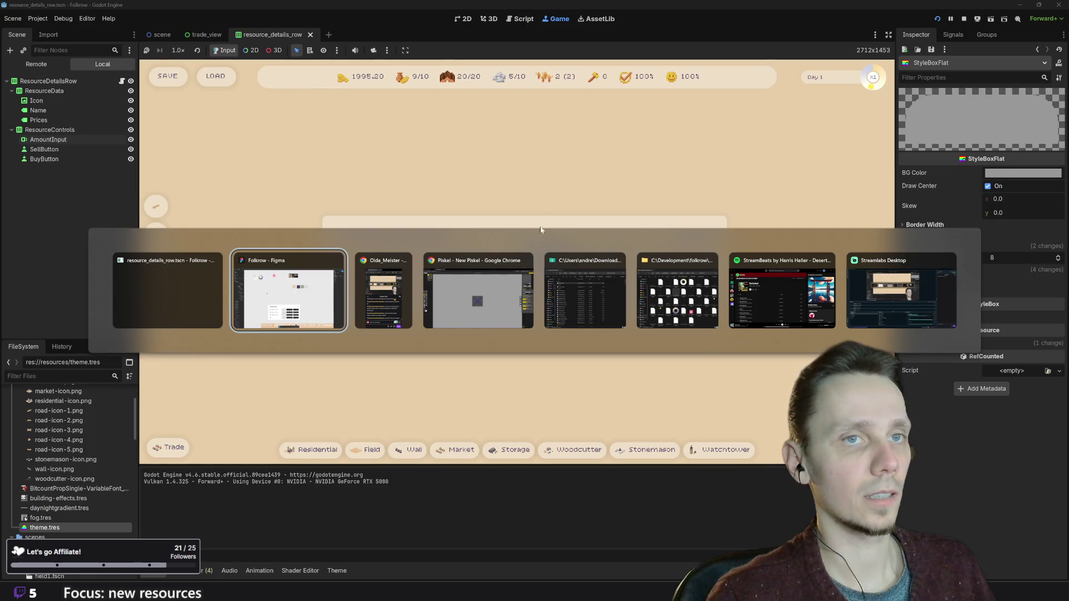
key(Escape)
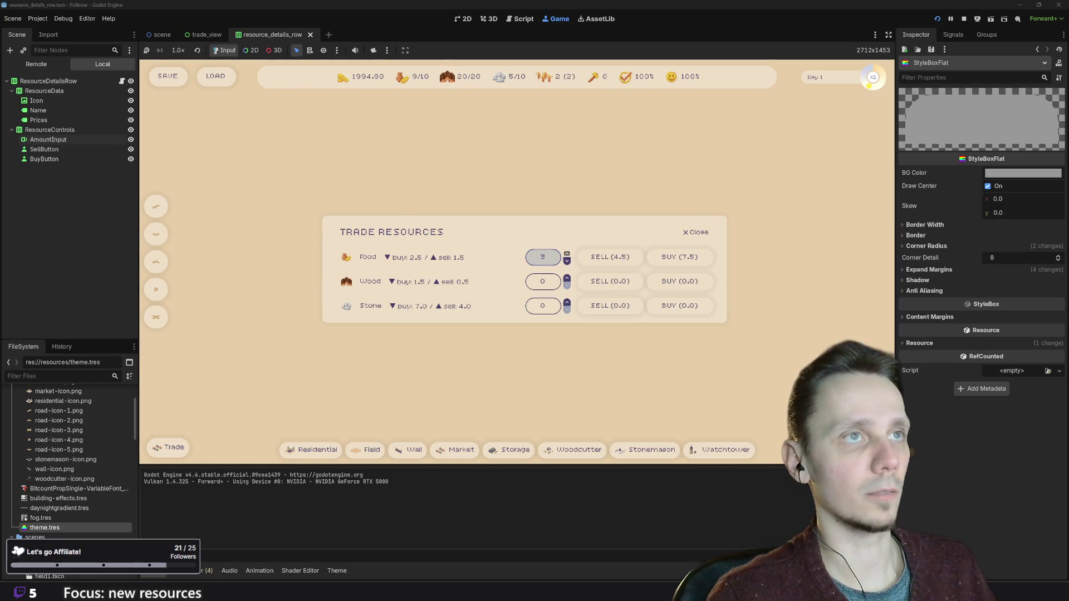
key(alt+Tab)
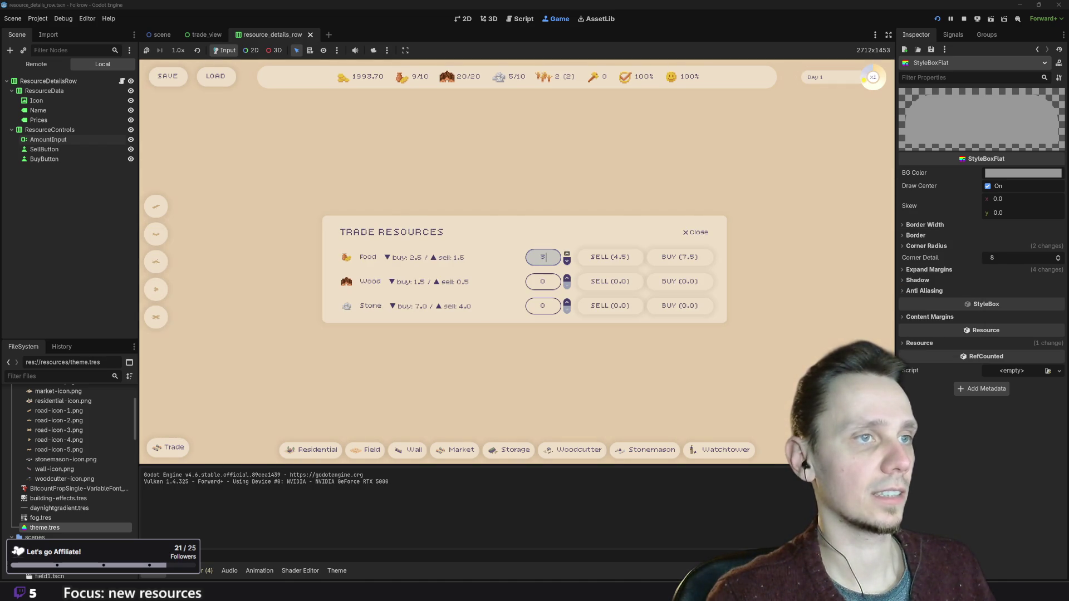
key(alt+Tab)
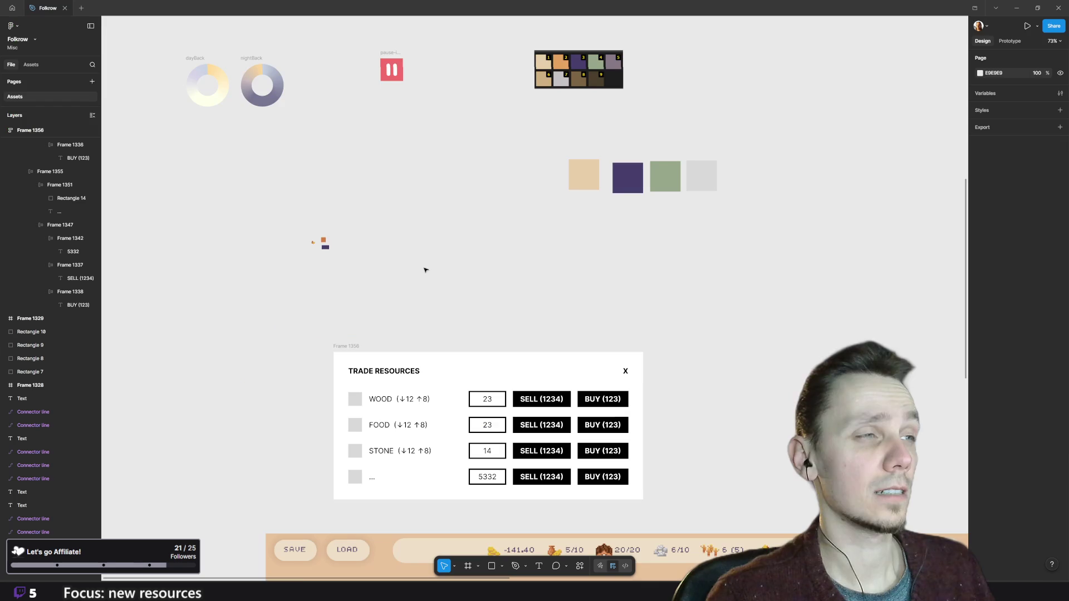
- Close the Godot window from the taskbar, confirming Stop & Quit
right_click(600, 566)
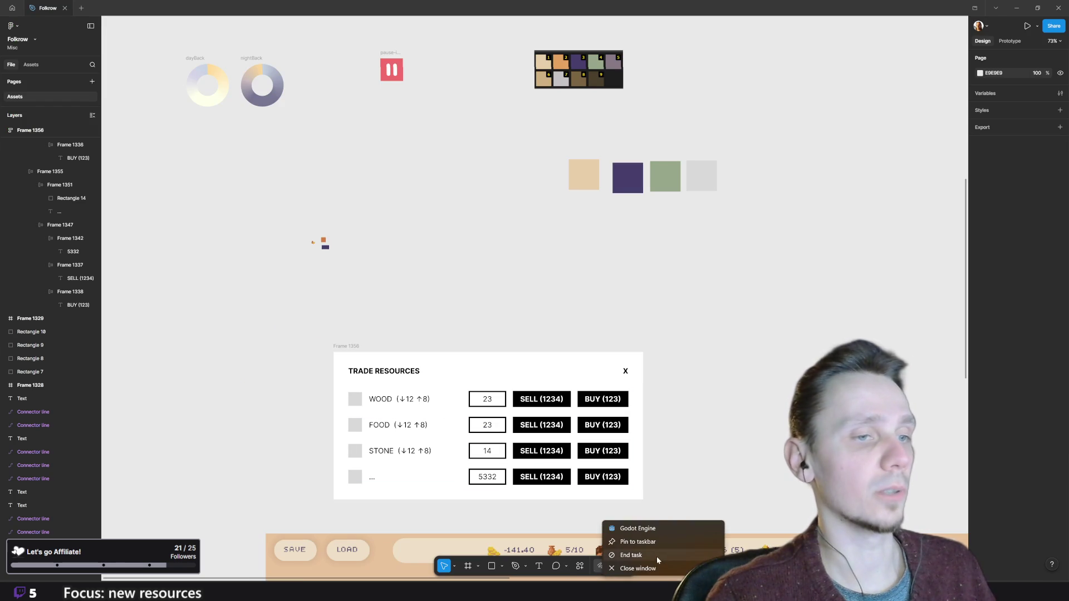
click(646, 567)
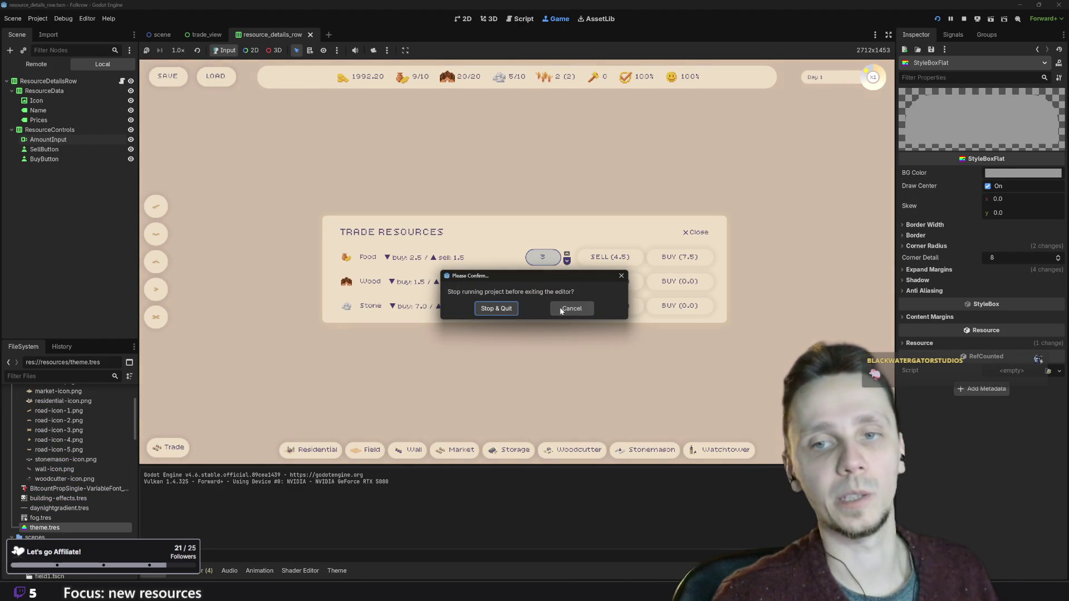
click(493, 309)
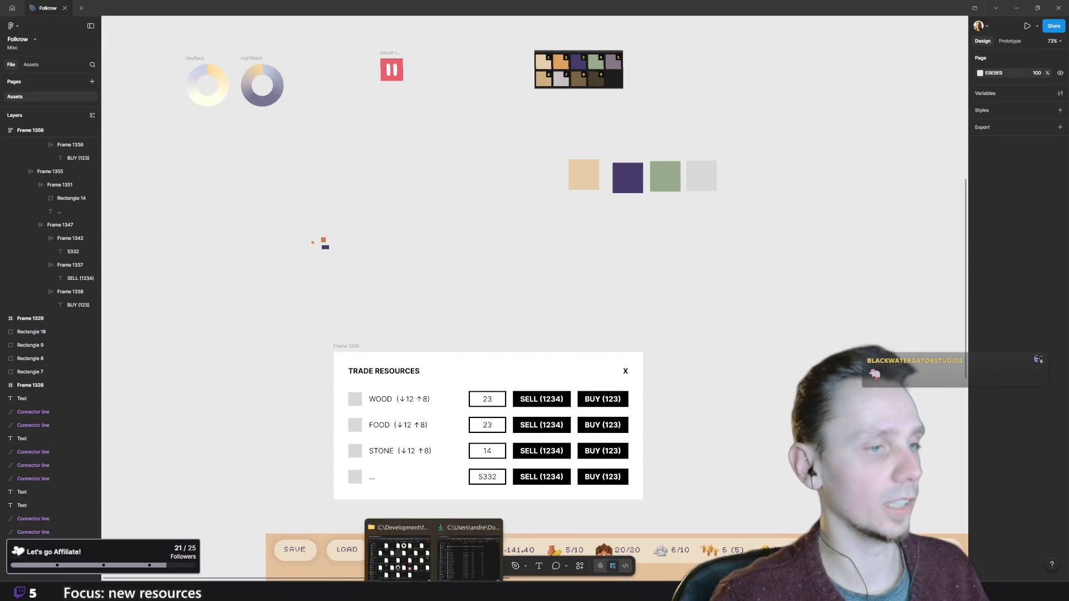
- Launch Godot from system search and open the Folkrow project
key(super)
text(godot)
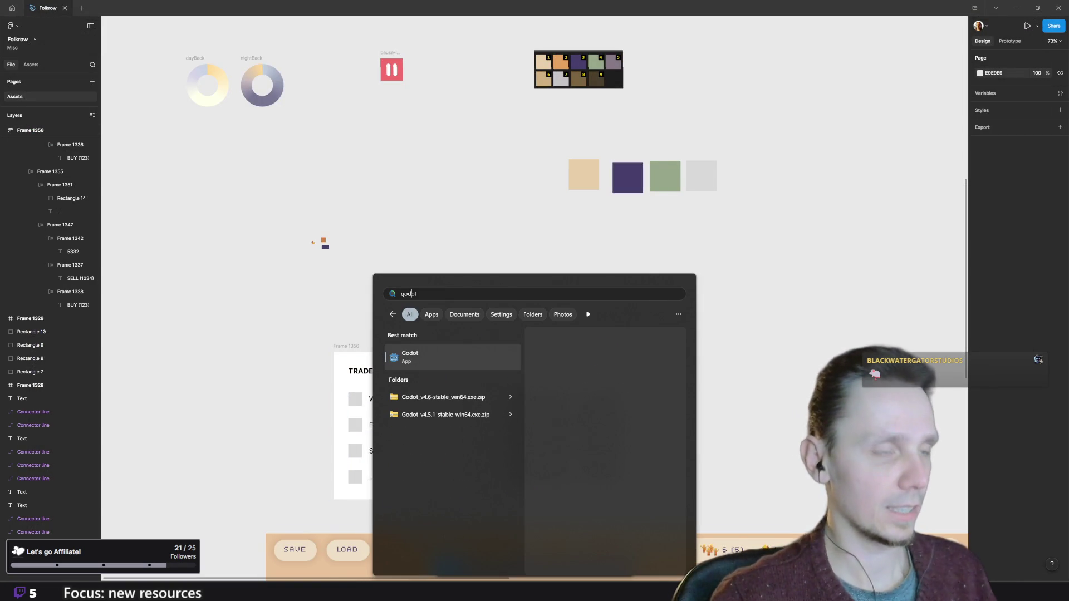
key(Return)
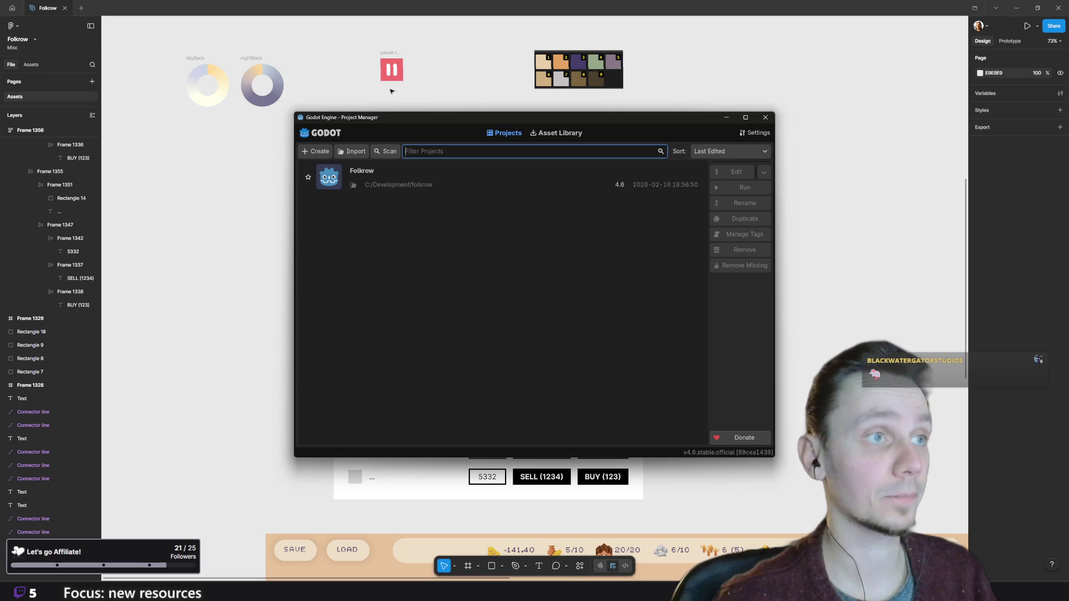
double_click(477, 179)
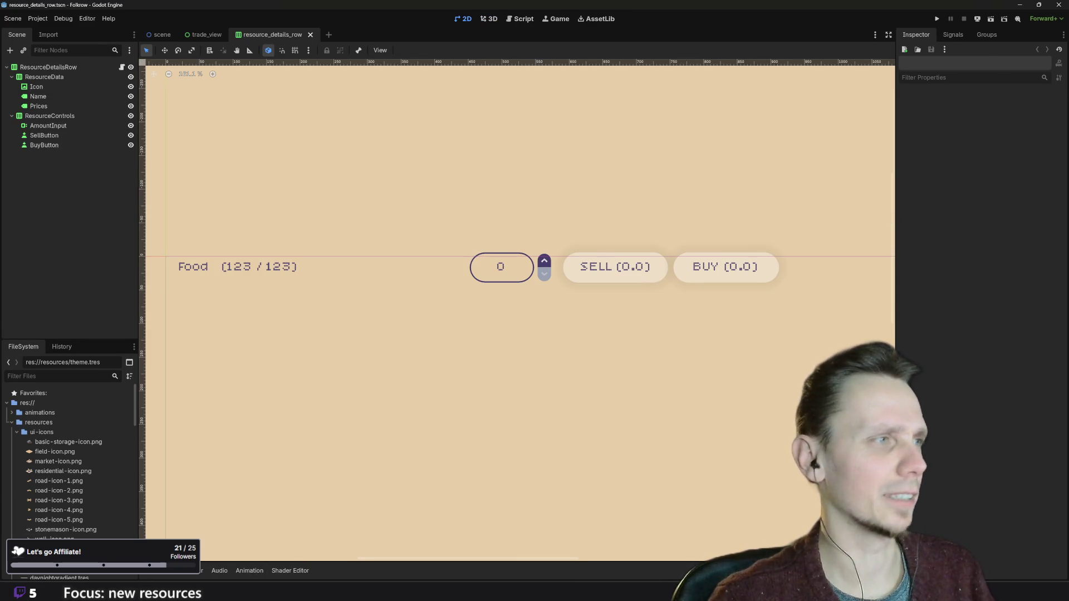
- Open theme.tres, widen its item list, select the SpinBox type, then run the game with F5
scroll(58, 488, down, 5)
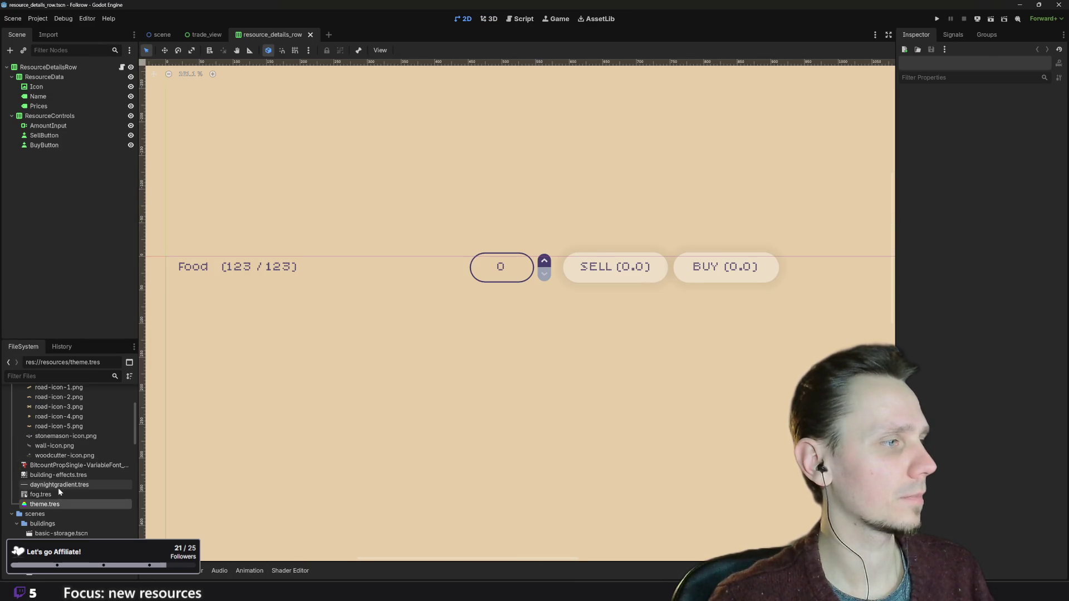
scroll(58, 488, down, 5)
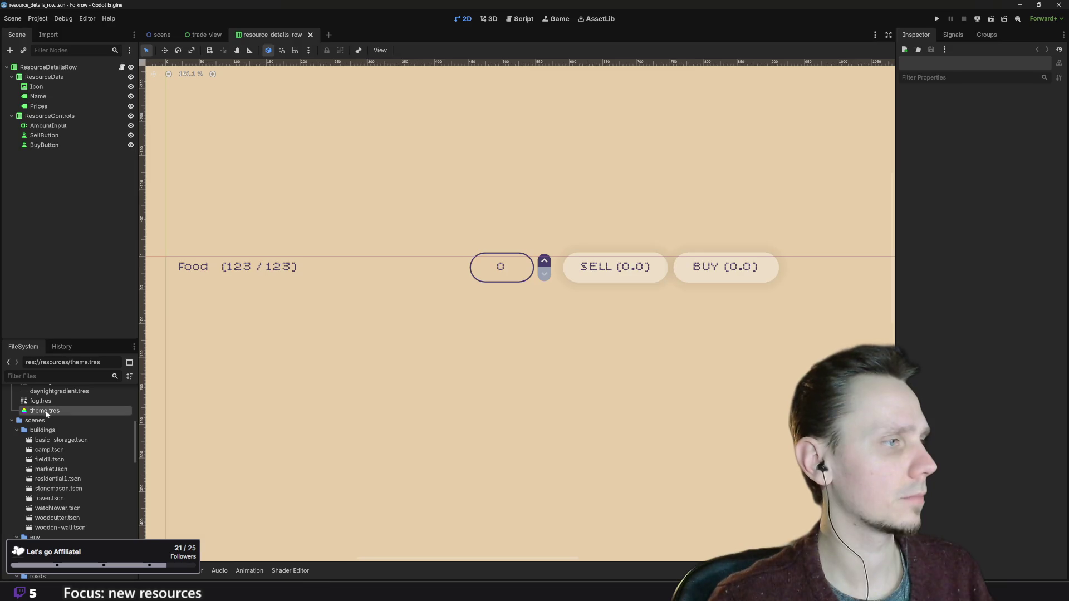
click(46, 412)
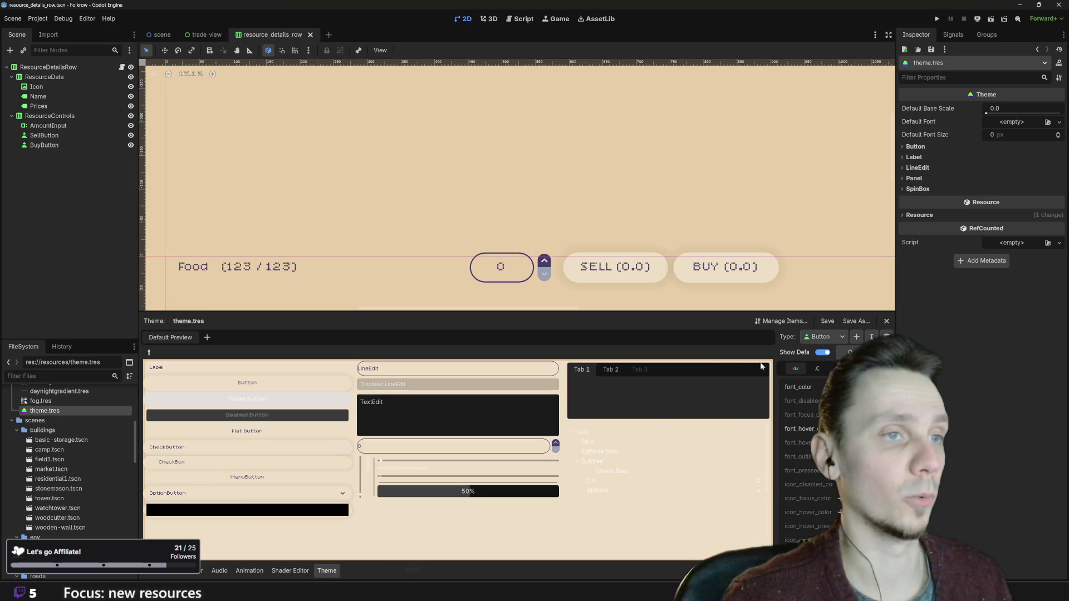
mouse_move(774, 365)
mouse_down()
mouse_move(515, 356)
mouse_move(640, 349)
mouse_up()
click(682, 334)
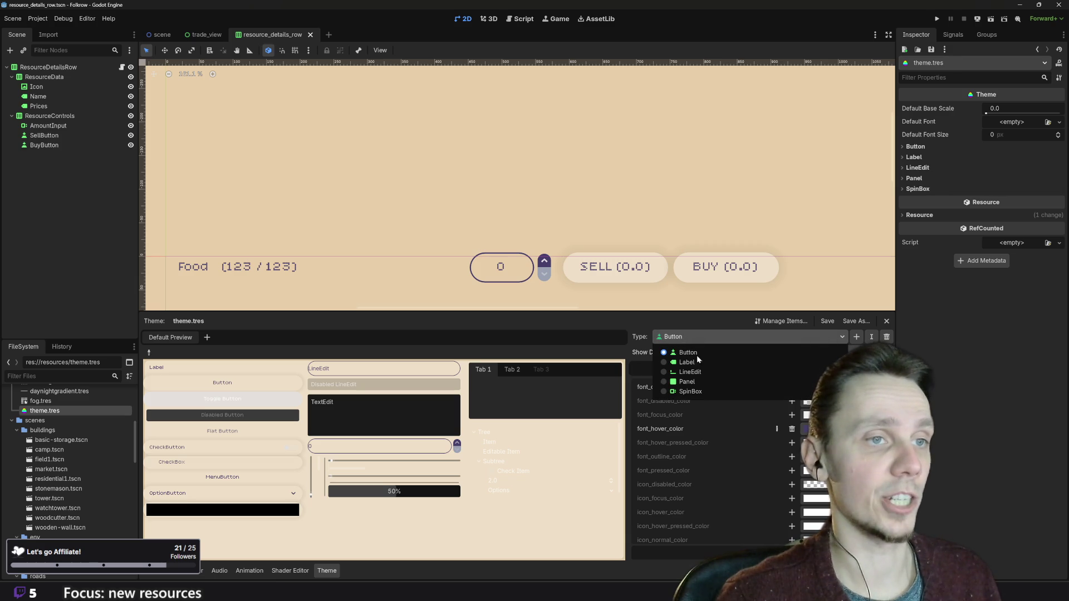
click(697, 391)
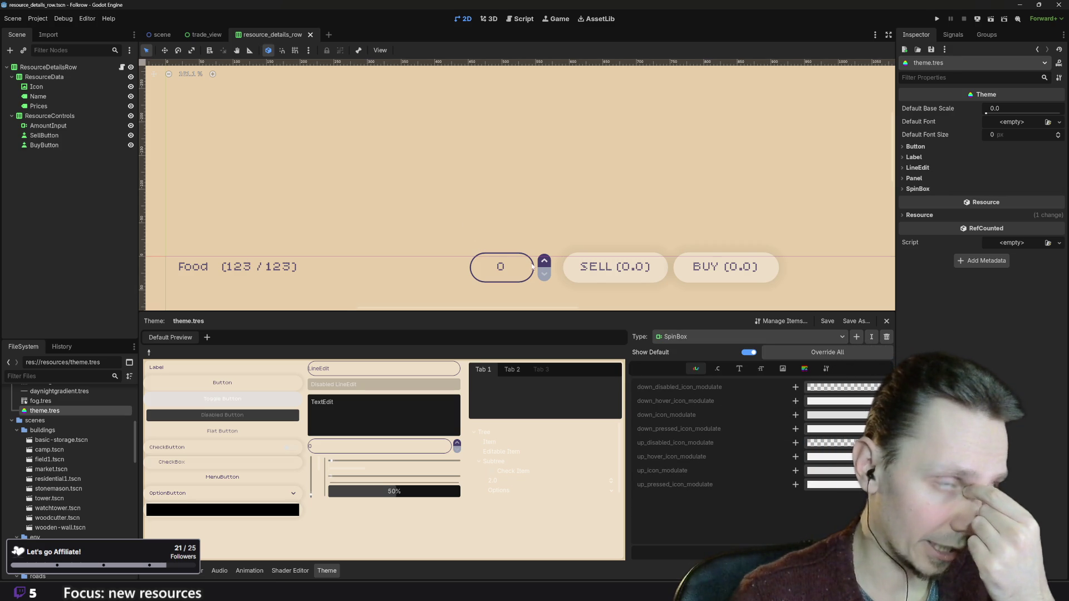
key(F5)
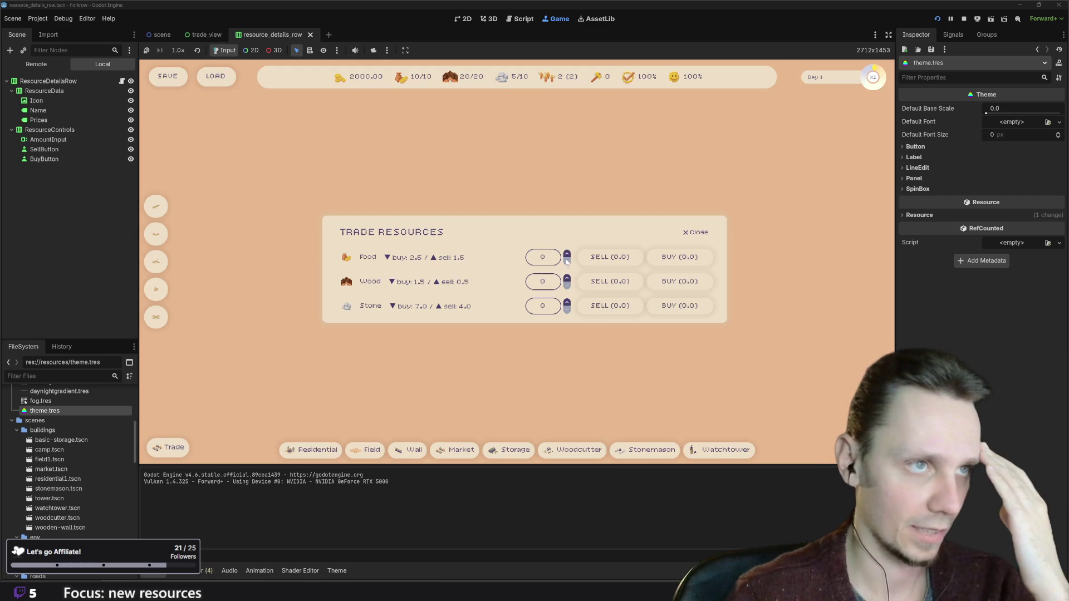
- Step Food, Wood and Stone amounts up and down, ending with Food 3, then stop the game
click(566, 254)
click(567, 255)
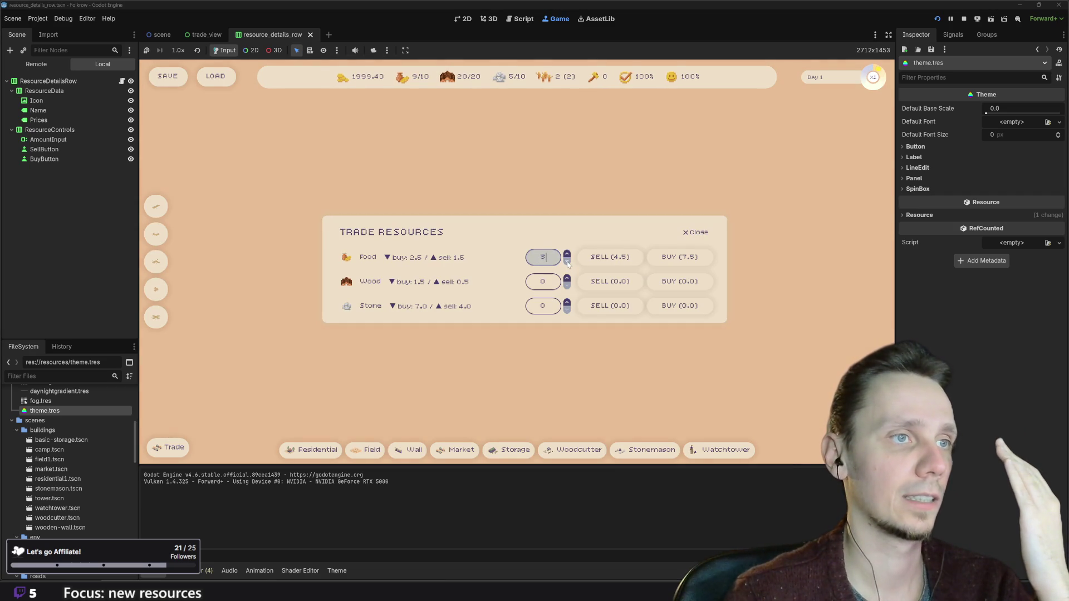
click(567, 262)
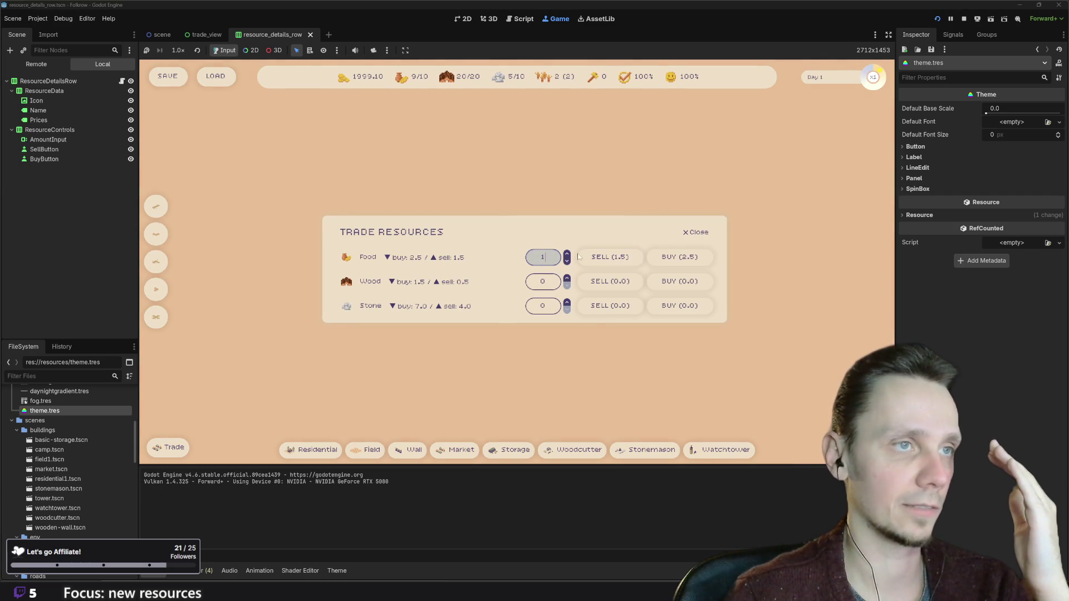
click(567, 255)
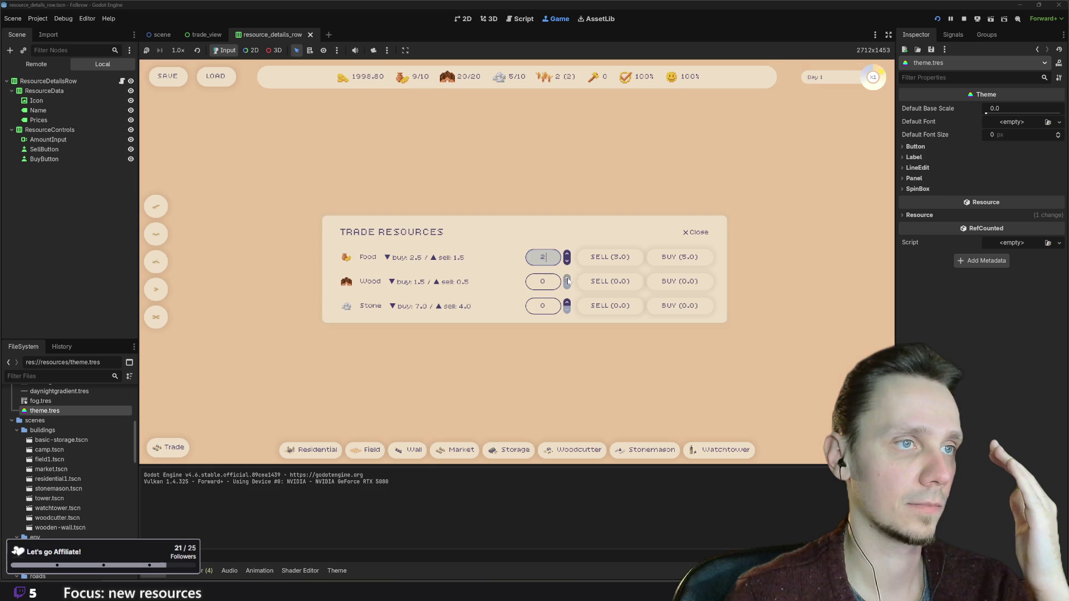
click(567, 279)
click(567, 279)
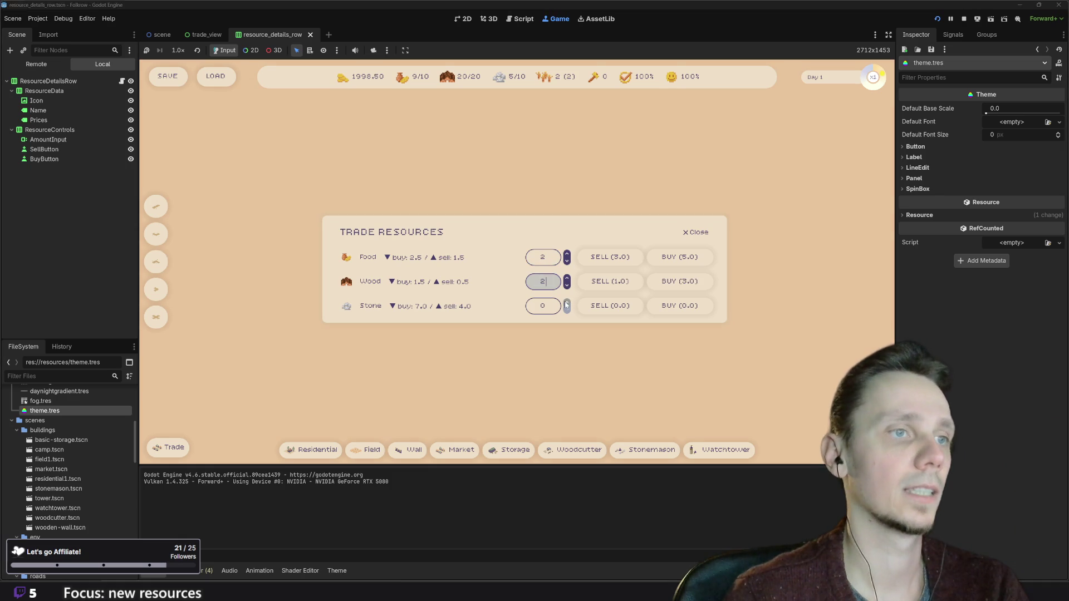
click(567, 303)
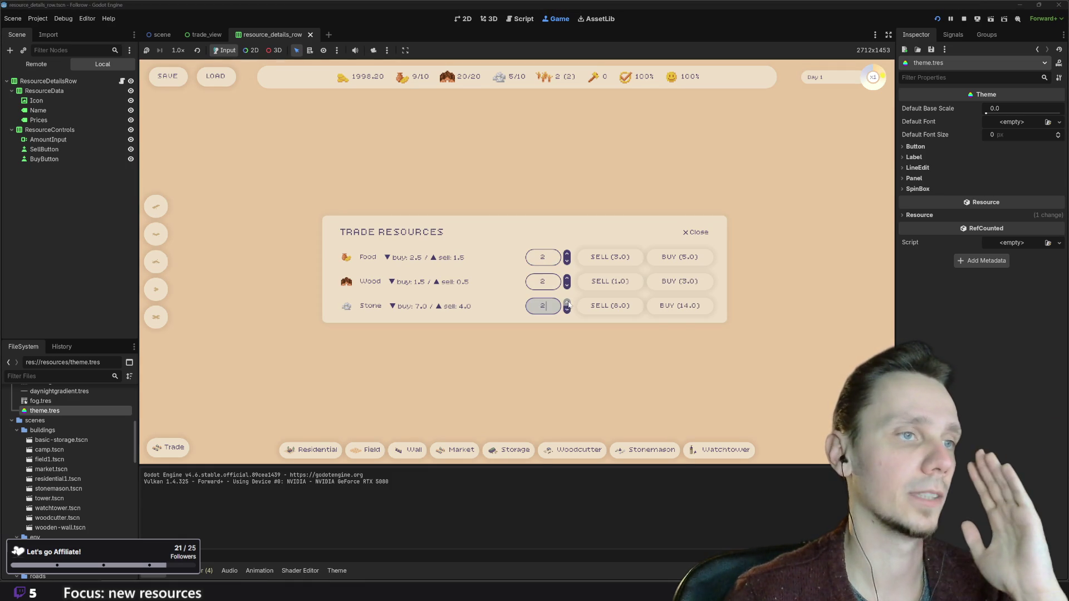
click(567, 303)
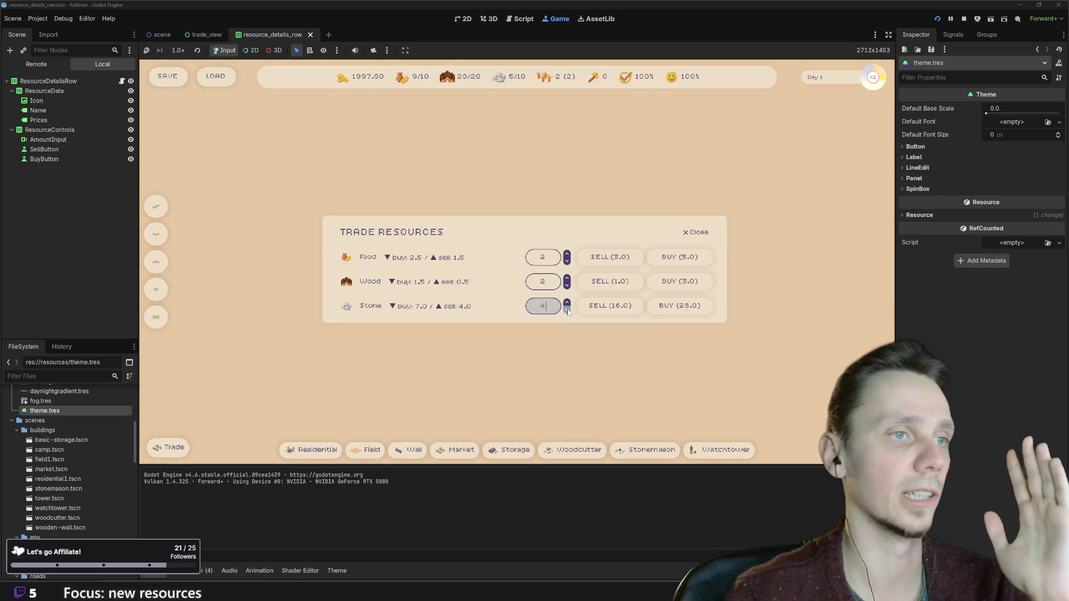
click(568, 312)
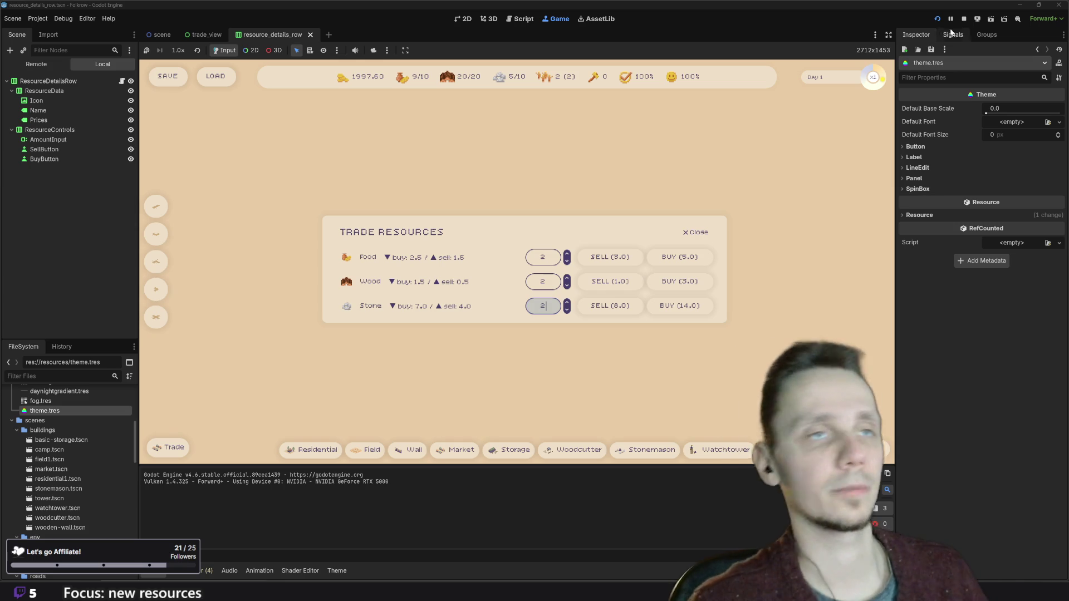
click(567, 278)
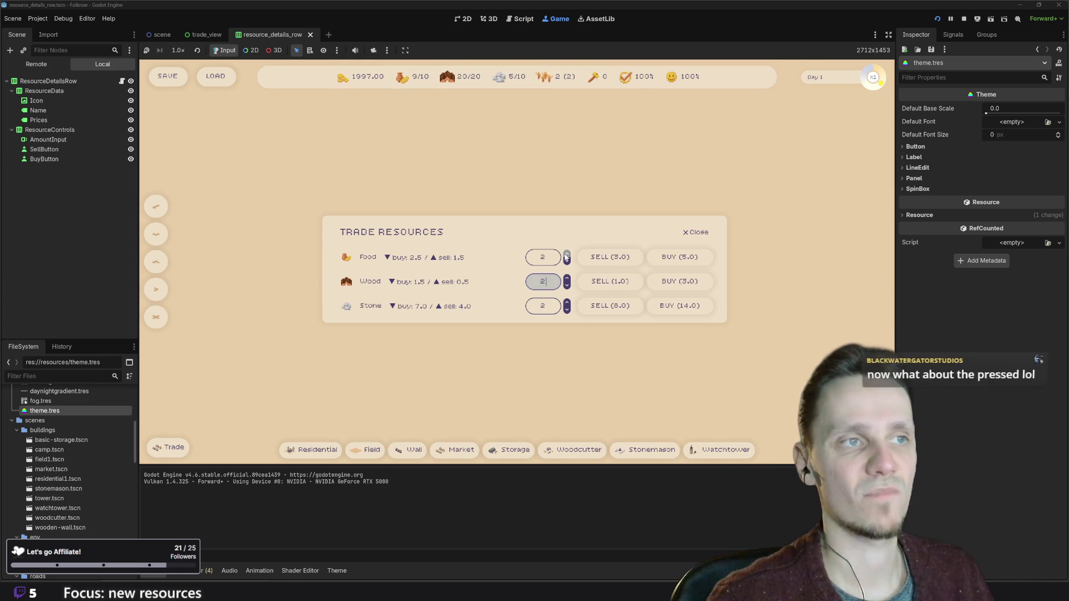
click(566, 255)
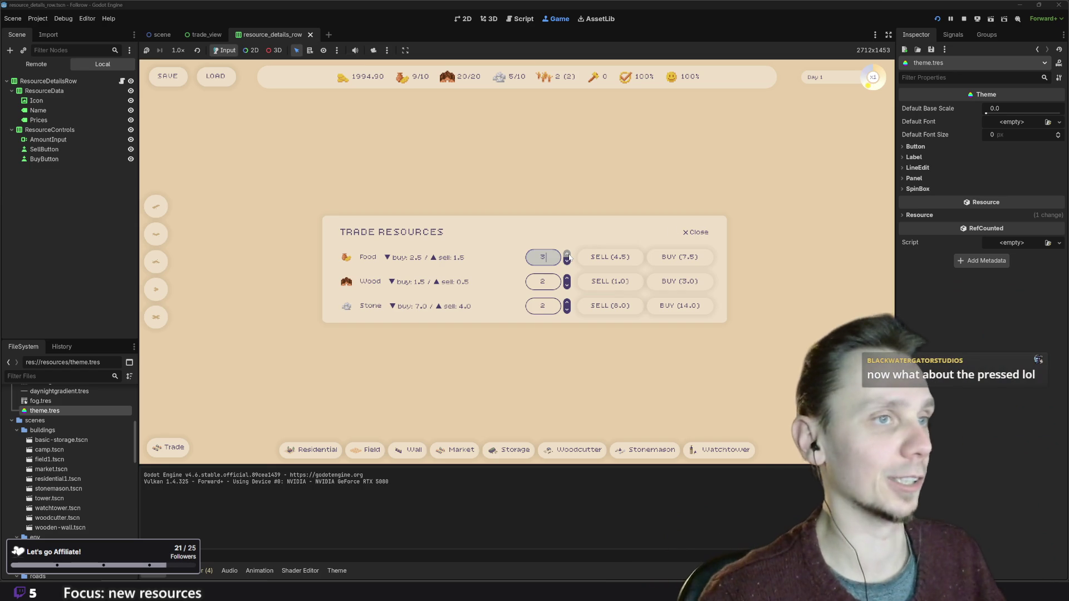
click(963, 20)
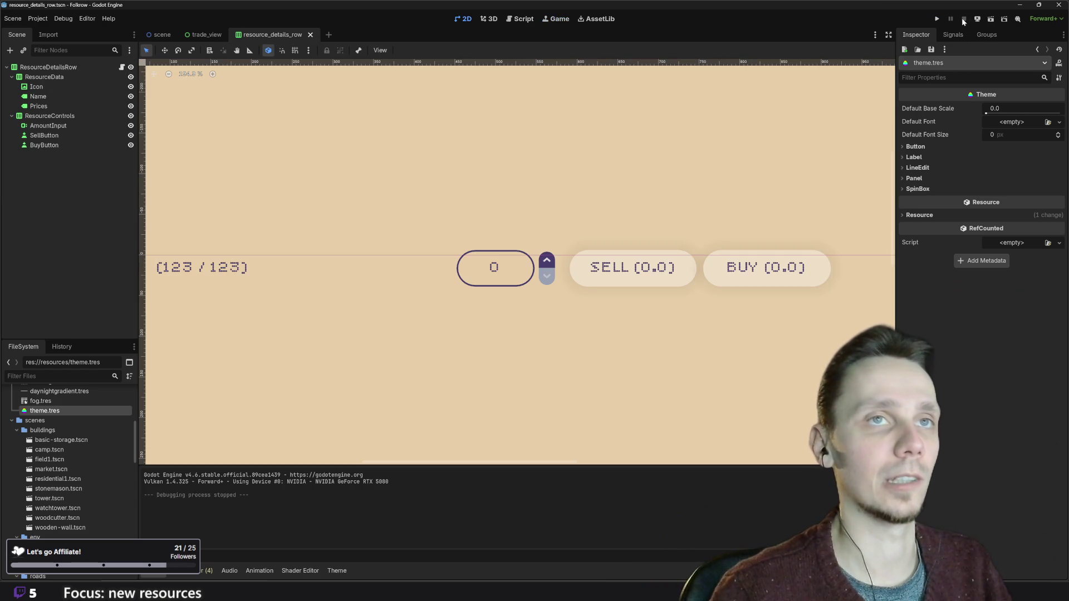
- Recenter the canvas, bring up the Theme editor for theme.tres, then return to the main scene
scroll(645, 262, down, 8)
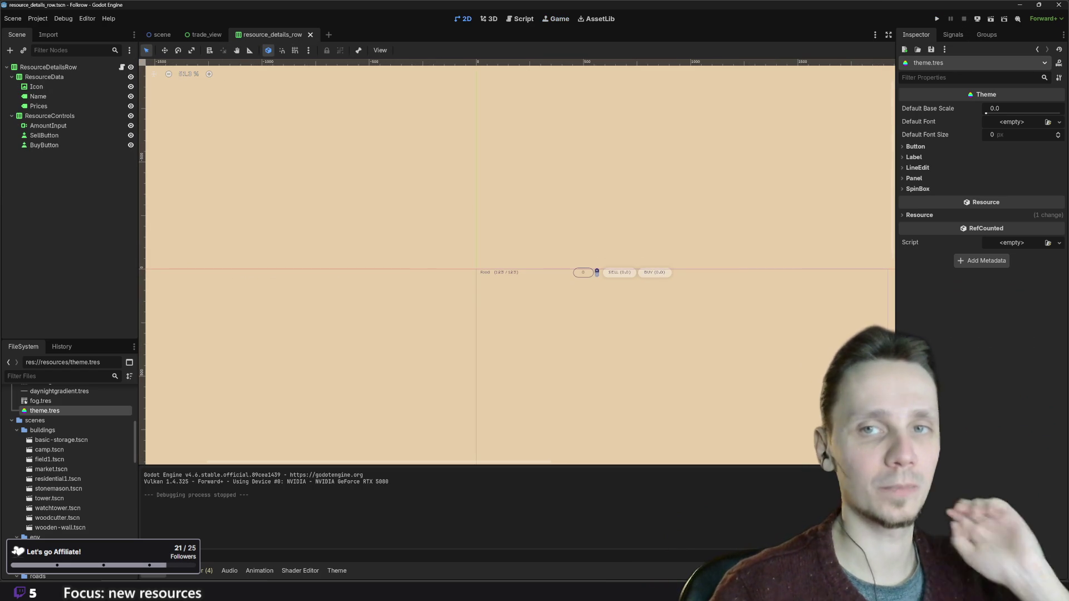
mouse_move(647, 317)
mouse_down()
mouse_move(510, 315)
mouse_move(434, 335)
mouse_up()
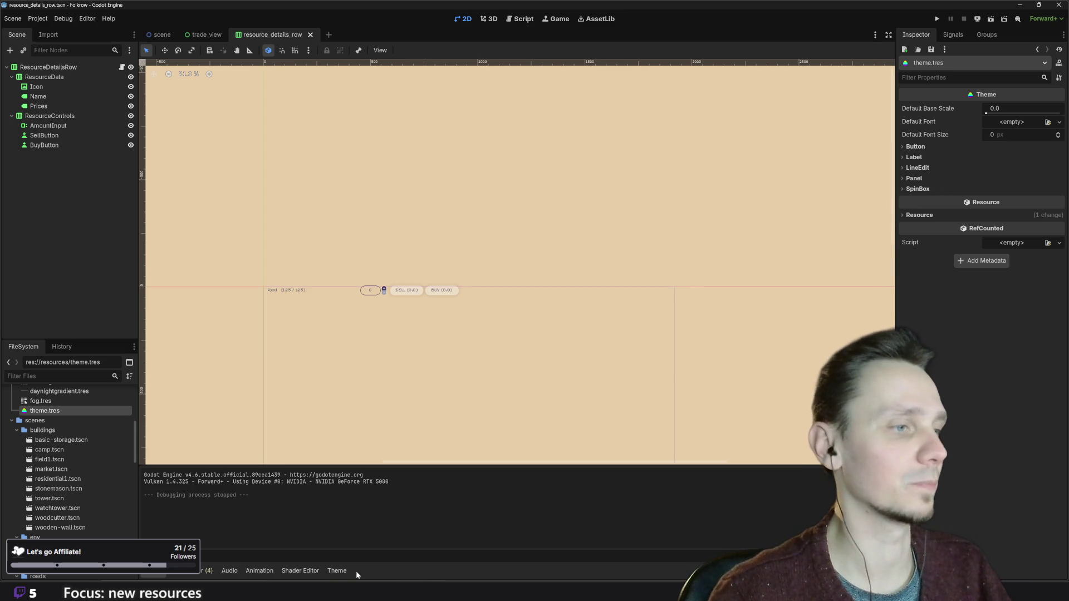
click(337, 571)
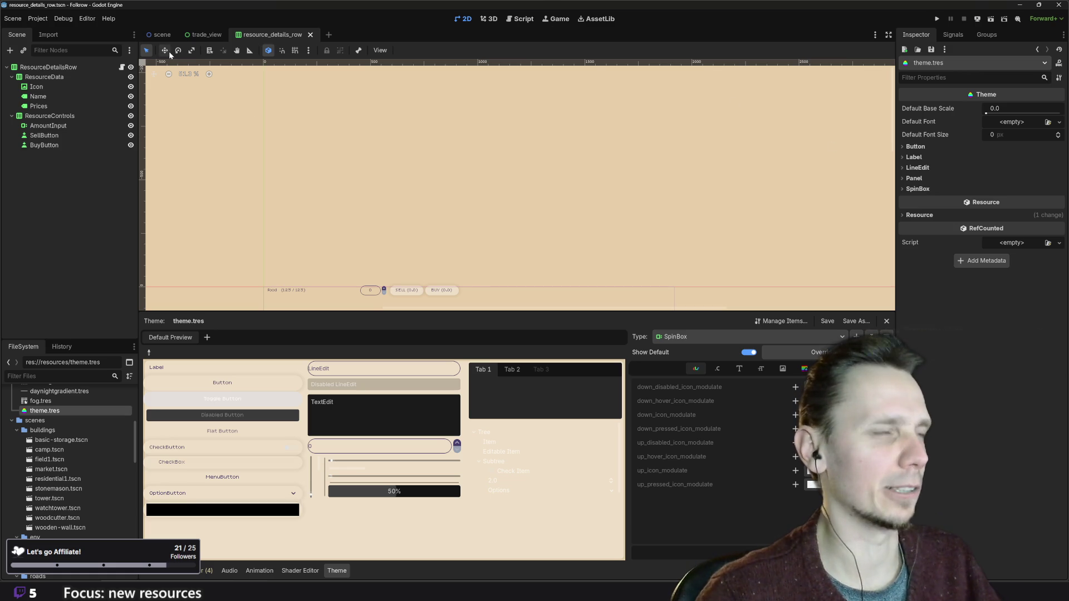
click(160, 35)
scroll(556, 239, down, 5)
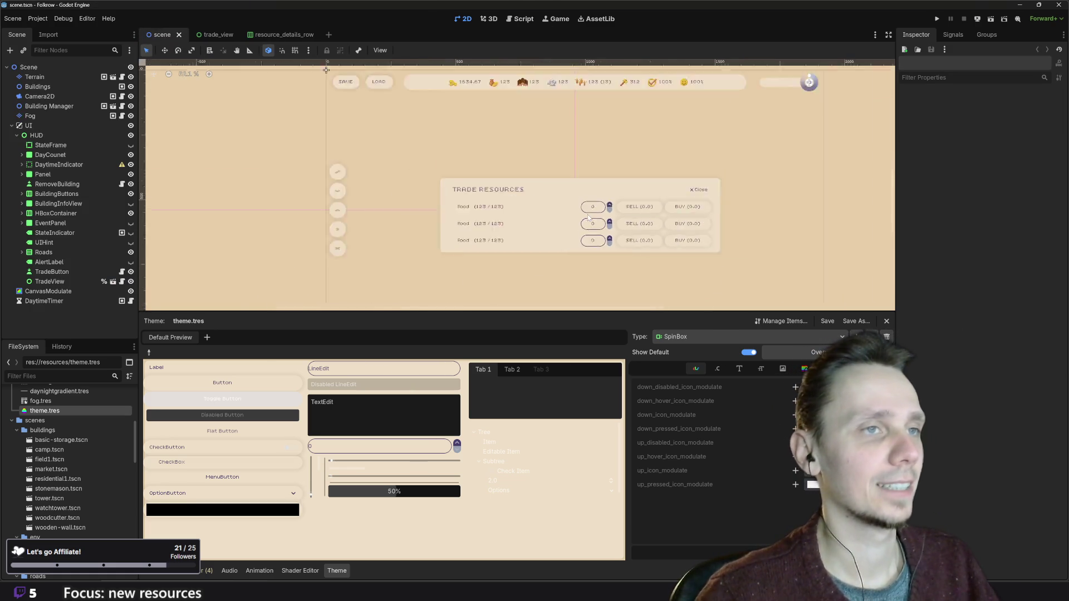
- Hide the TradeView node with its visibility toggle in the Scene dock and save the scene
scroll(516, 247, up, 3)
scroll(598, 274, up, 1)
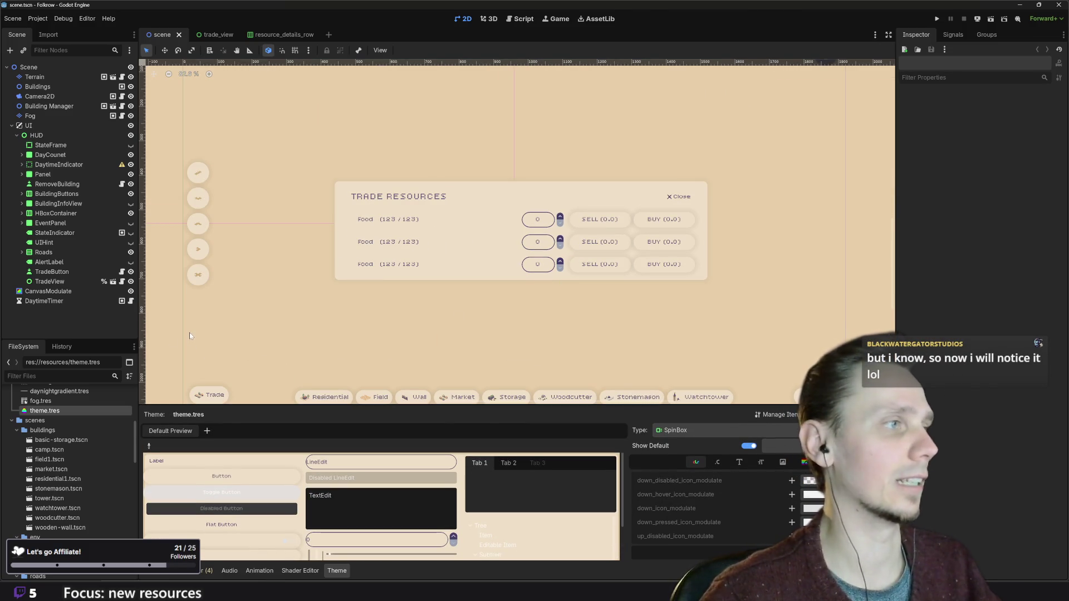
click(65, 272)
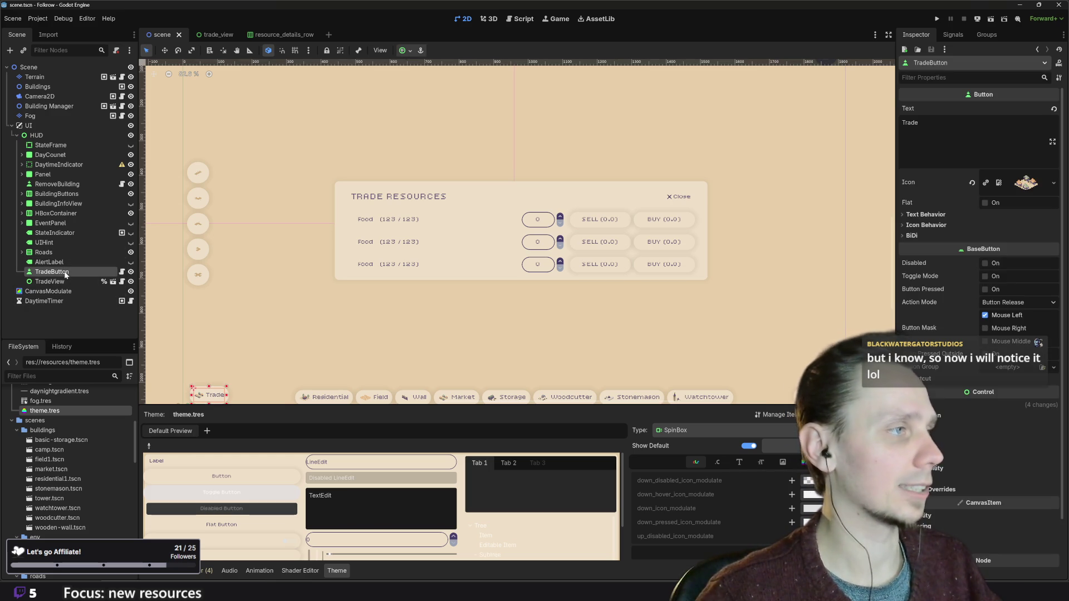
click(131, 282)
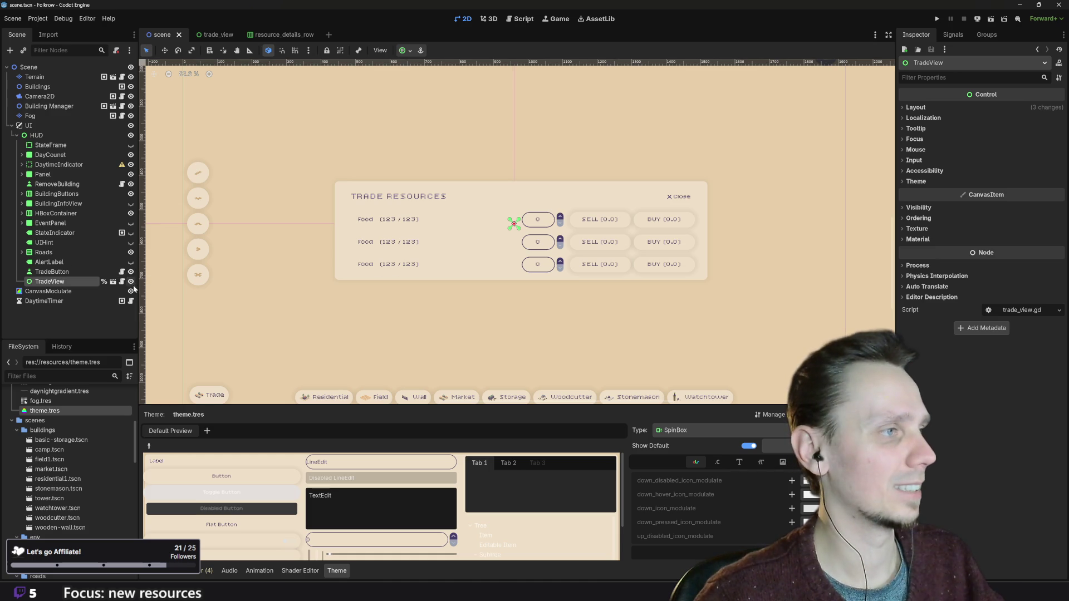
click(131, 283)
click(937, 18)
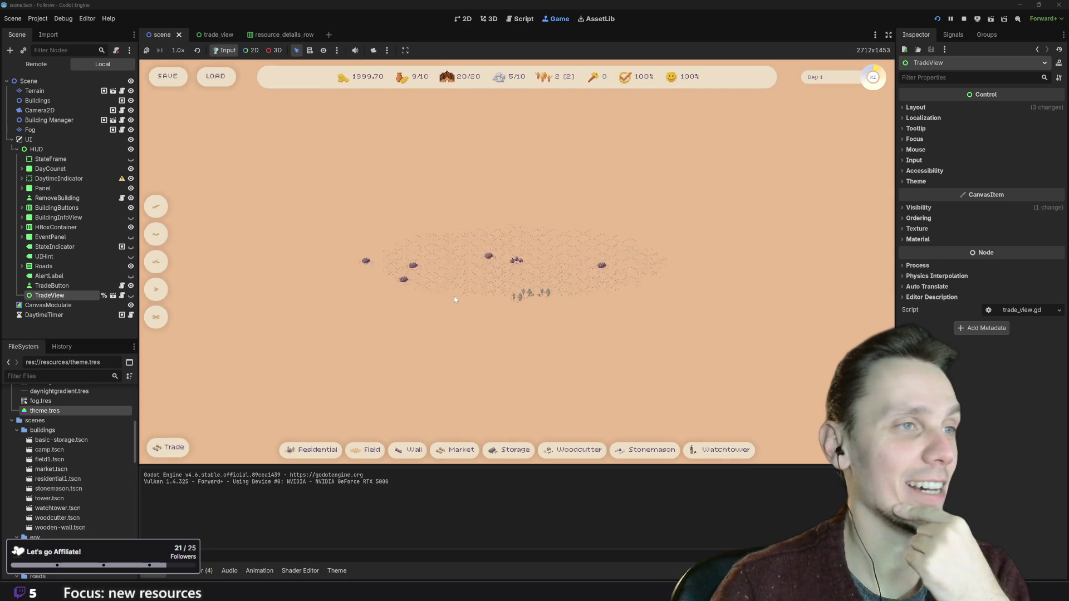
- In the running game, open the Trade Resources panel and raise the Food trade amount to 6
click(173, 449)
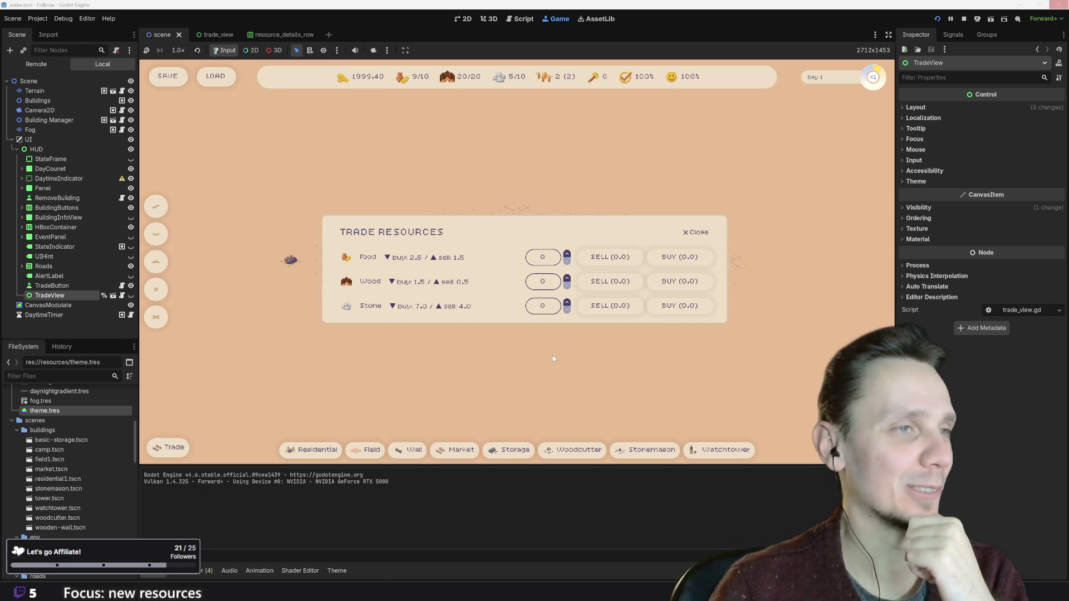
click(695, 232)
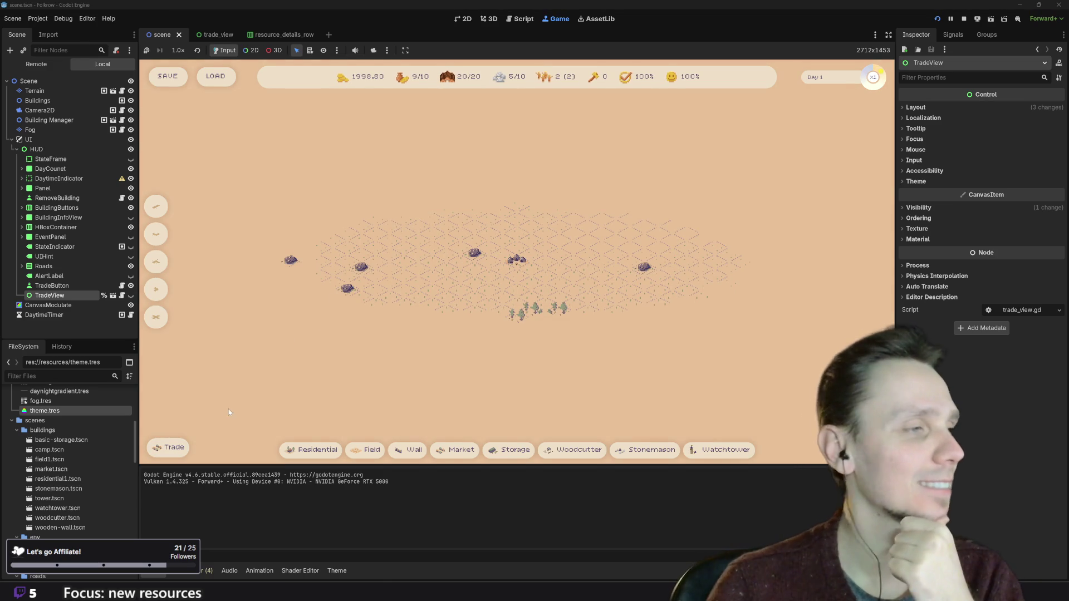
click(181, 446)
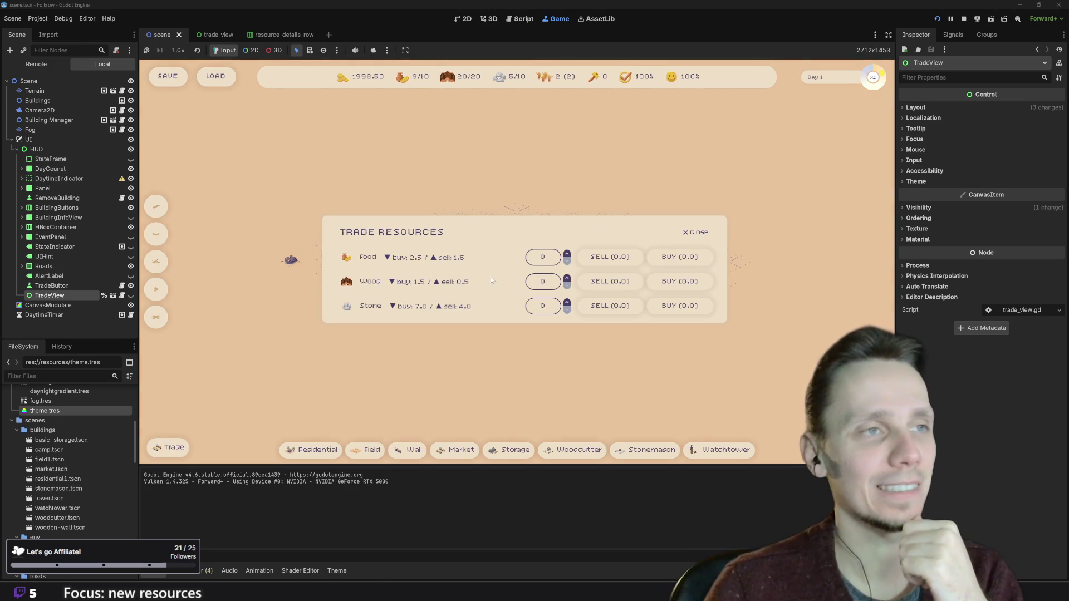
click(568, 256)
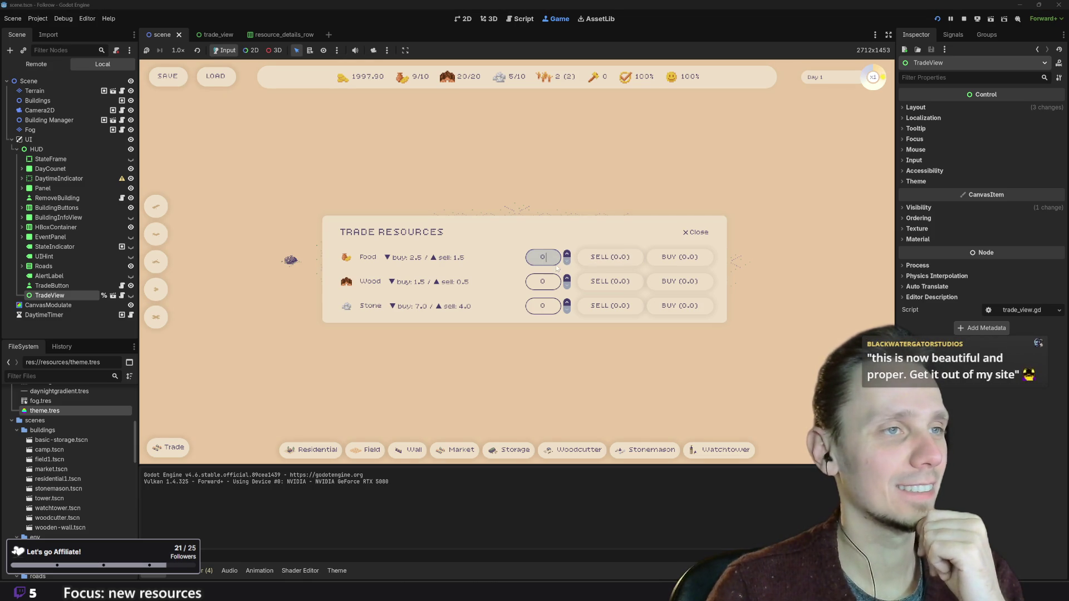
click(567, 256)
click(567, 255)
click(568, 256)
click(569, 256)
click(568, 256)
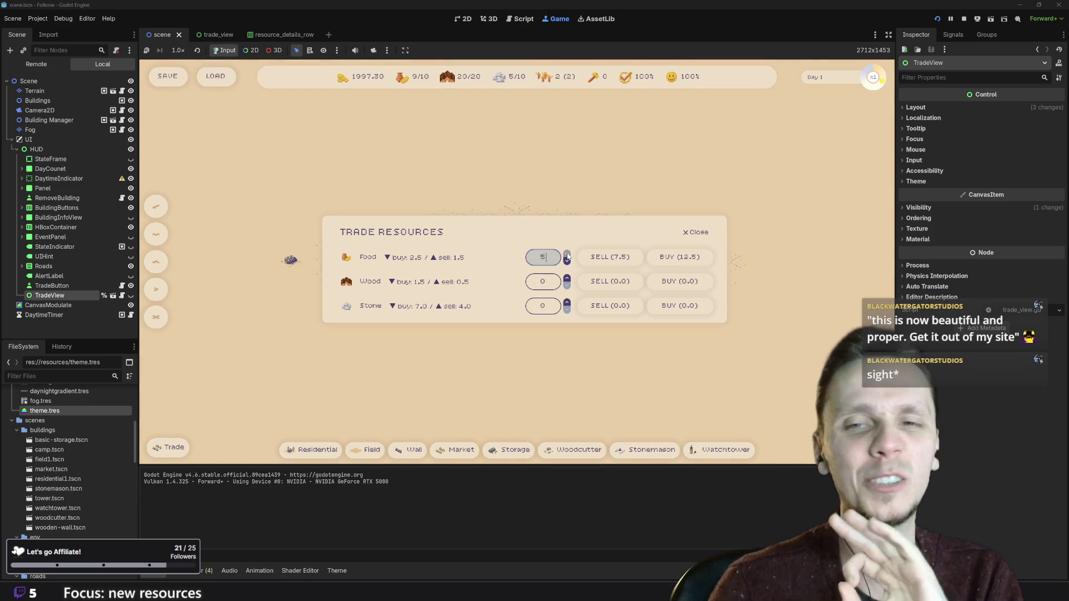
click(568, 256)
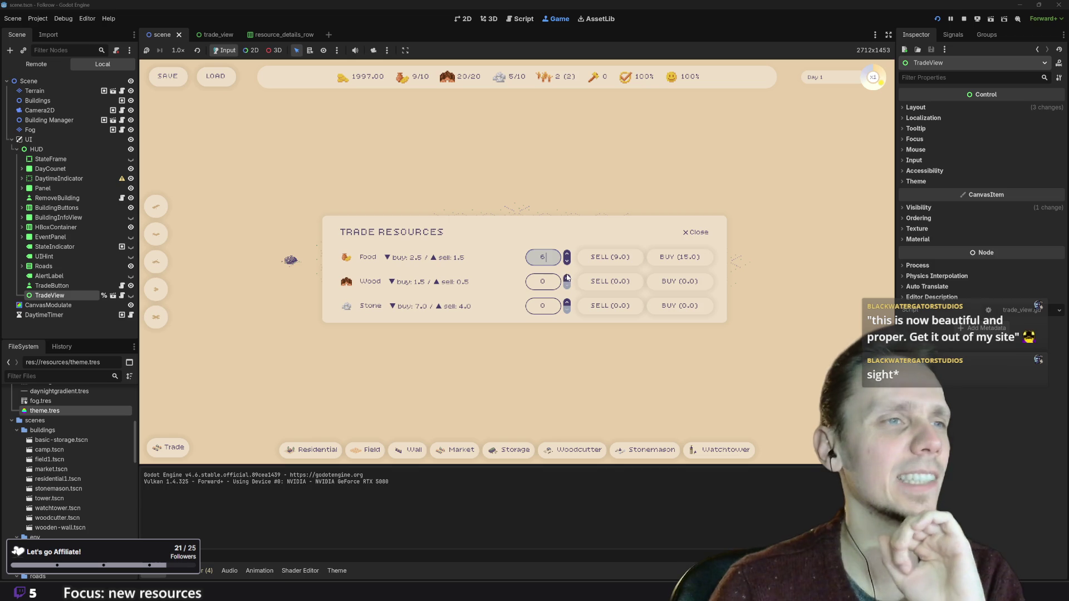
- Set Wood to 1 and back to 0, close the panel, and stop the game
click(568, 279)
click(567, 282)
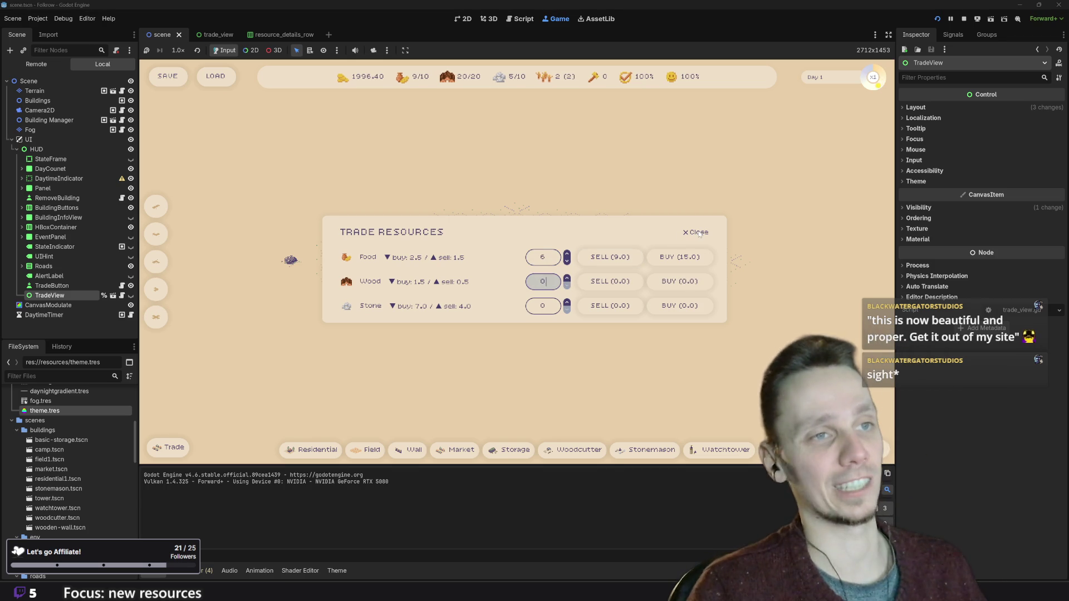
click(695, 232)
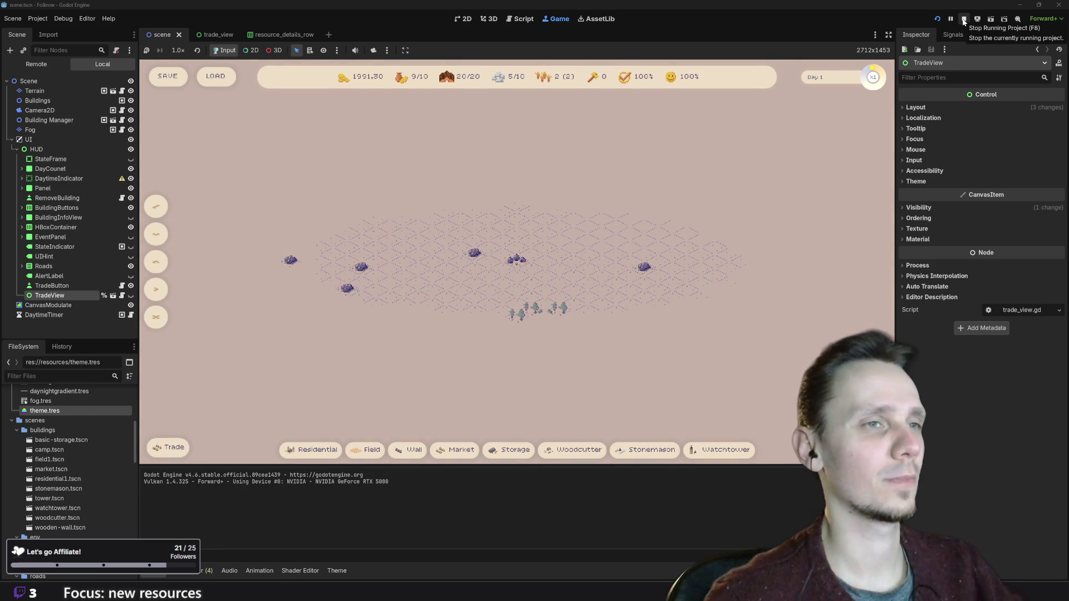
click(964, 19)
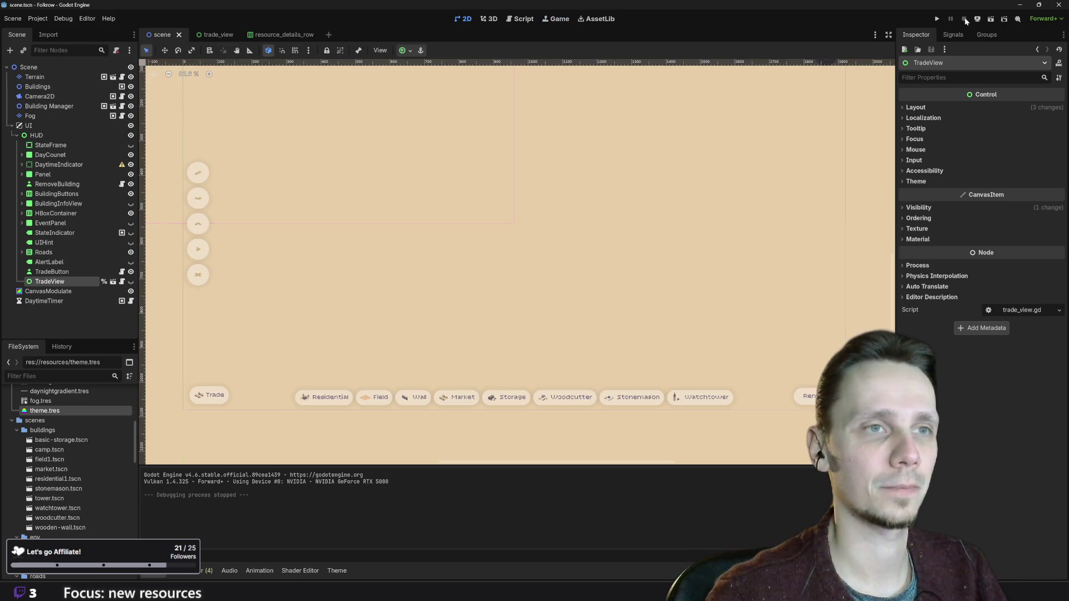
- Open the trade_view scene in the Script workspace and place the cursor at the end of resource_details_row.gd
scroll(575, 208, down, 2)
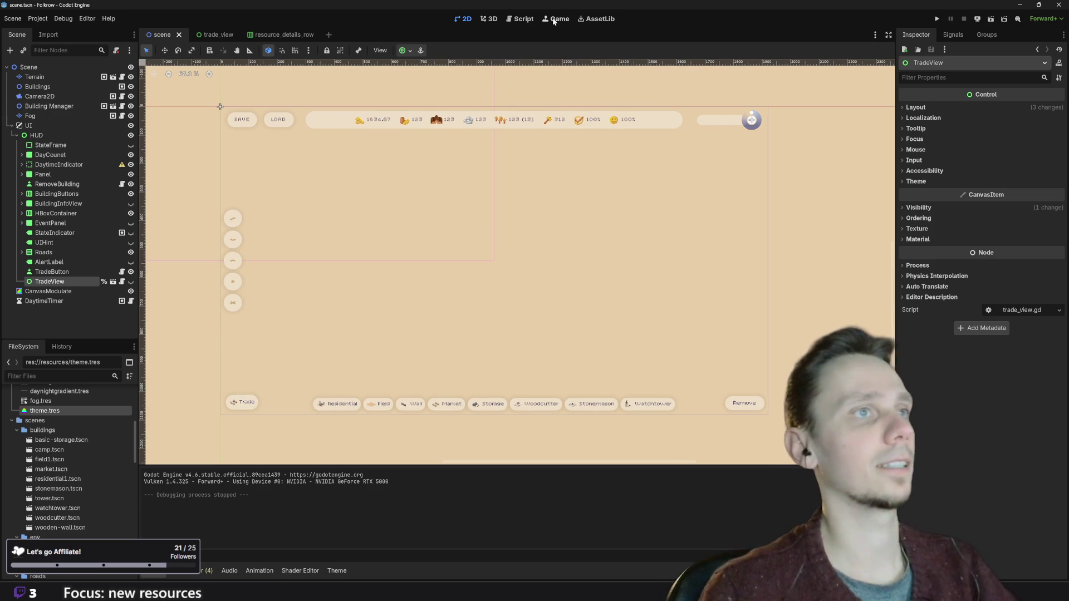
click(523, 19)
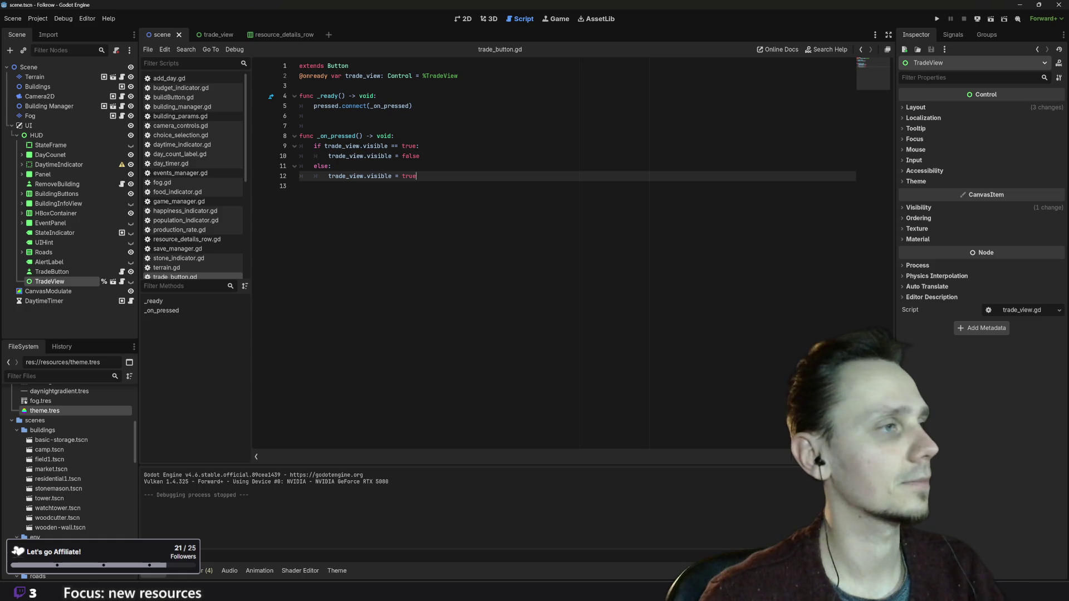
scroll(200, 245, down, 3)
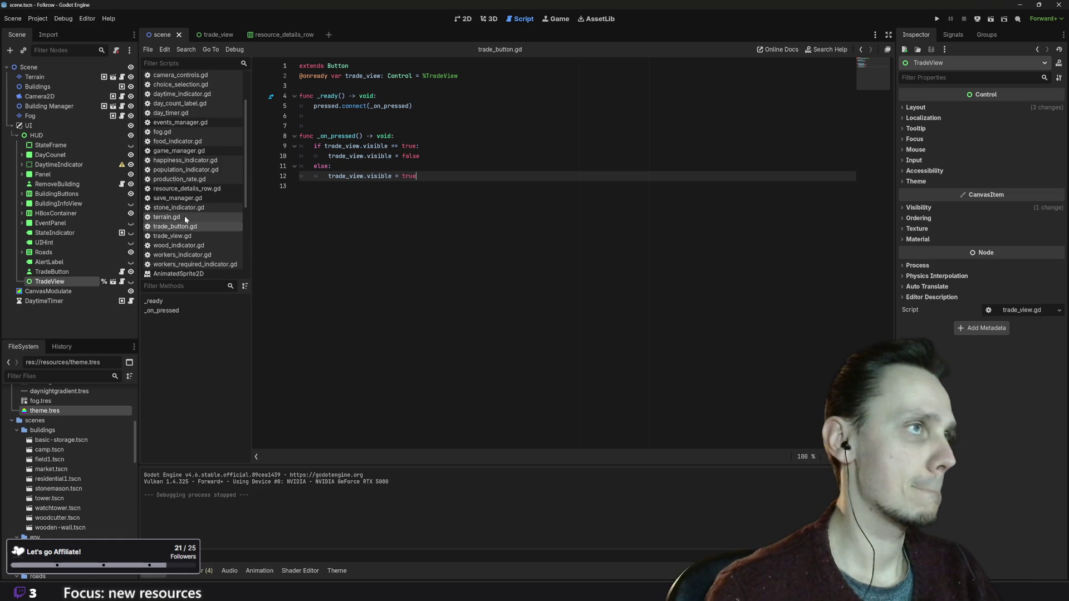
click(221, 38)
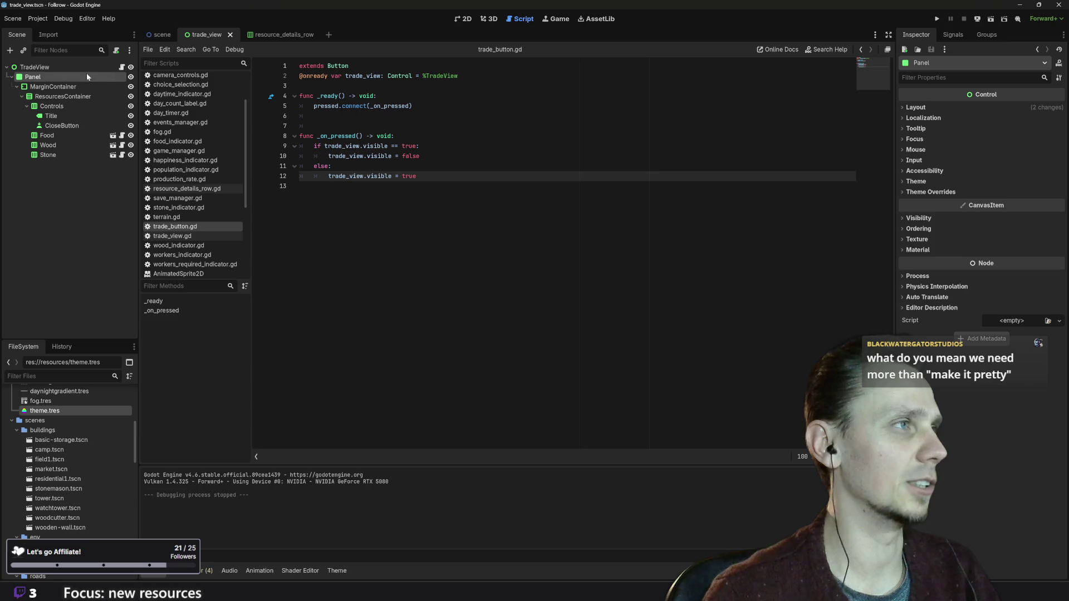
click(122, 67)
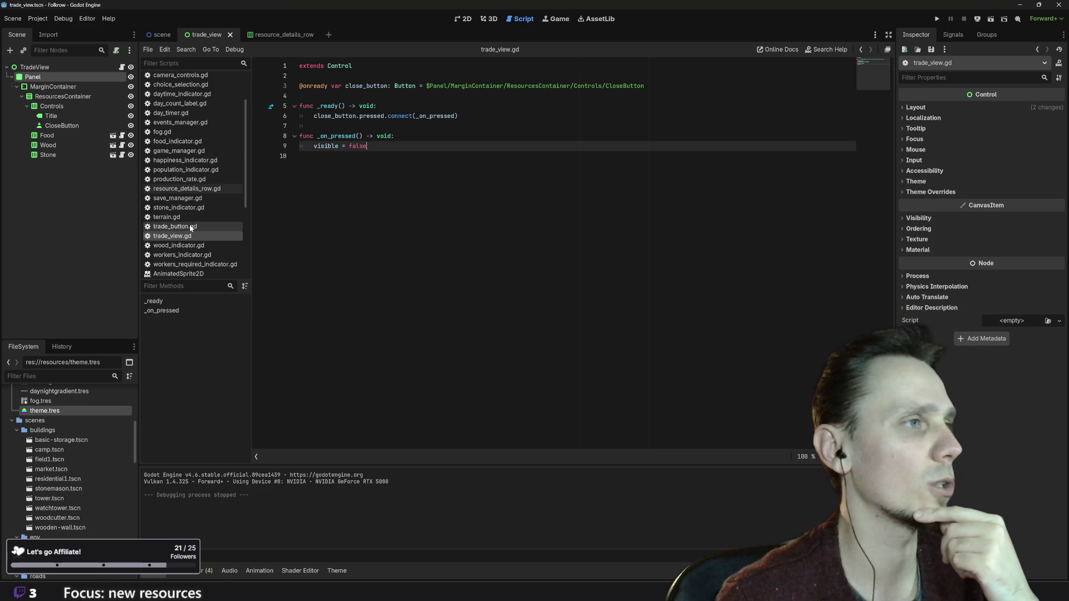
scroll(190, 228, down, 3)
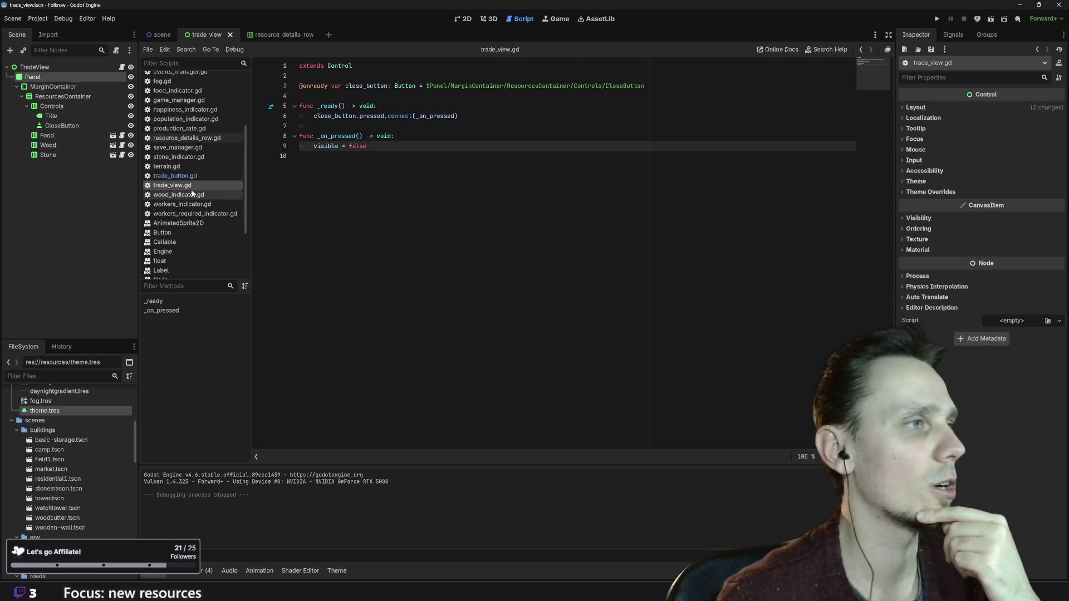
click(197, 142)
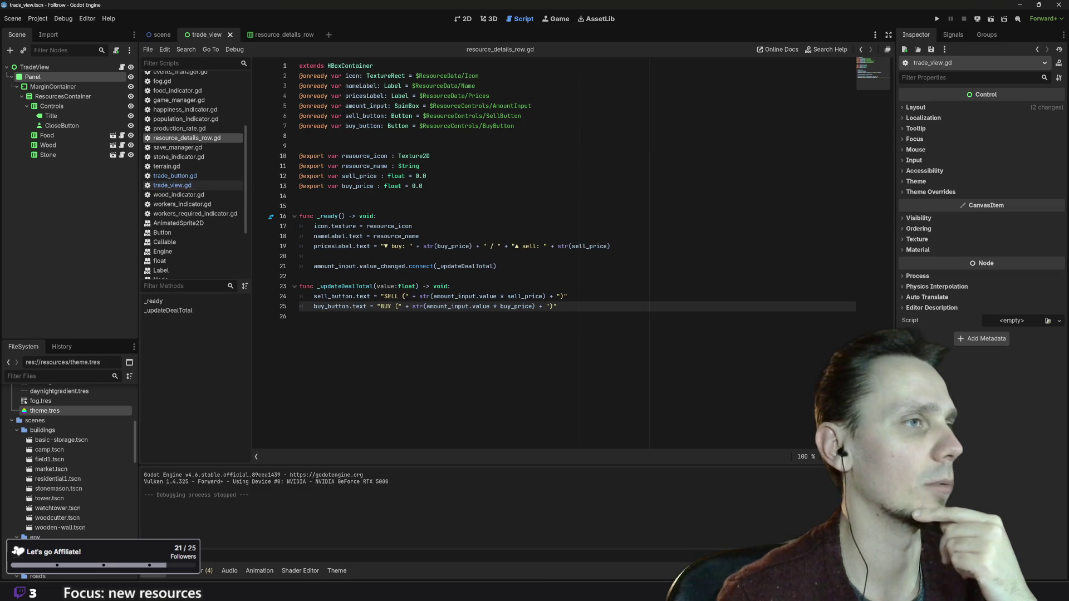
click(301, 316)
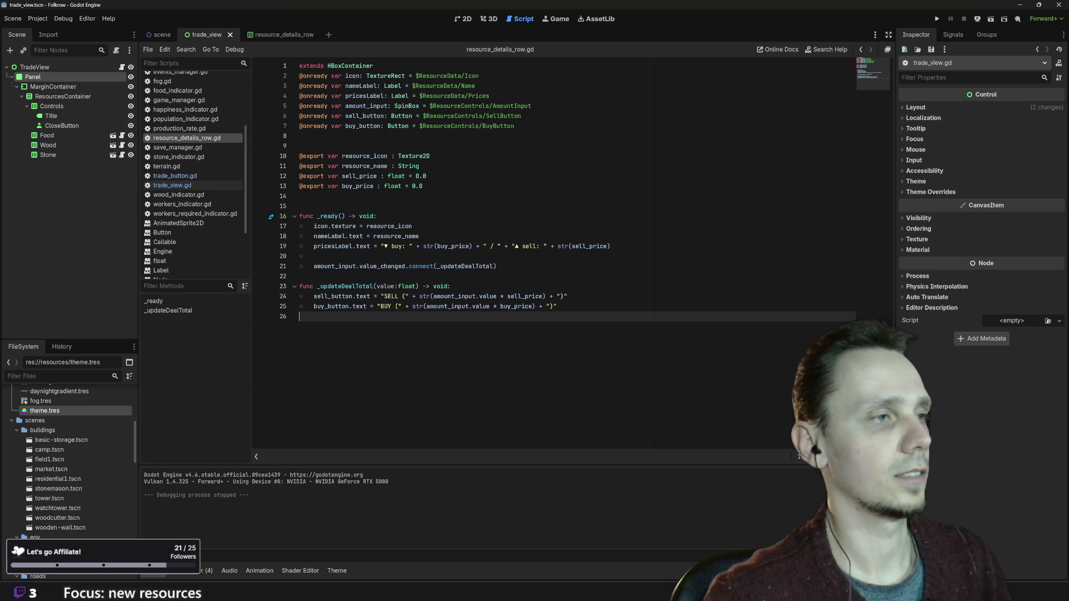
- Start the declaration 'func _process_selling(resourceRef)' on line 28 below _updateDealTotal
key(Return)
key(Return)
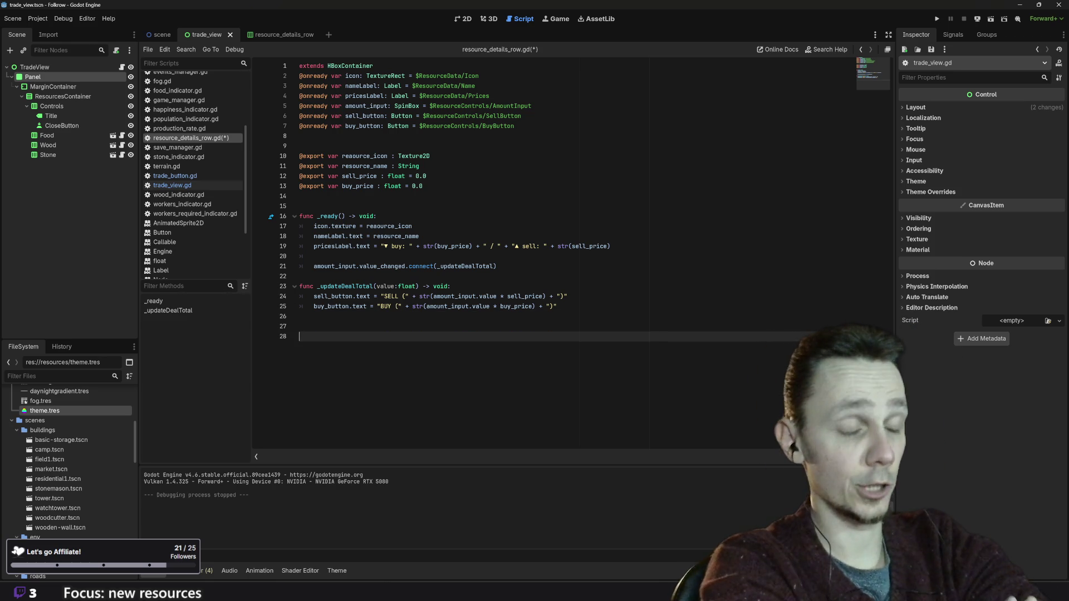
text(func )
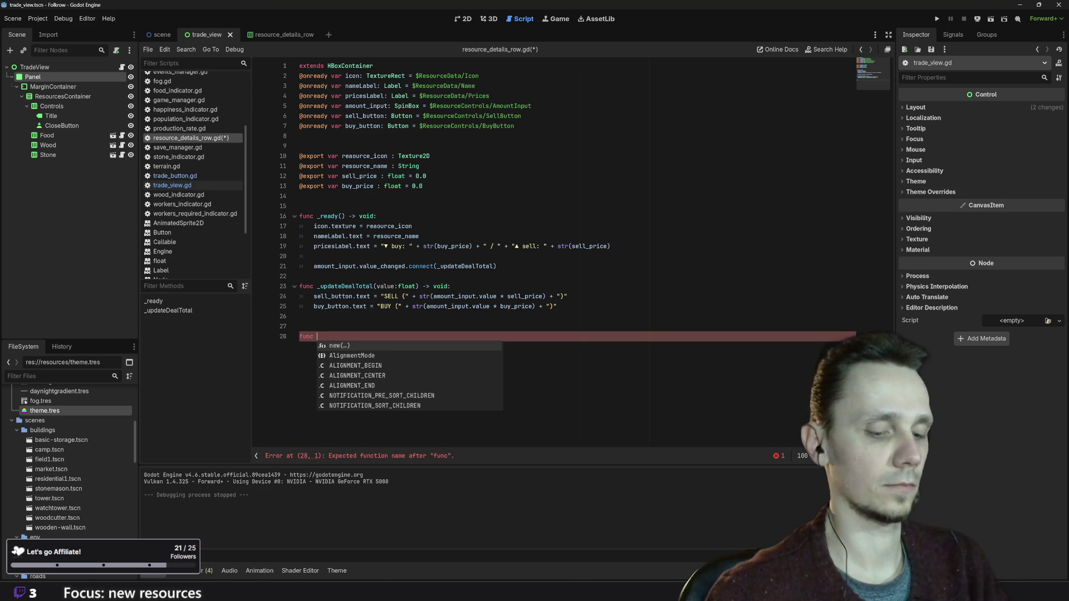
text(_)
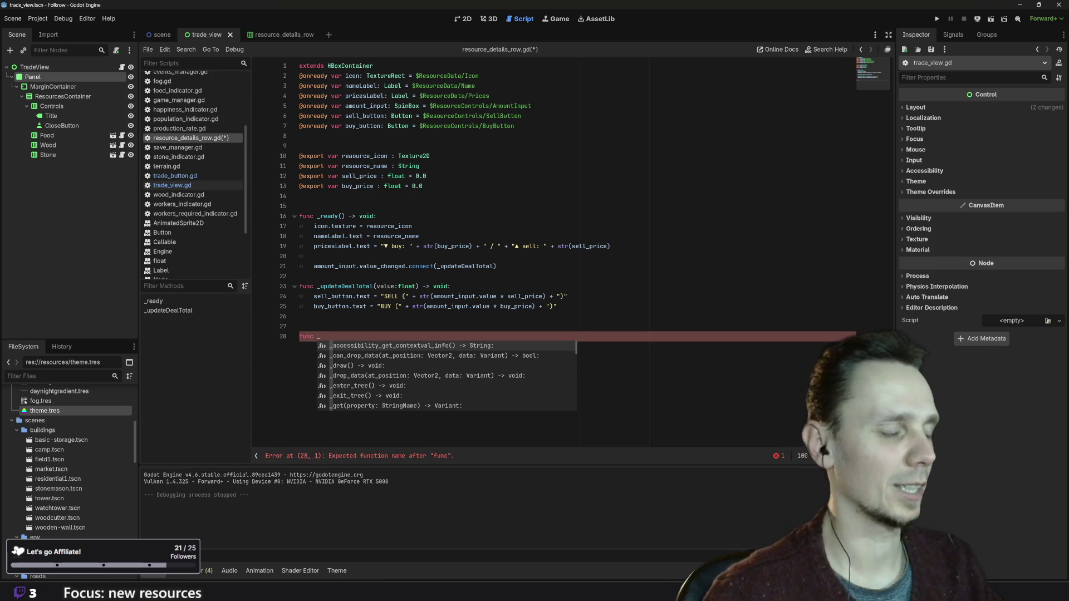
text(pro)
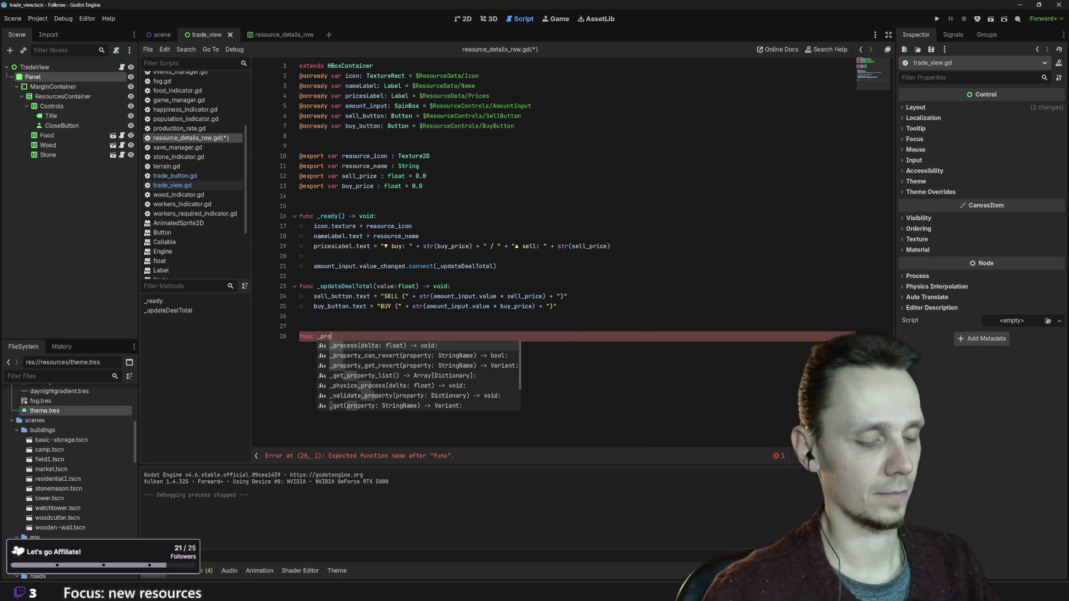
text(cess_)
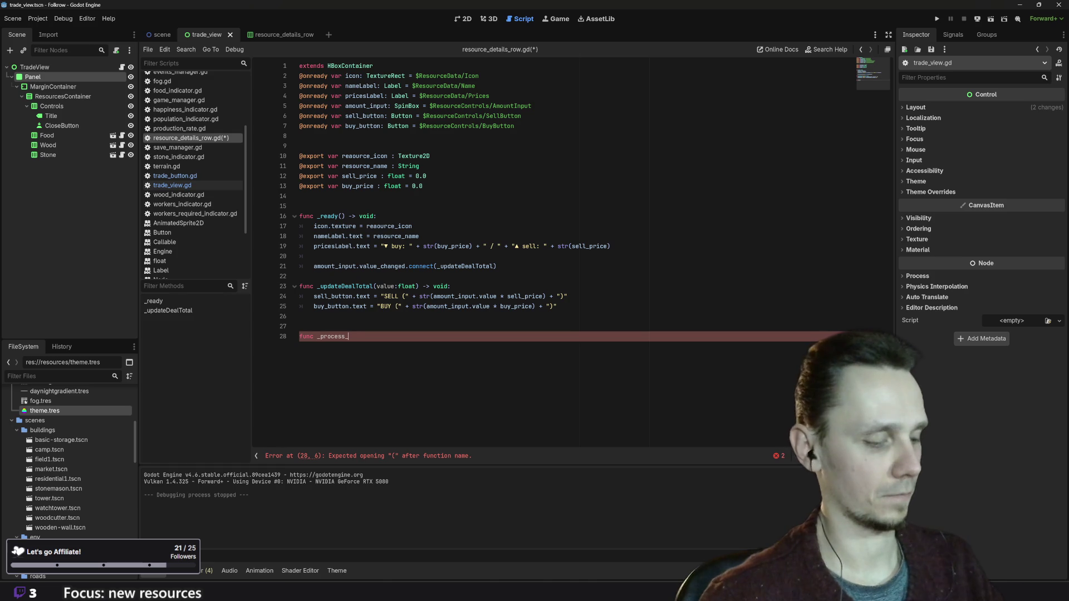
text(selling)
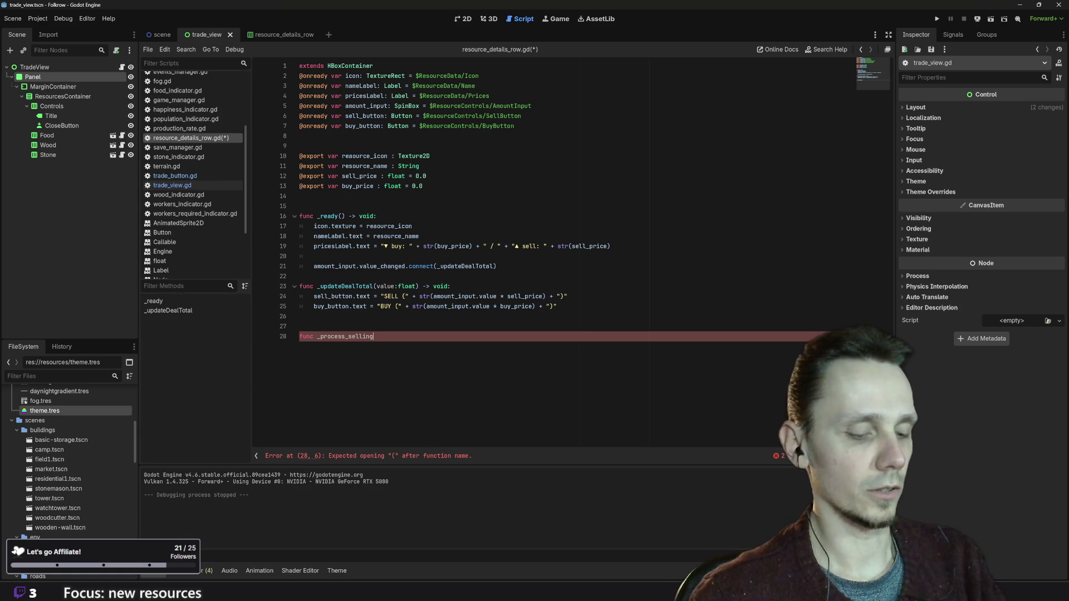
text(())
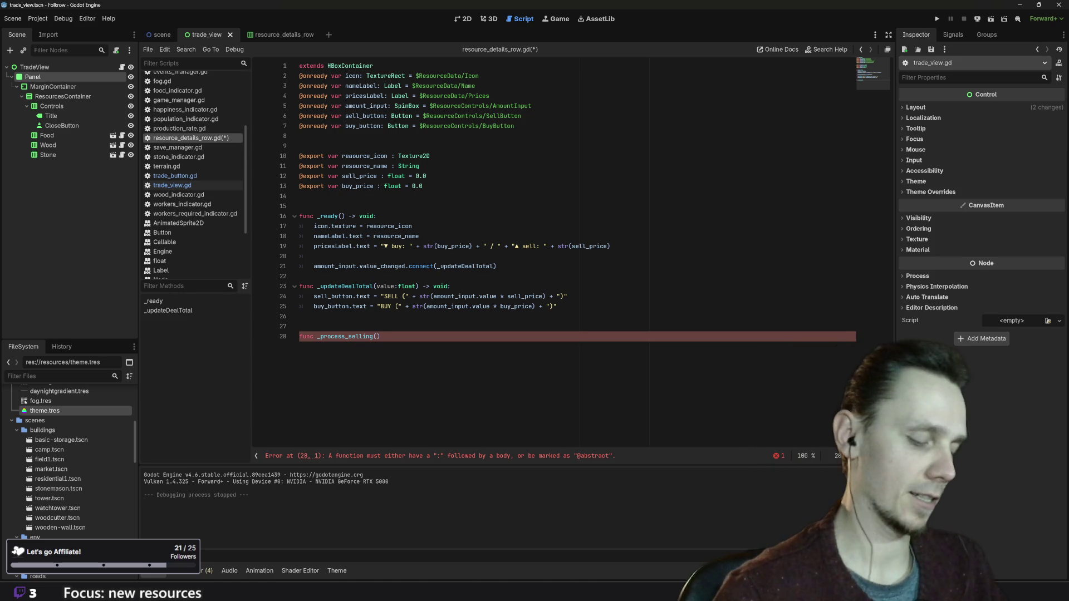
text(resource)
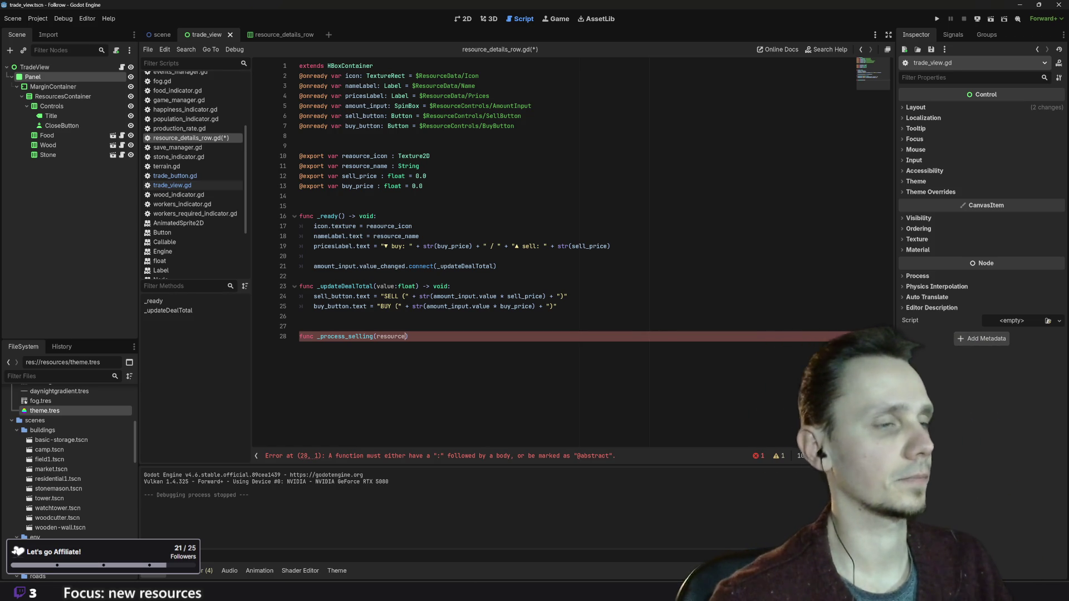
text(:ef)
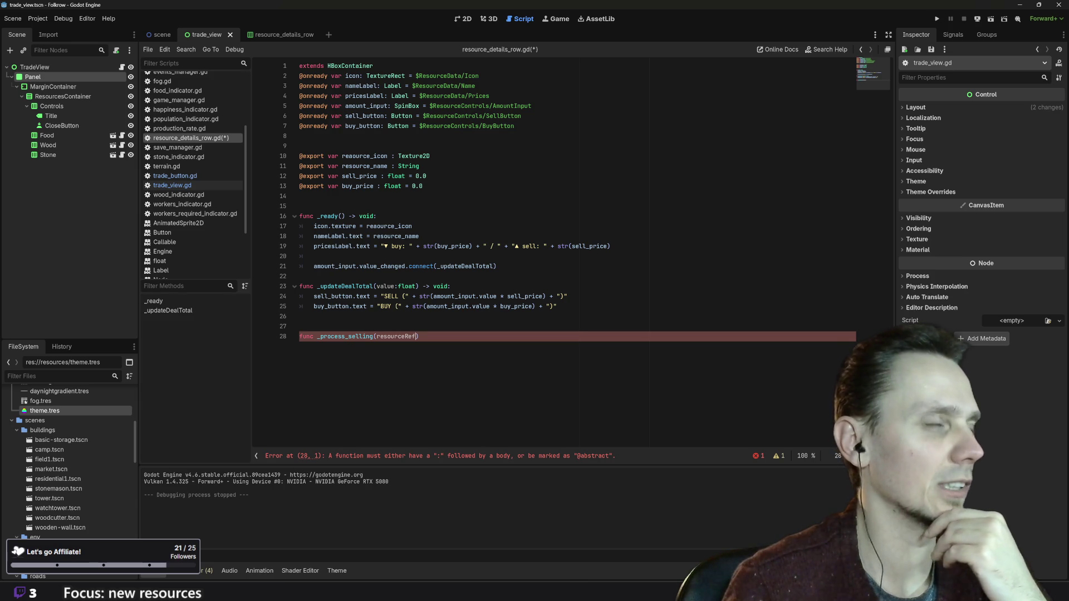
mouse_move(409, 166)
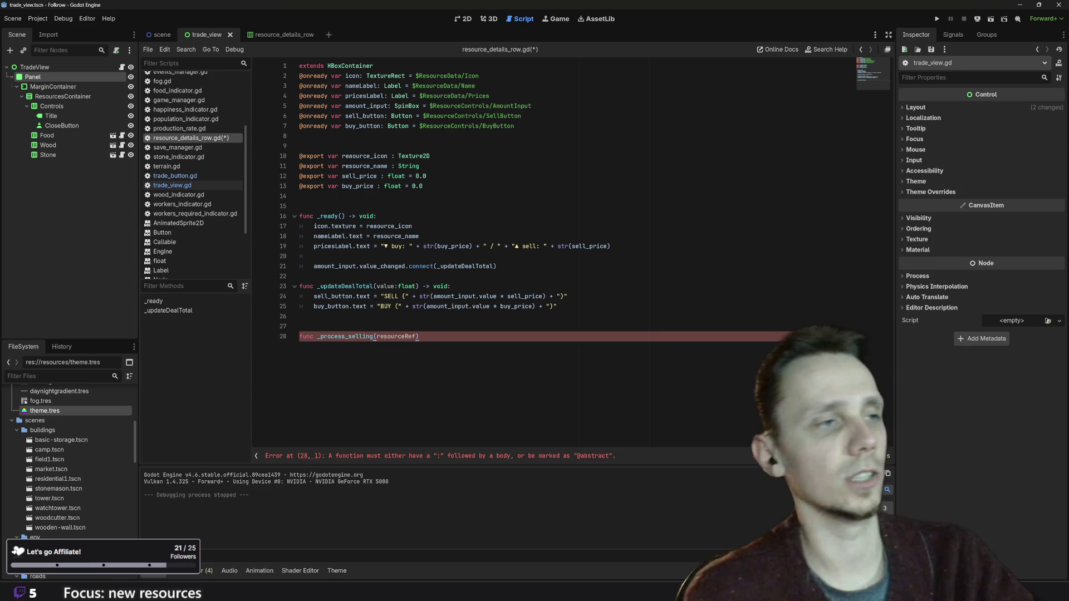
- Finish the signature with '-> void:' and add an indented body line
text(-> )
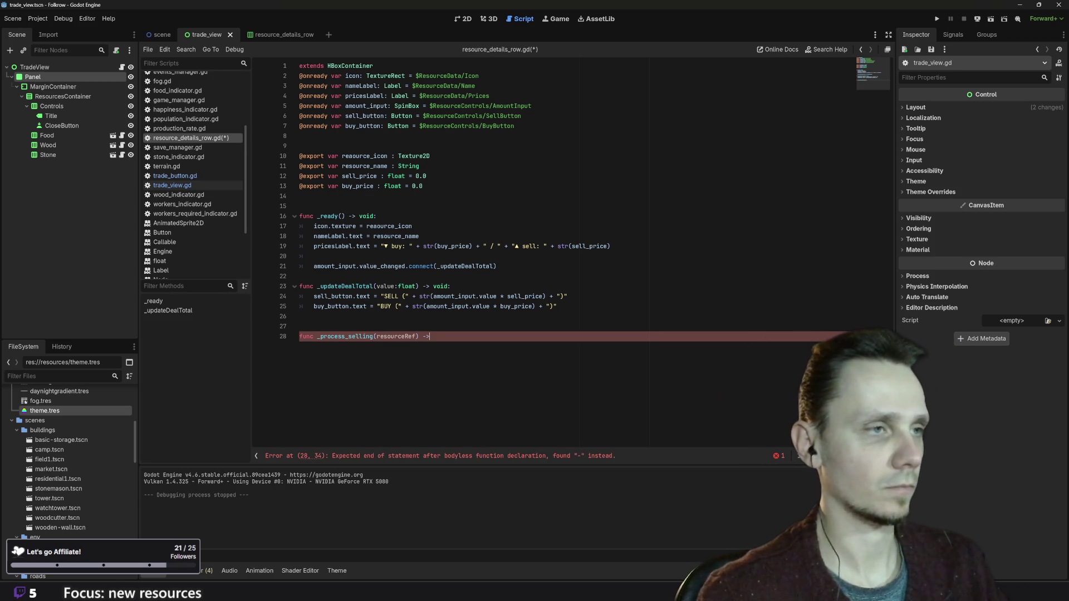
text(vod)
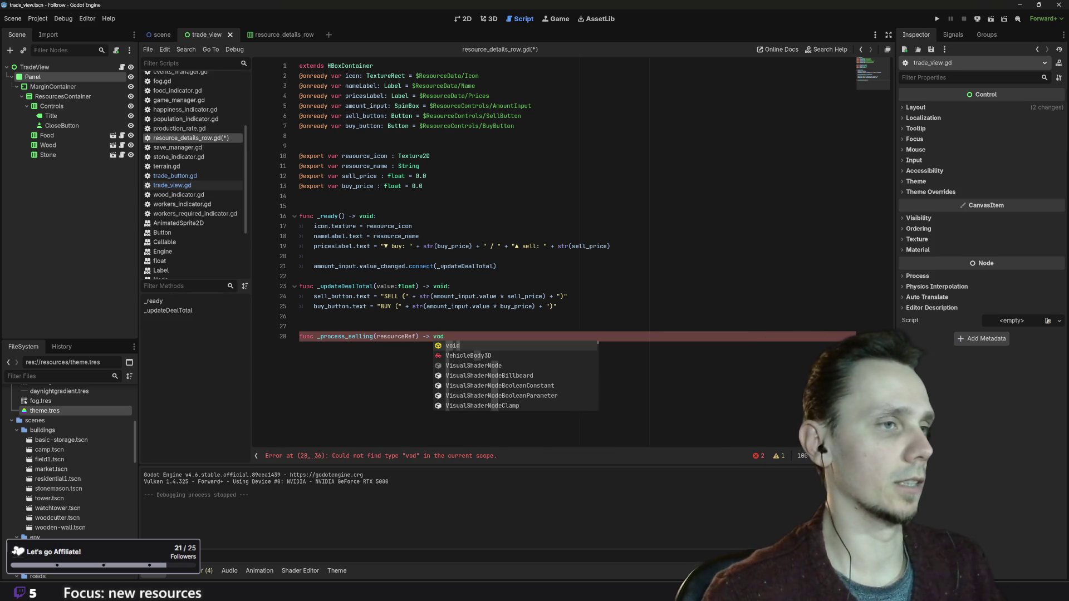
key(BackSpace)
text(id:)
key(Return)
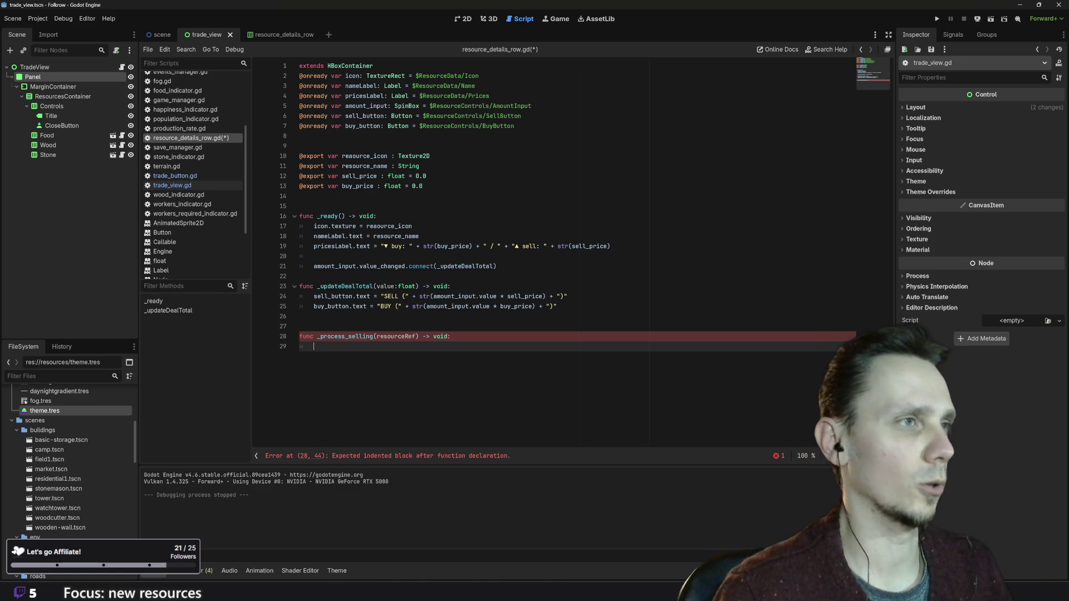
click(419, 165)
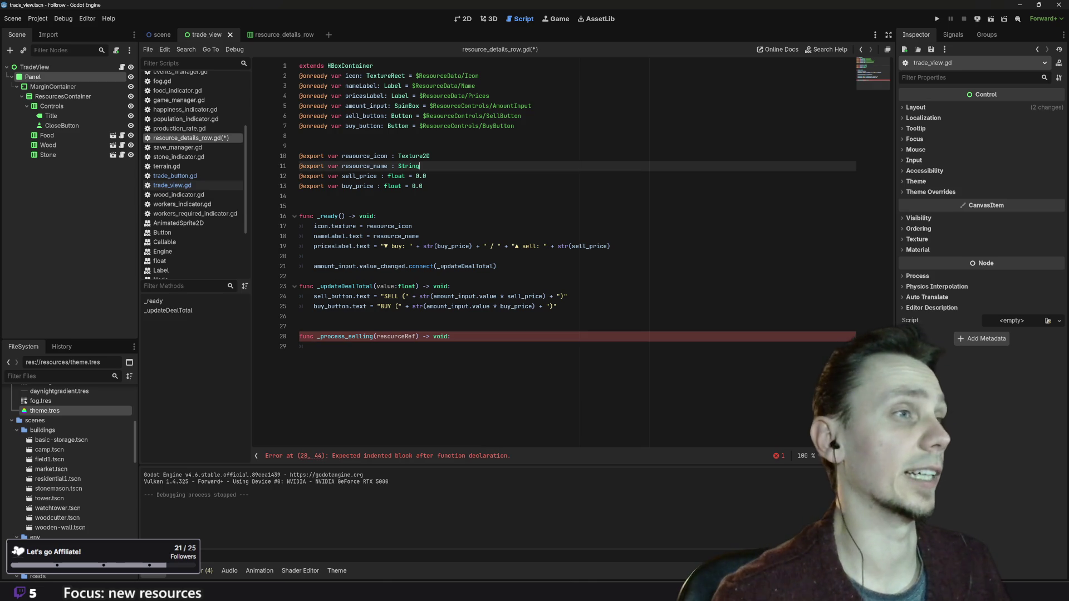
key(Return)
text(@)
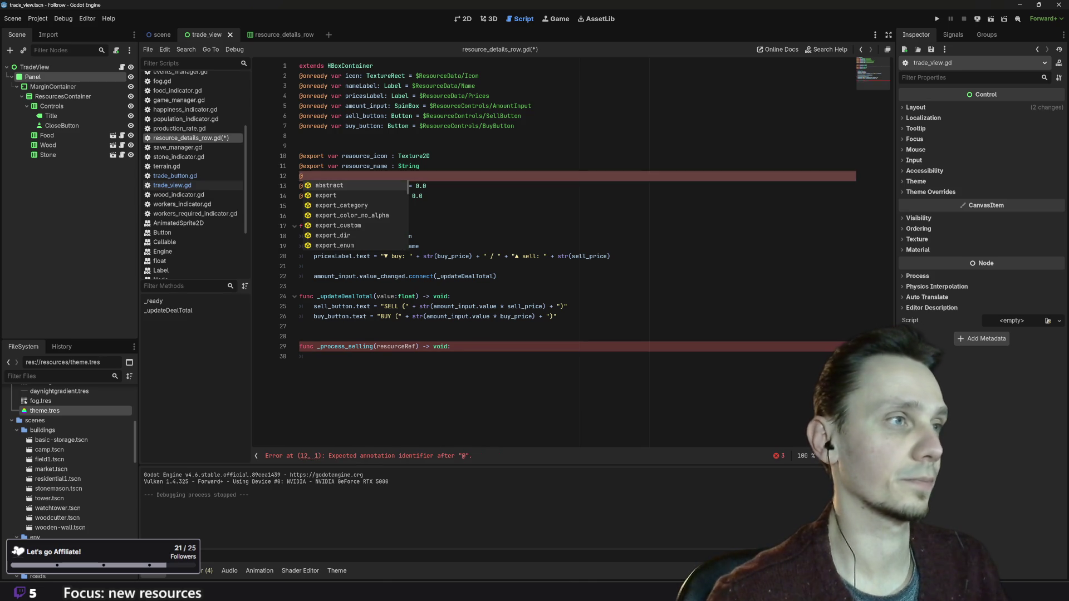
key(Down)
key(Return)
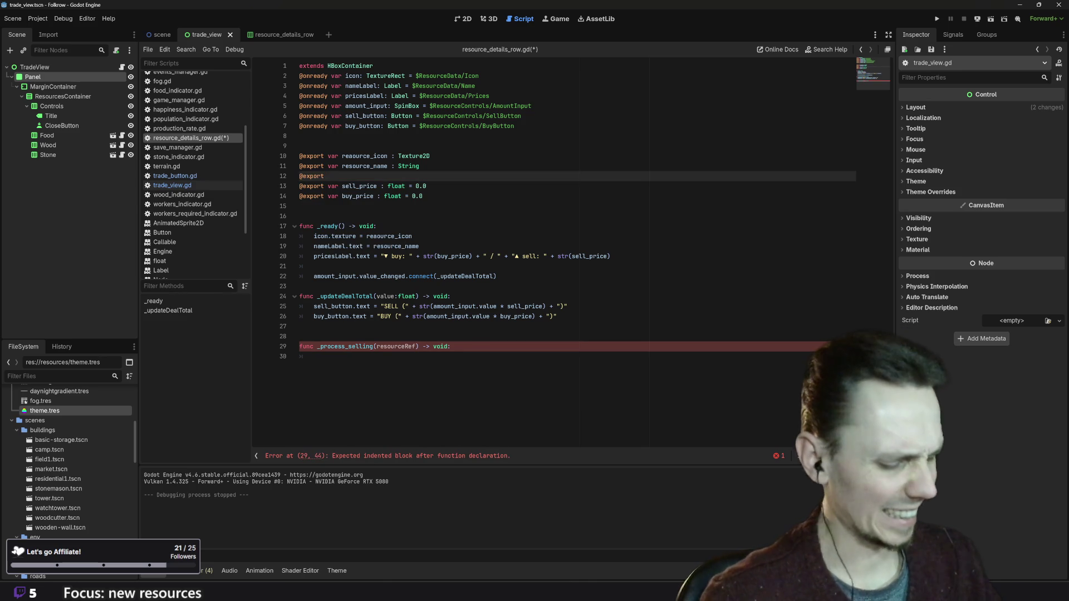
text(ar )
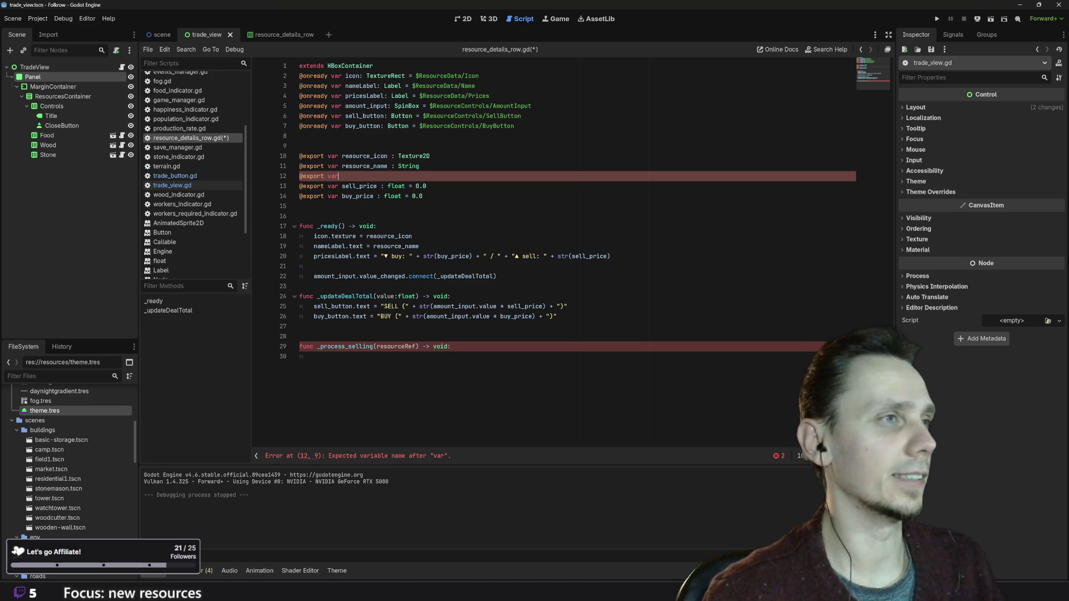
text(resorce_)
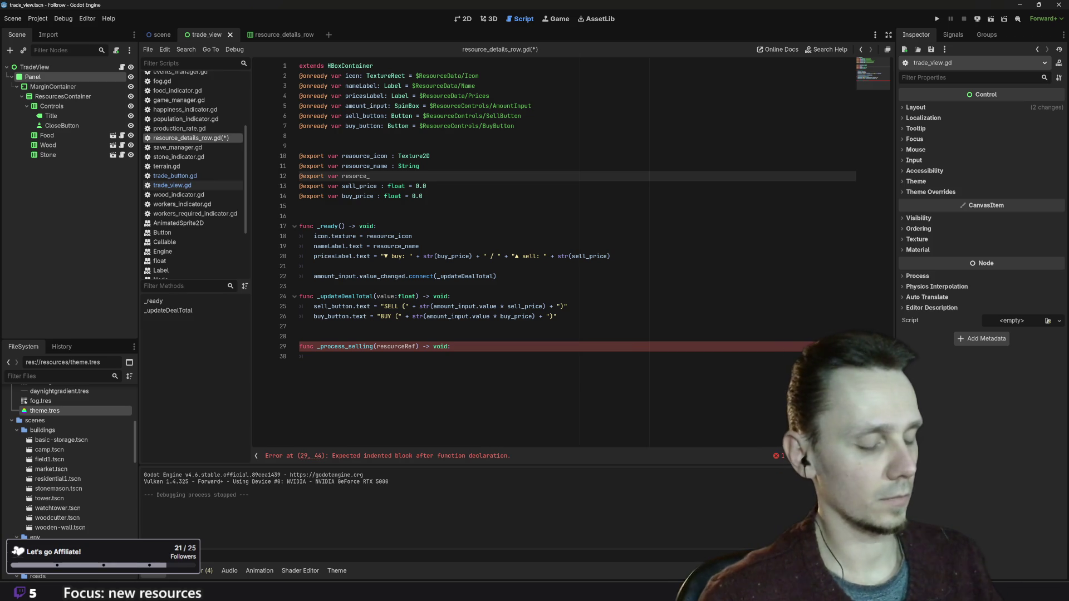
text(er)
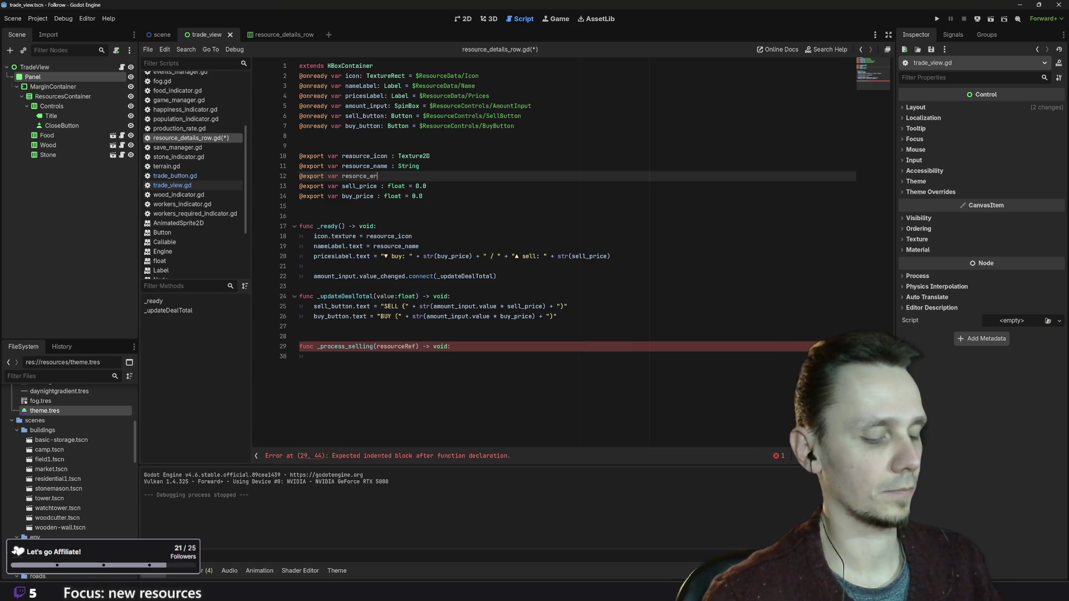
key(BackSpace)
key(BackSpace)
text(reference )
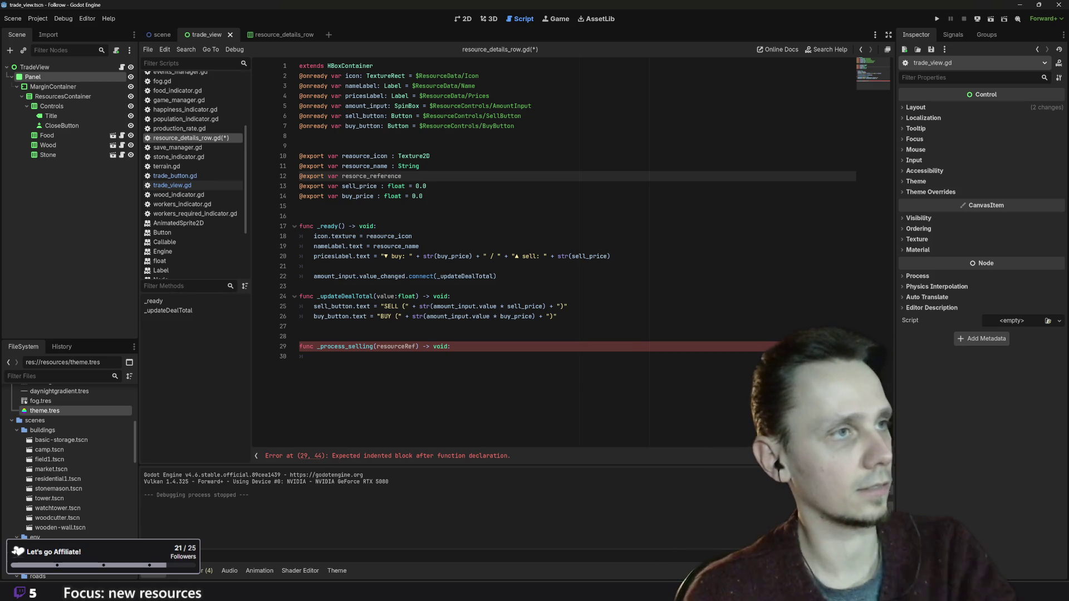
text(: )
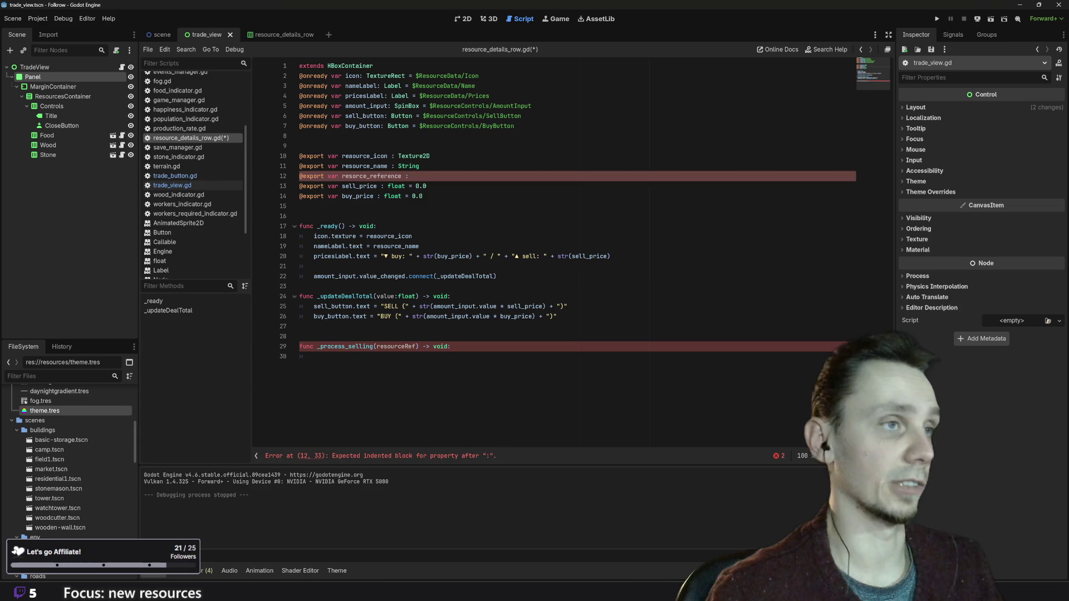
text(String)
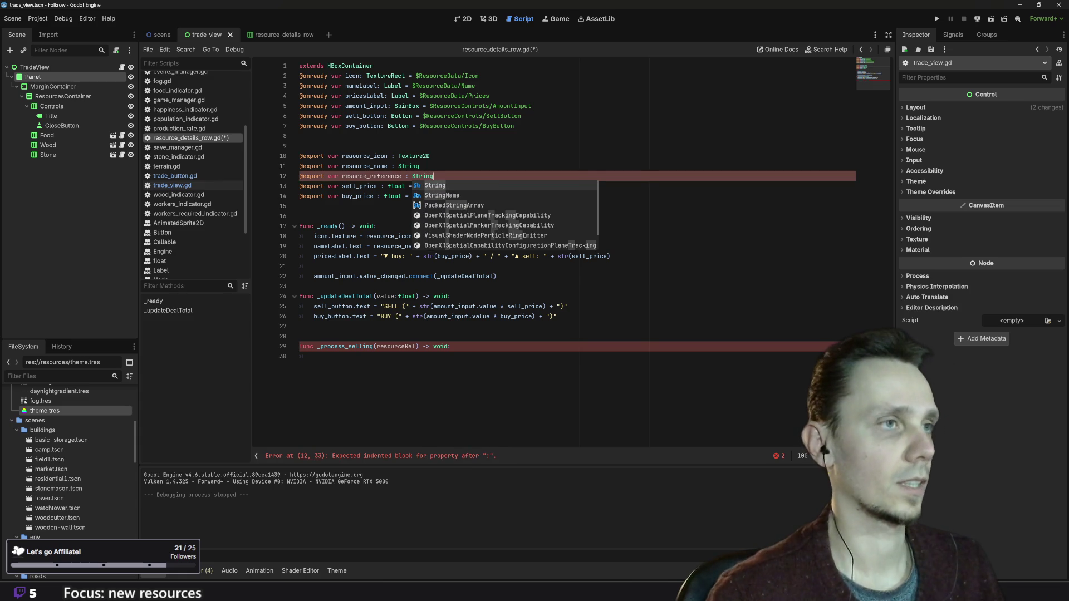
click(419, 166)
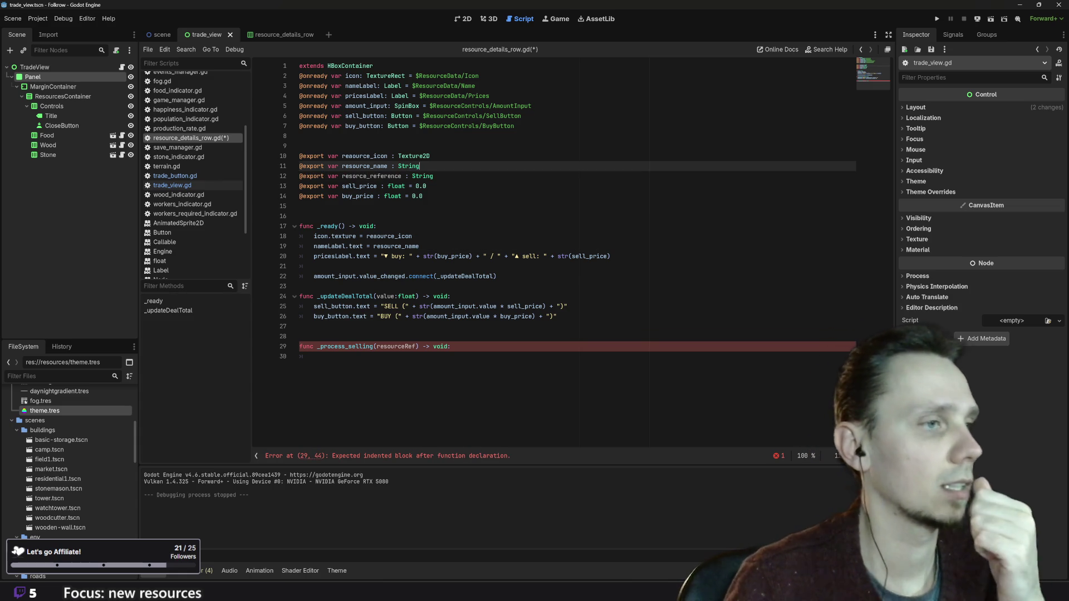
click(313, 356)
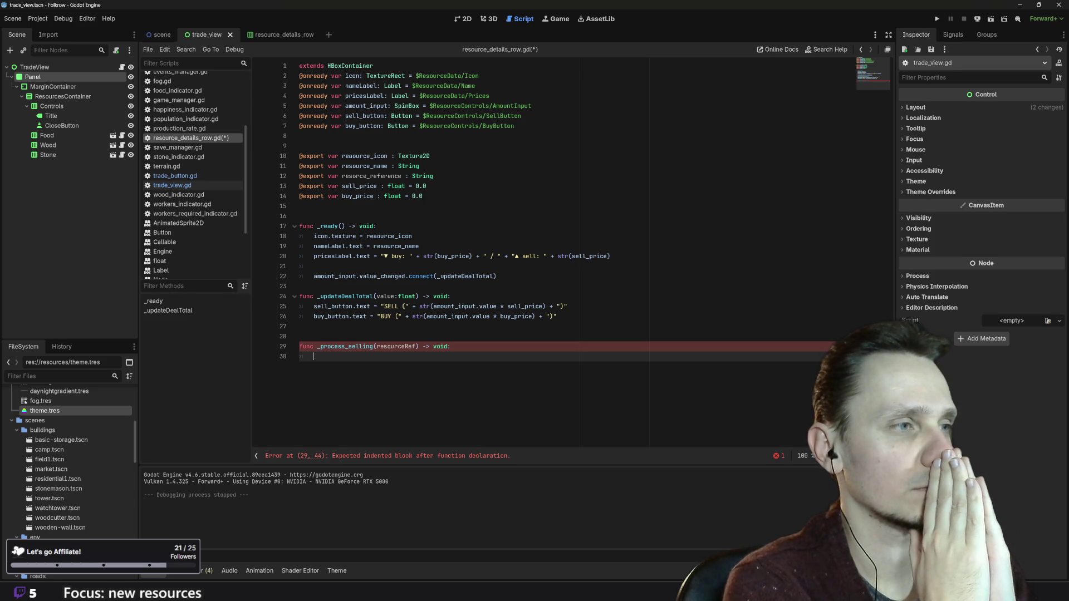
- Write 'var available_amount = GameManager' on line 30, fixing the misspelled variable name
text(var )
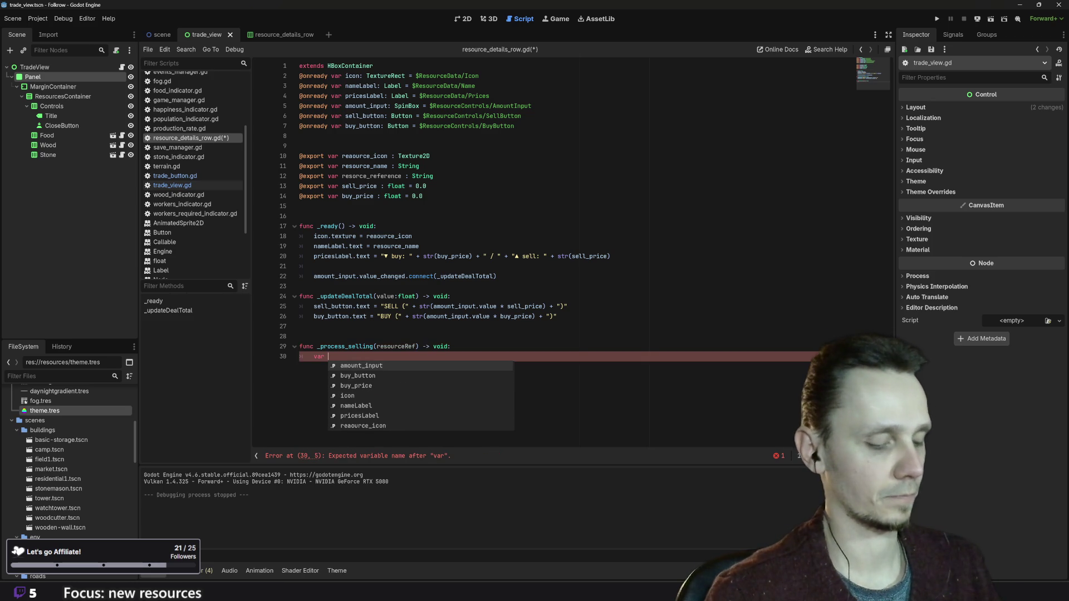
text(alaiv)
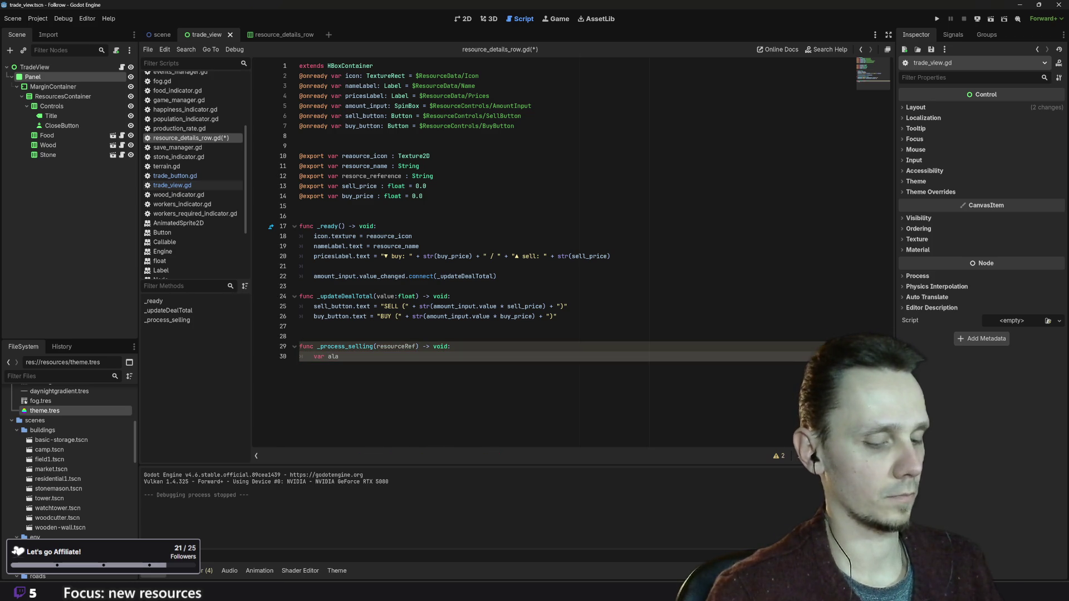
key(BackSpace)
key(BackSpace)
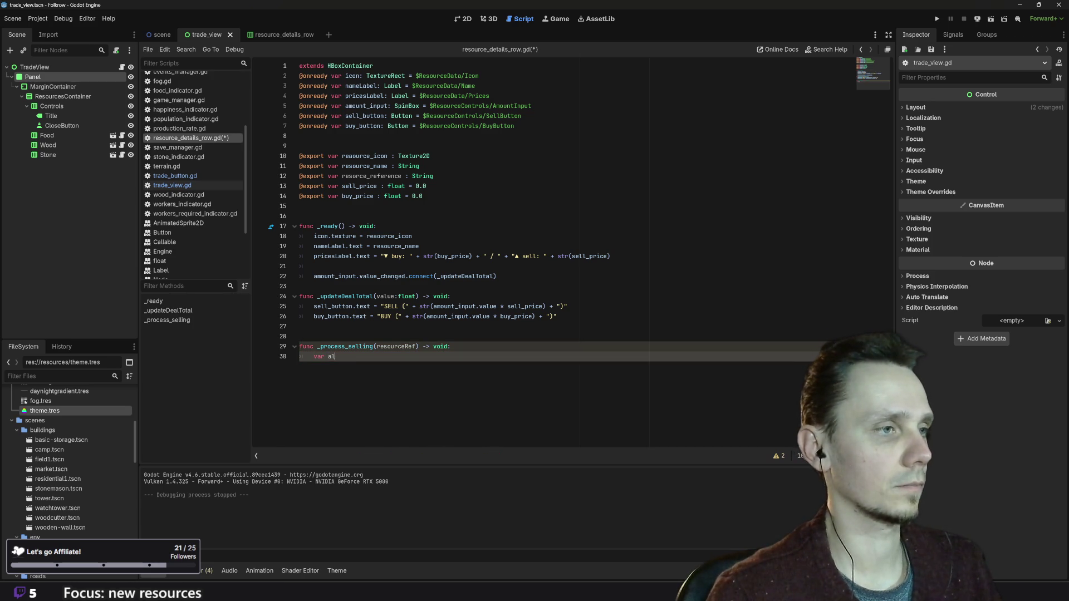
key(BackSpace)
text(vailable_)
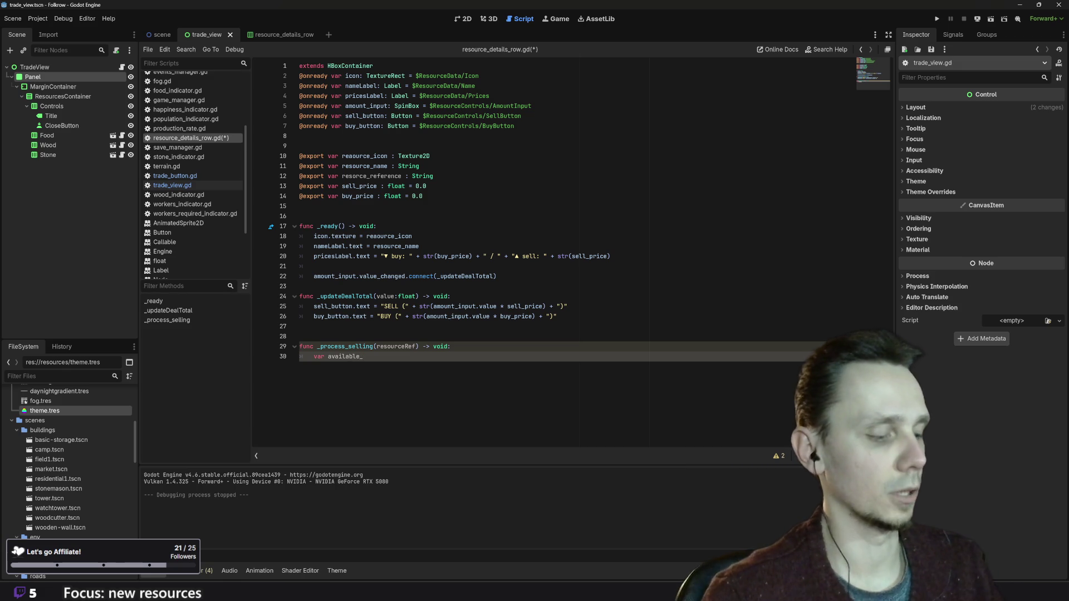
text(amount)
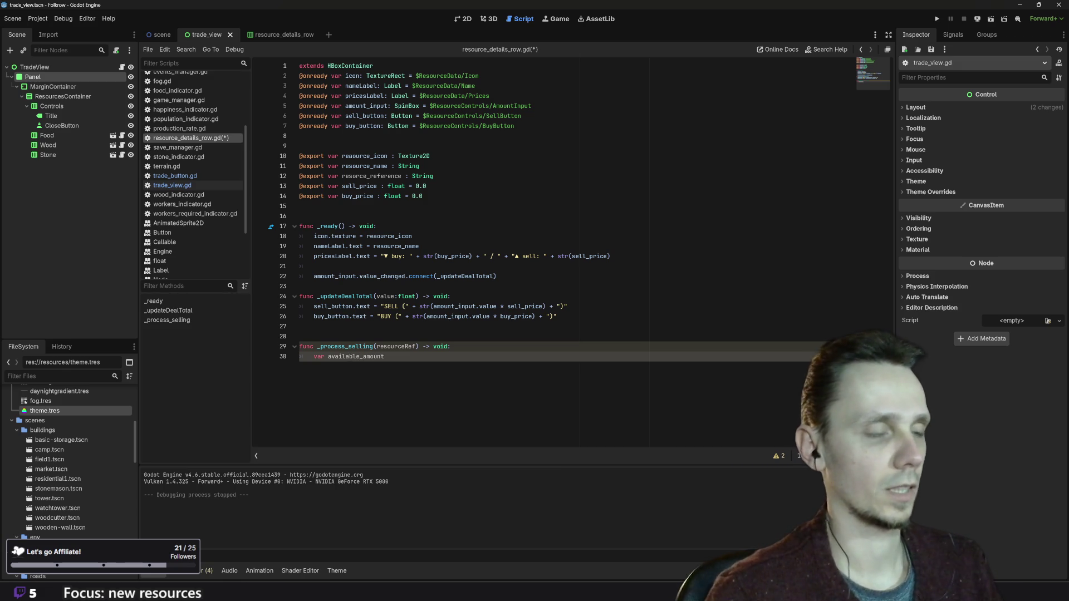
text( = )
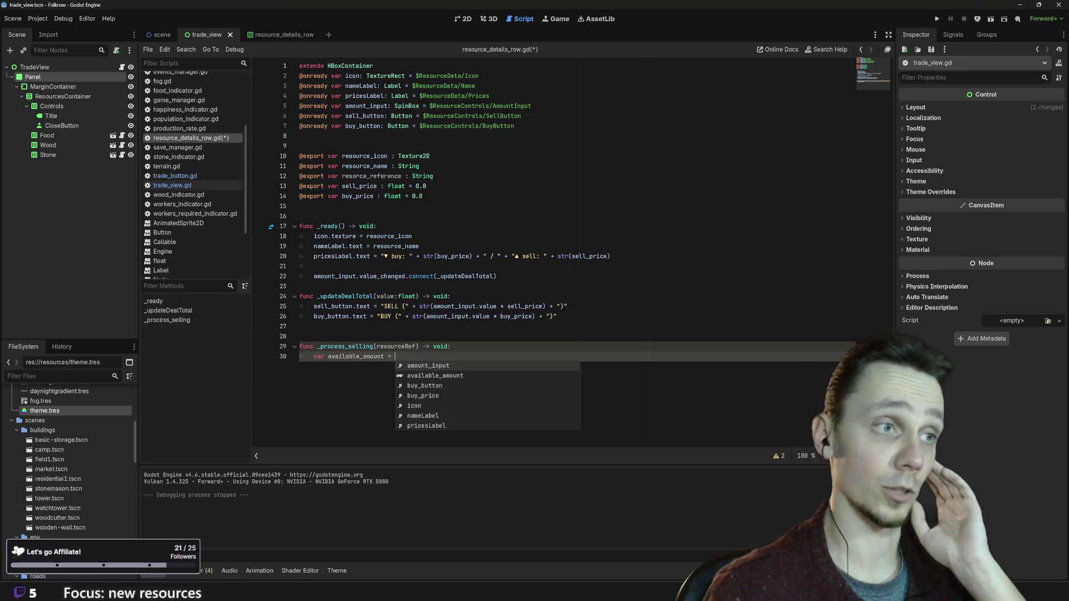
text(Gam)
key(Return)
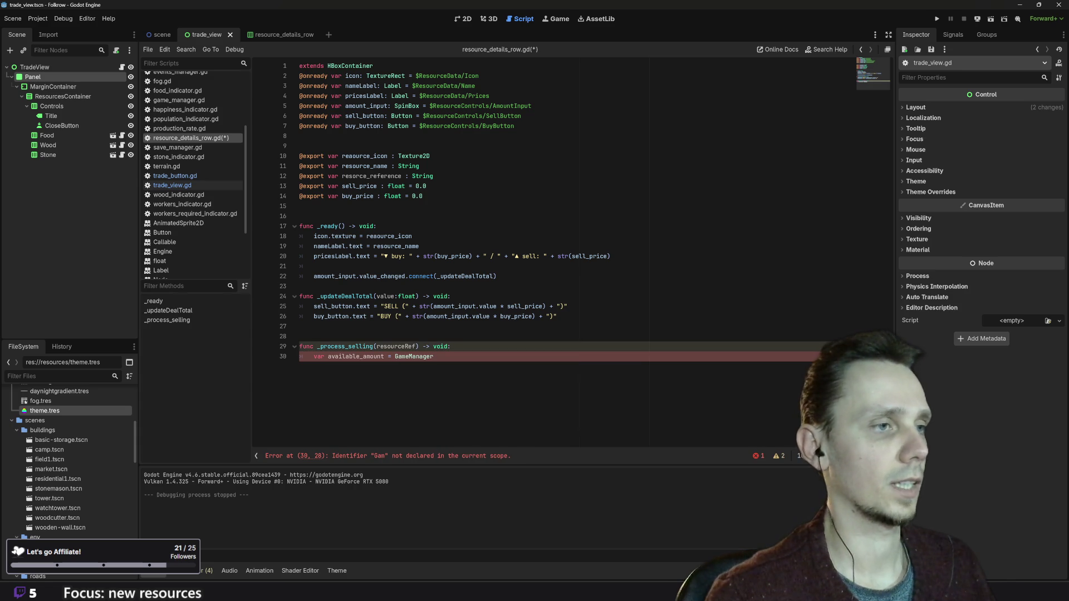
- Make line 30 call GameManager.get_resource(resource_reference), retyping resource_reference as StringName
text(.get)
key(Return)
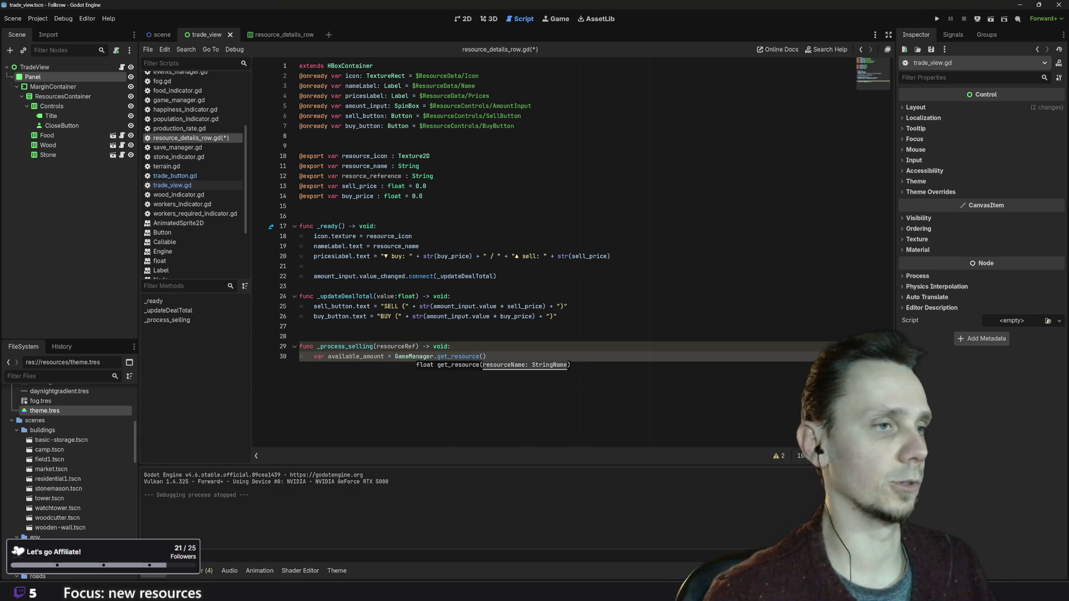
text(&")
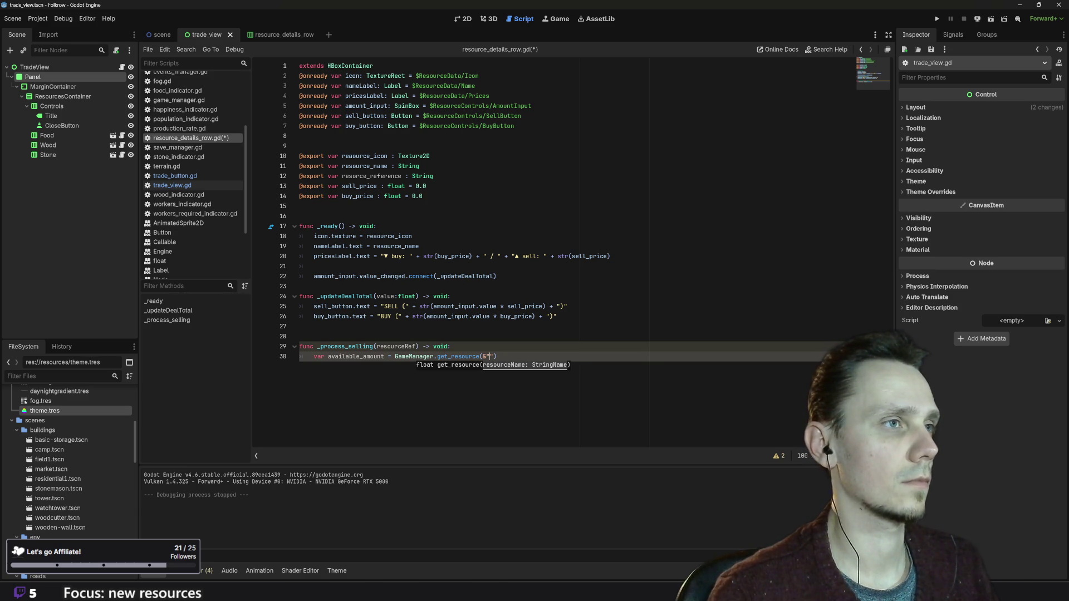
mouse_move(420, 177)
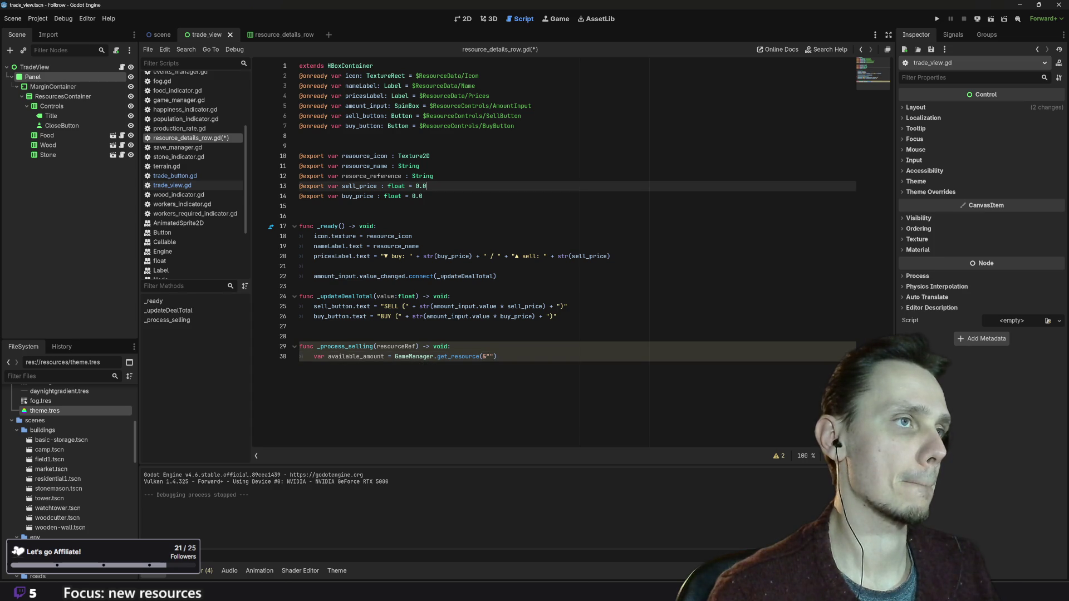
click(437, 176)
text(N)
key(Return)
click(494, 356)
key(BackSpace)
key(BackSpace)
text(res)
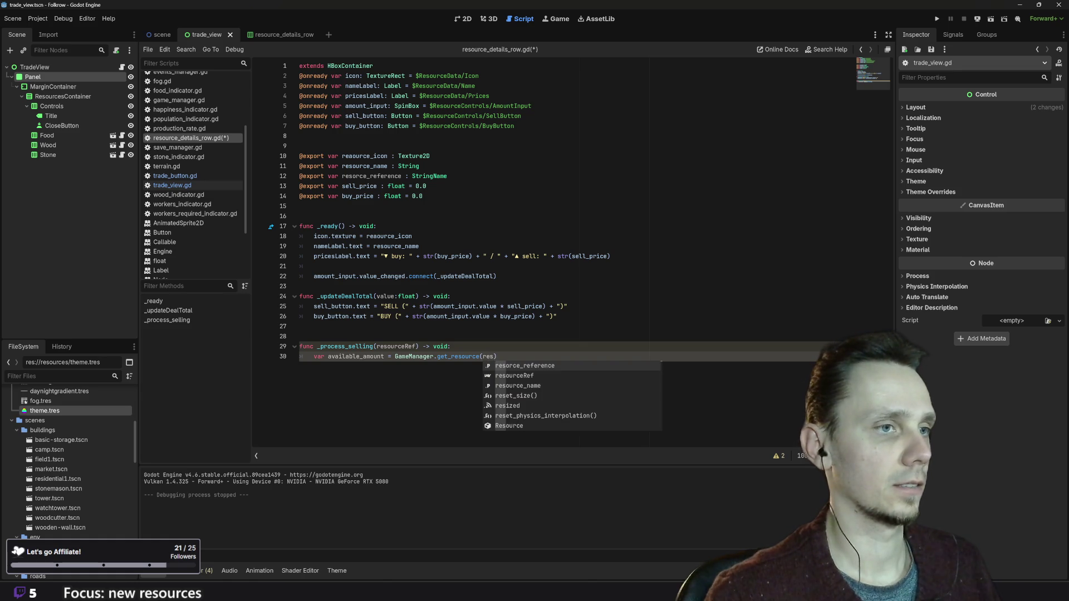
key(Return)
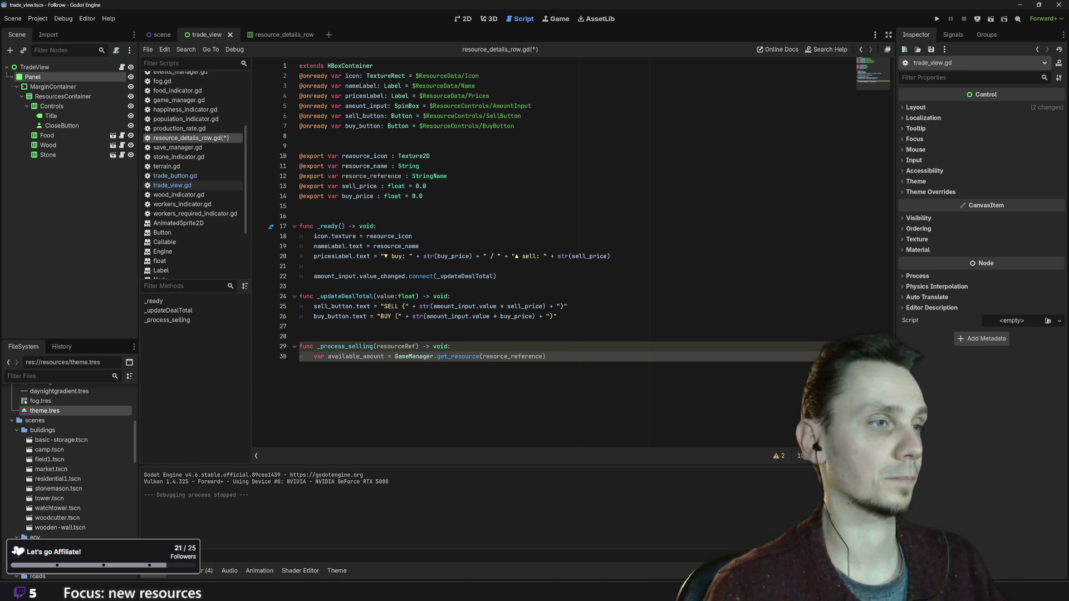
- Wrap the get_resource call in int() and begin an if statement on line 31
mouse_move(465, 357)
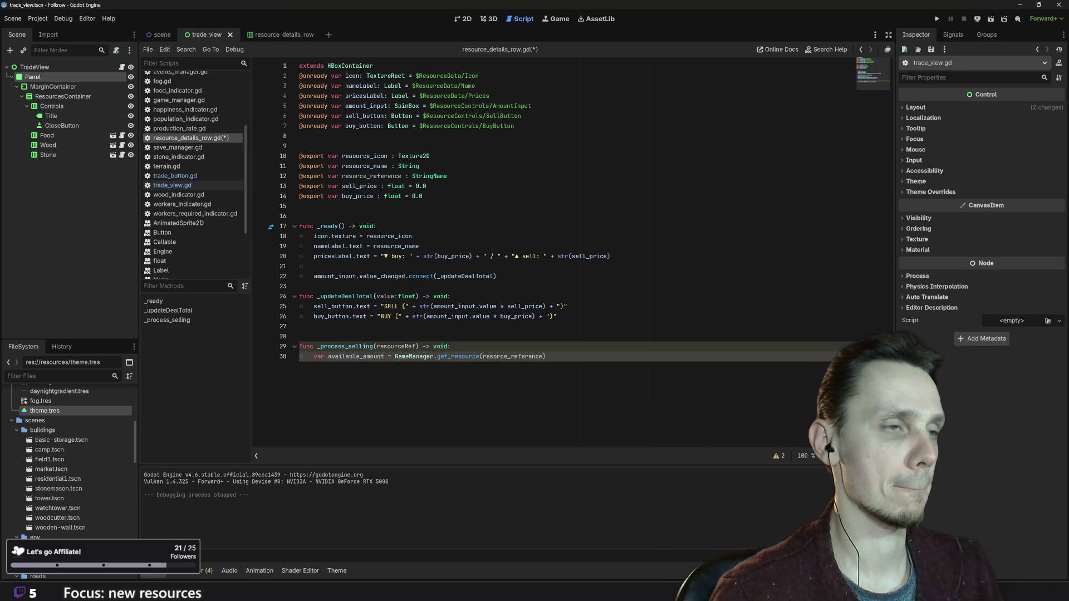
text(in)
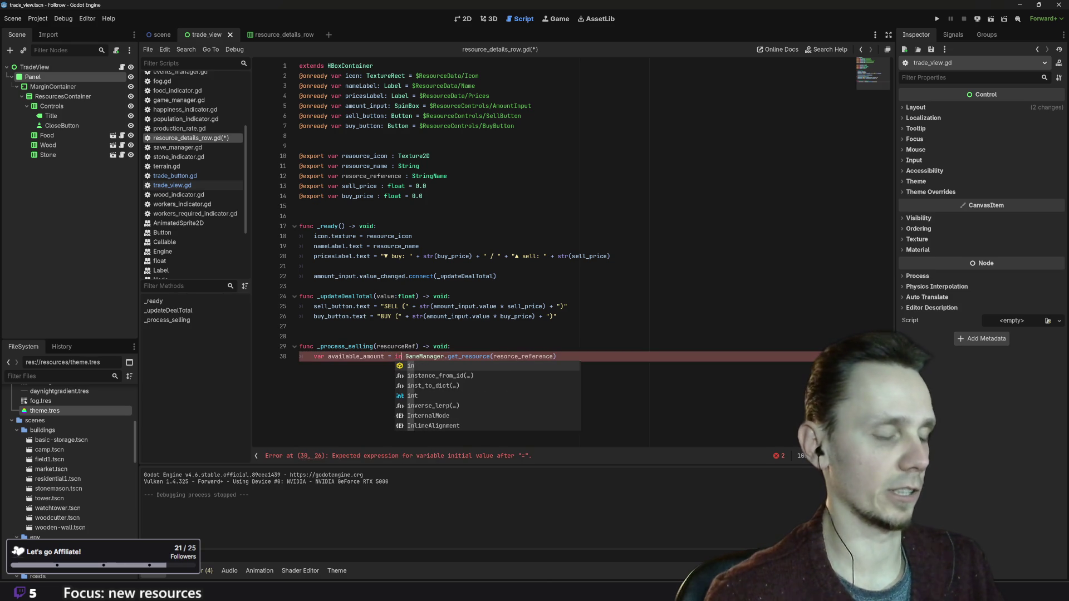
text(t)
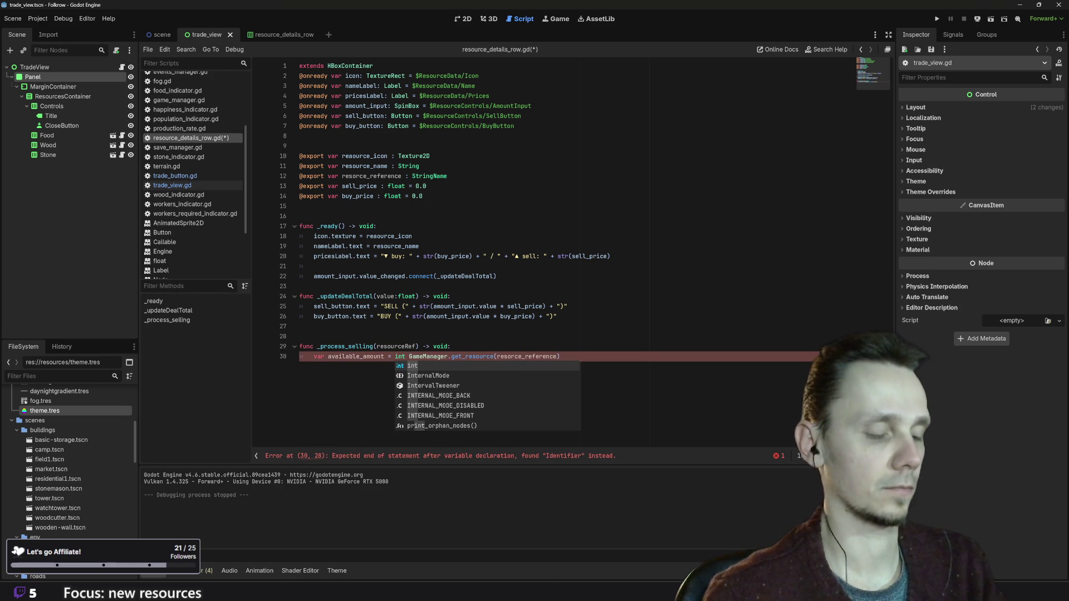
text(()
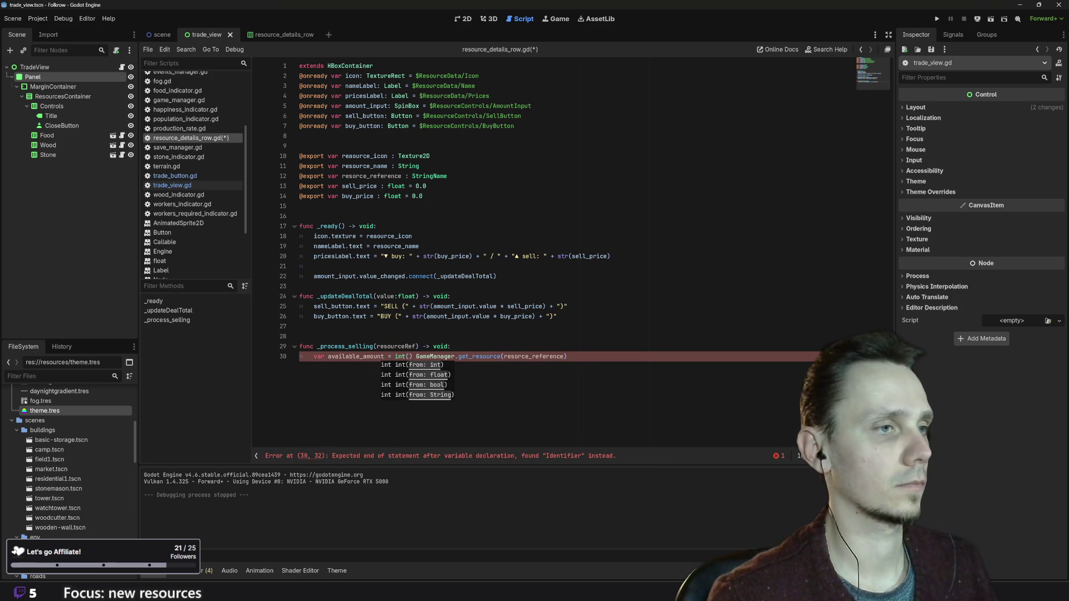
key(Delete)
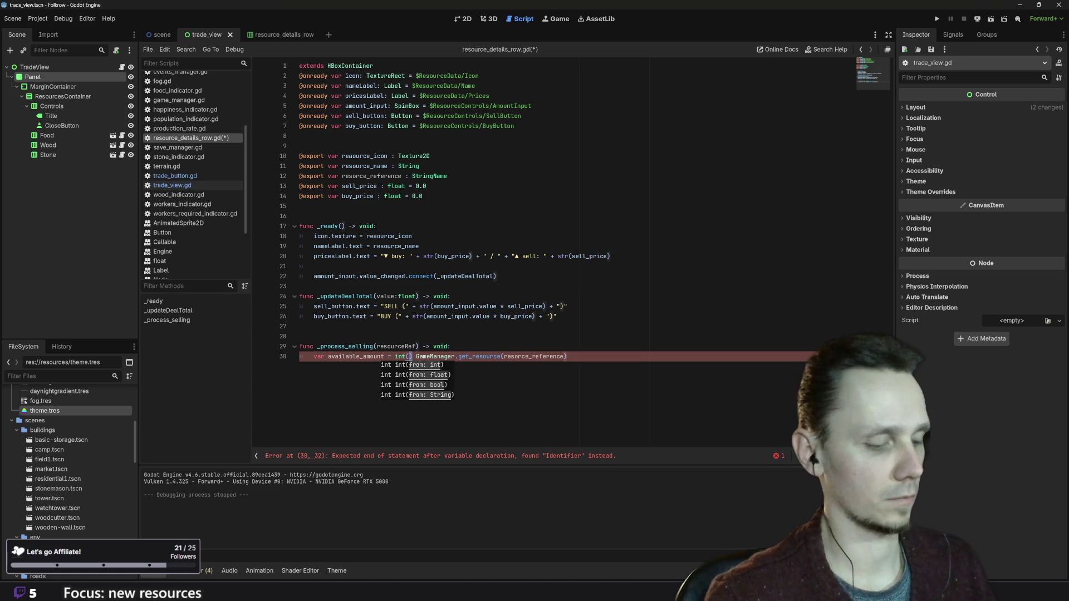
key(Delete)
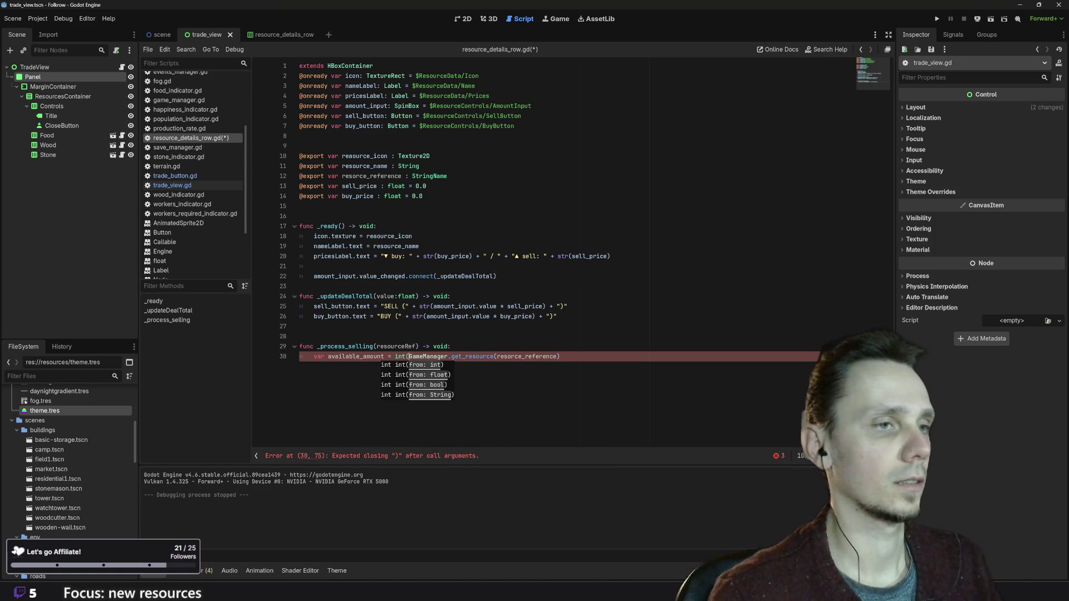
key(End)
text())
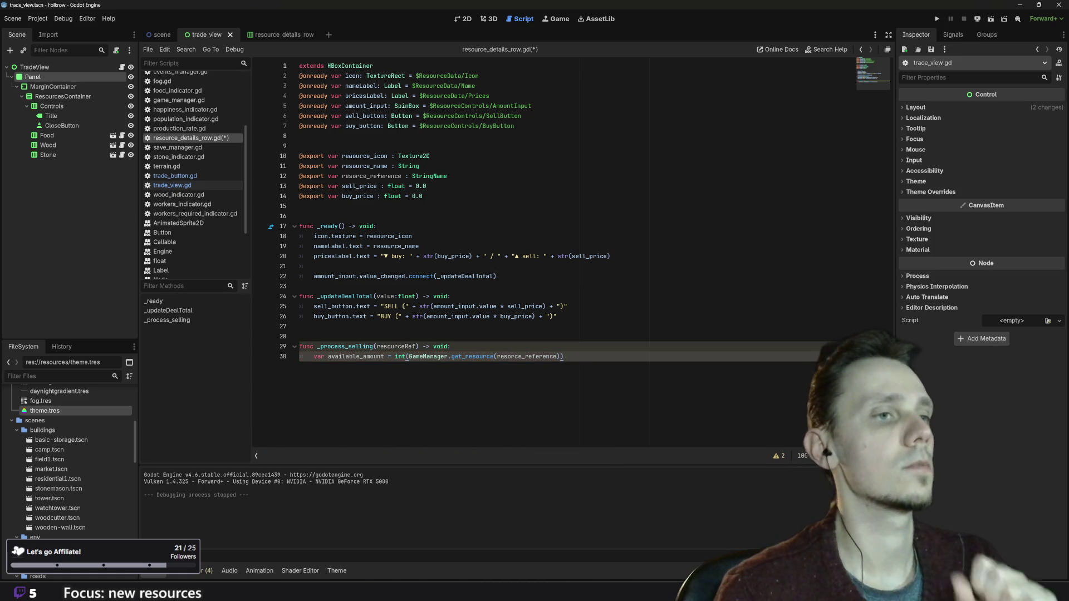
mouse_move(407, 359)
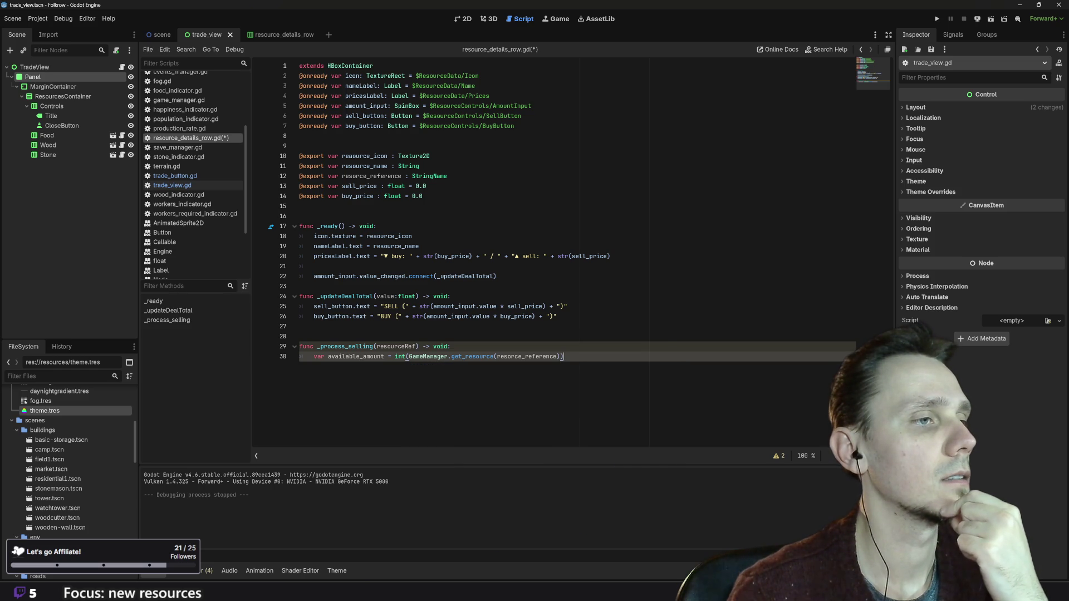
click(450, 347)
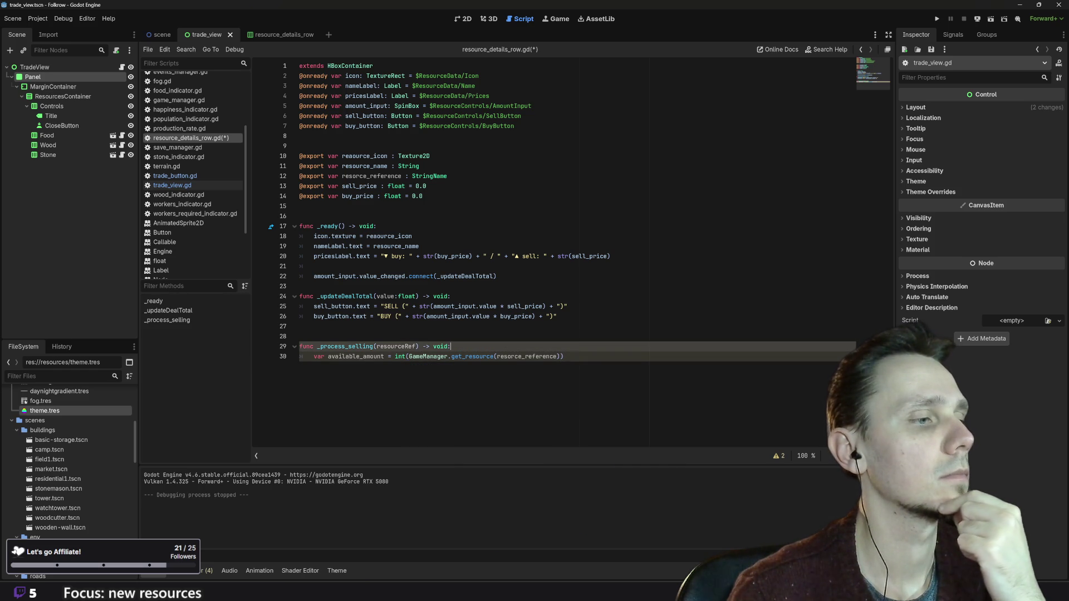
click(564, 356)
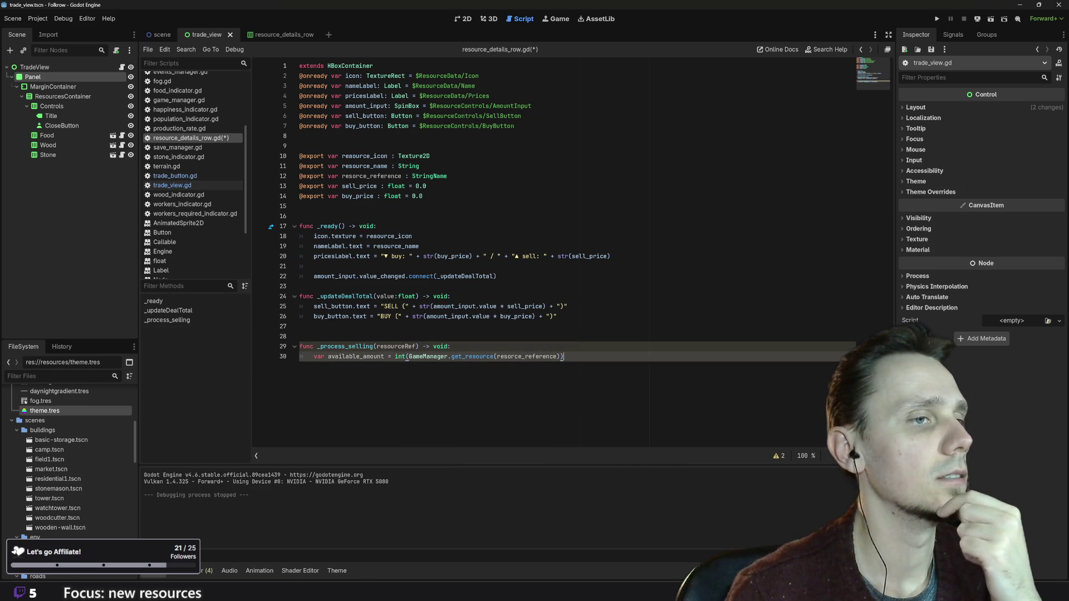
key(Return)
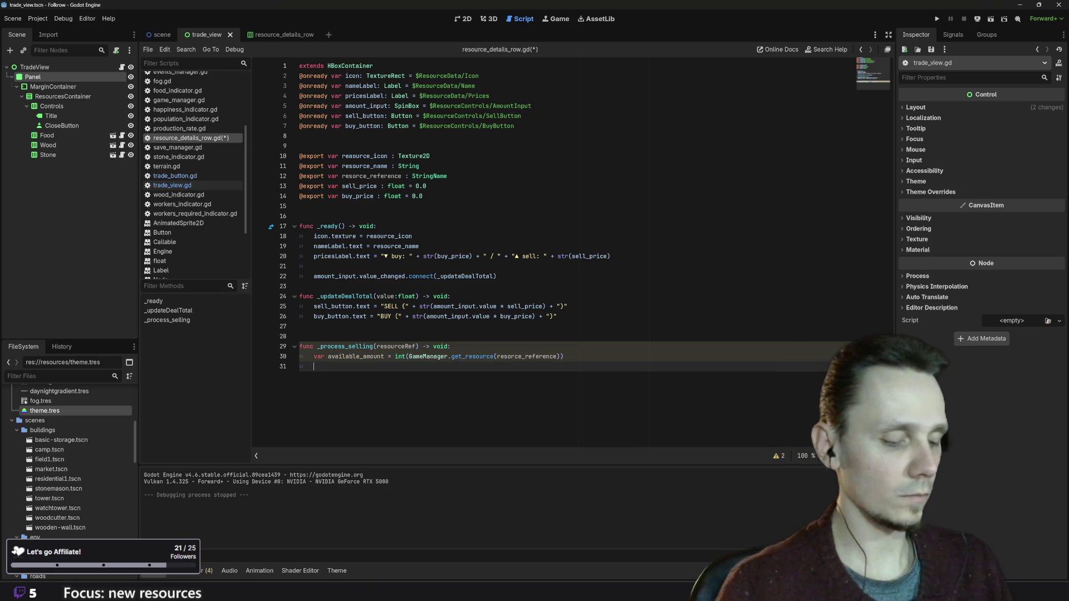
text(if)
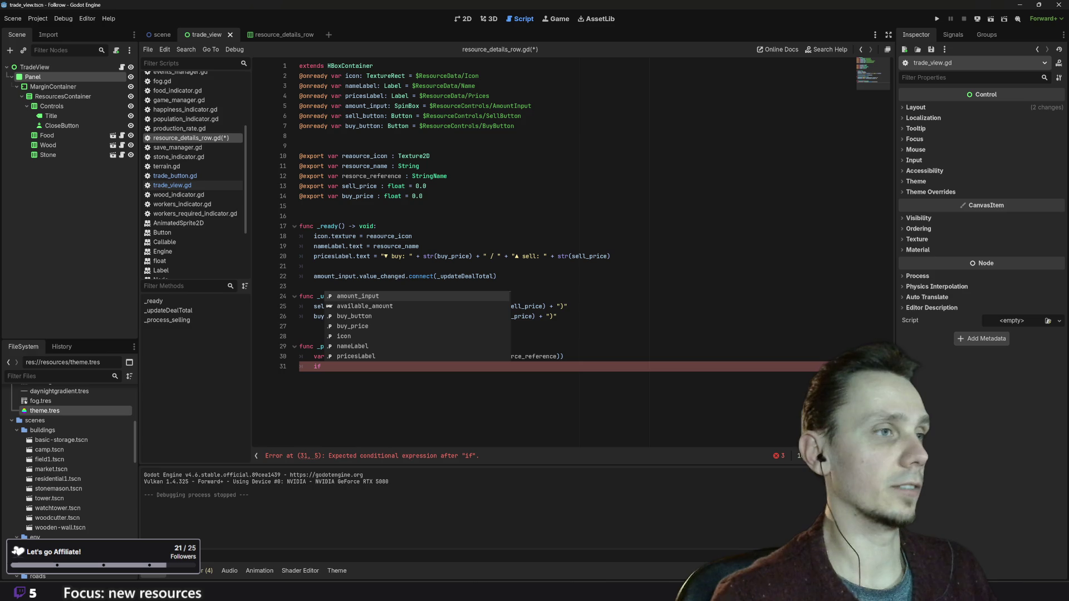
- Complete the condition as 'if amount_input.value' and insert a blank line above it
key(Return)
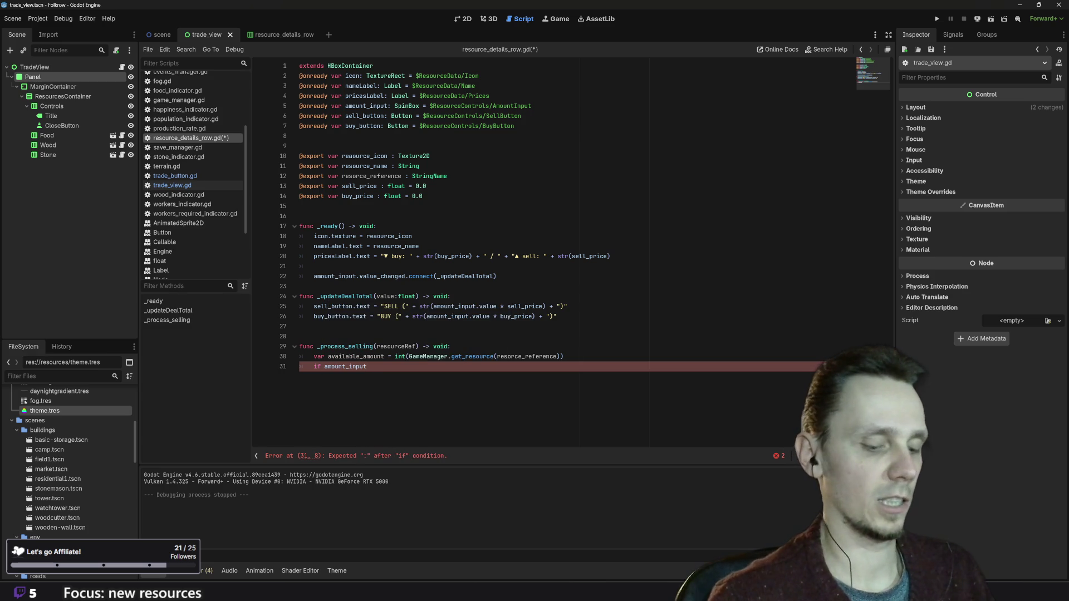
text(.v)
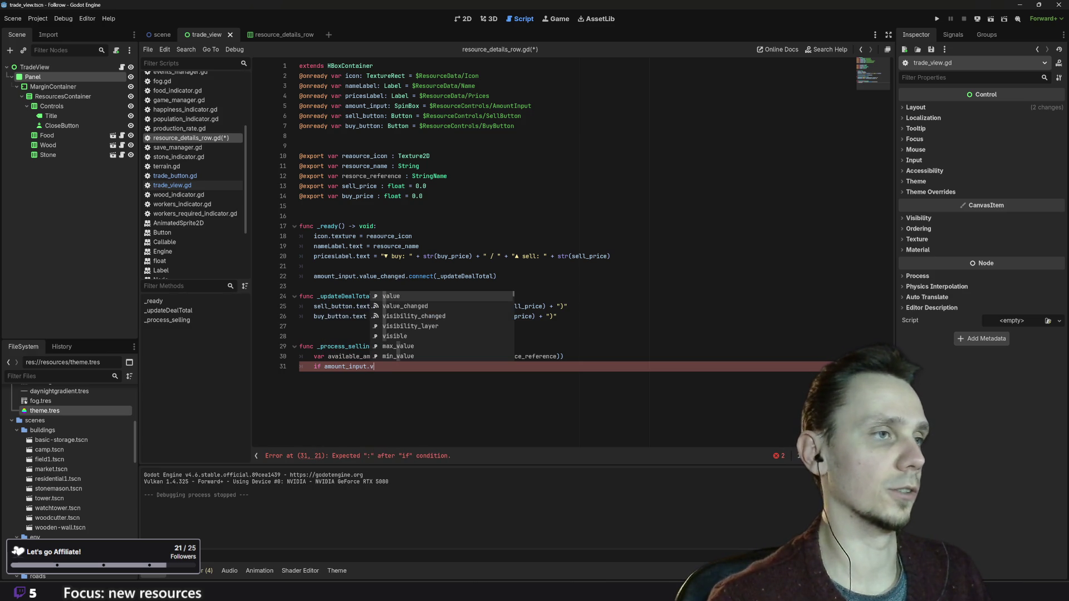
key(Return)
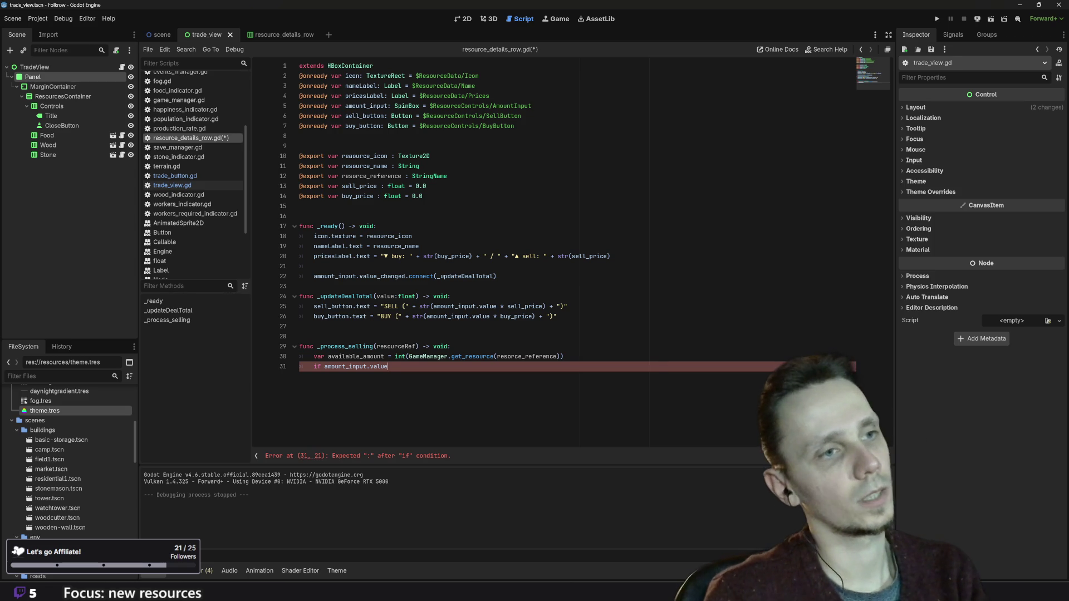
key(Home)
- Insert 'var amount_sold = amount_input.value' on a new line above the if statement
key(Return)
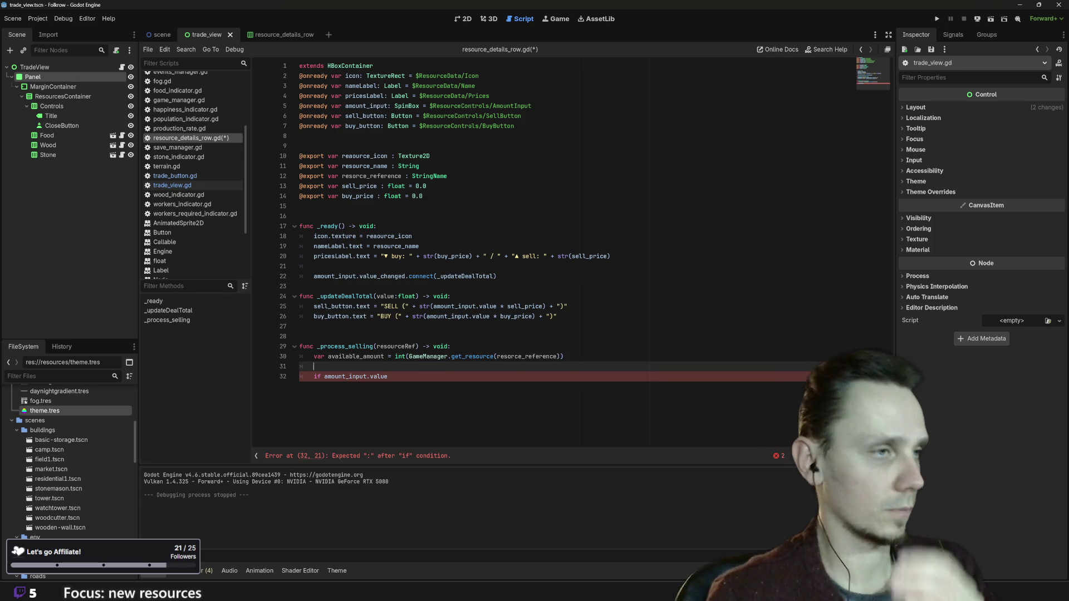
text(var)
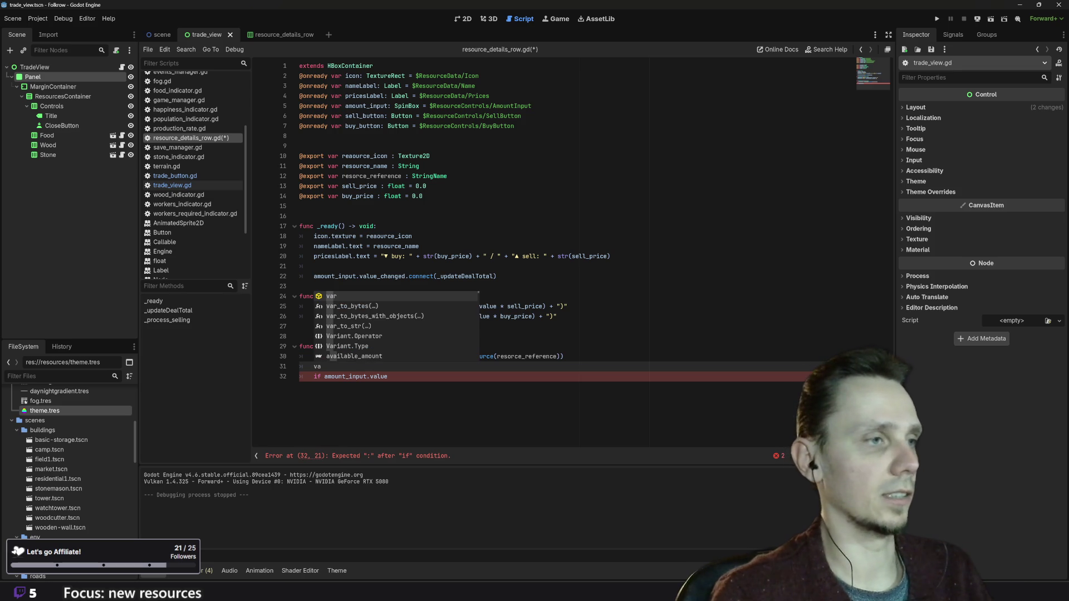
key(Escape)
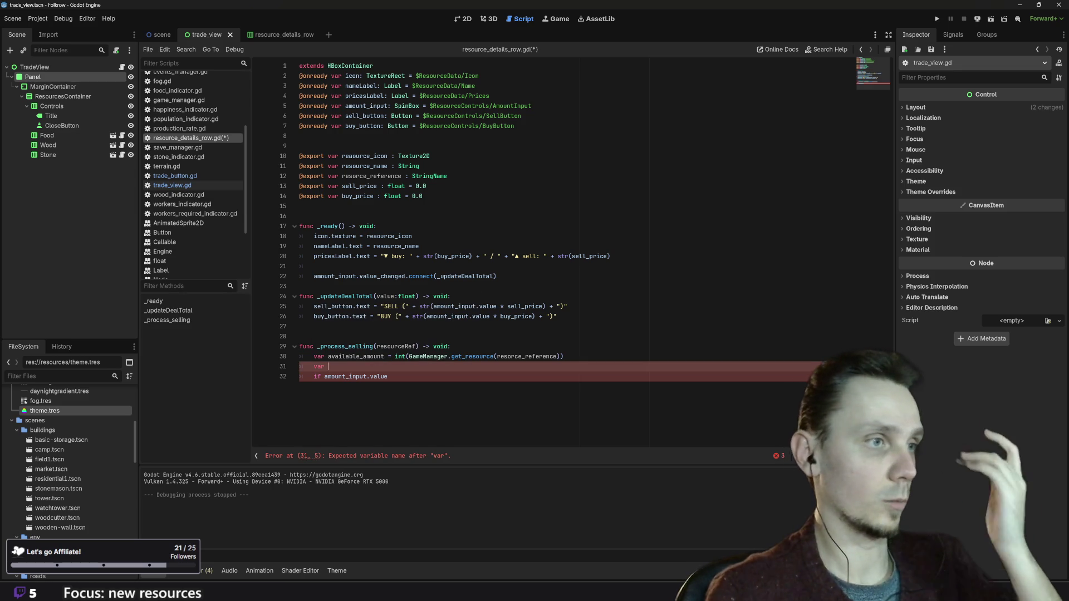
text(amo)
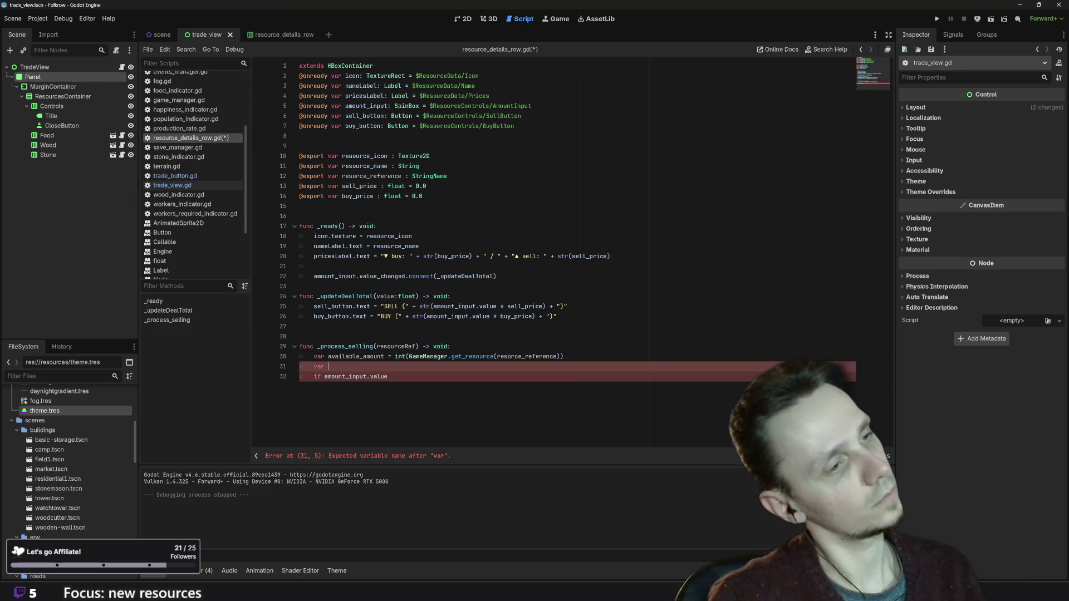
text(unt_)
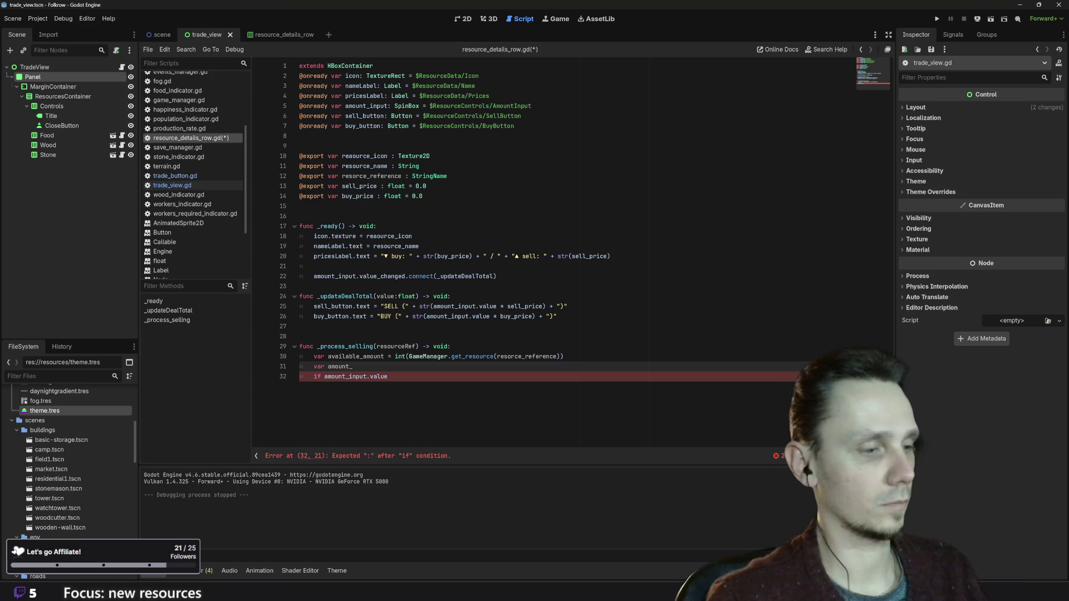
text(sold )
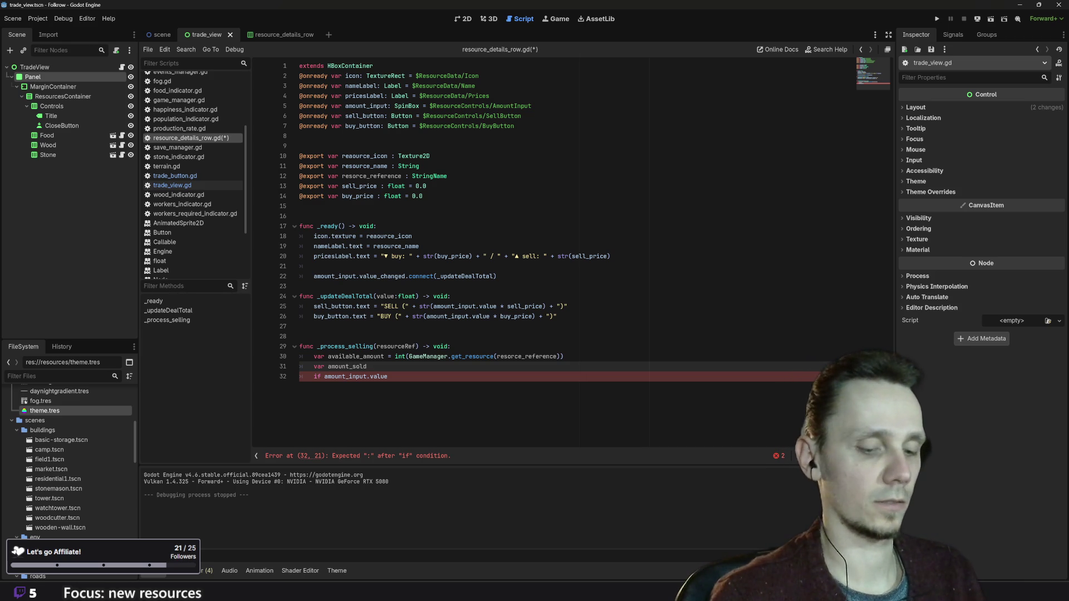
text(= am)
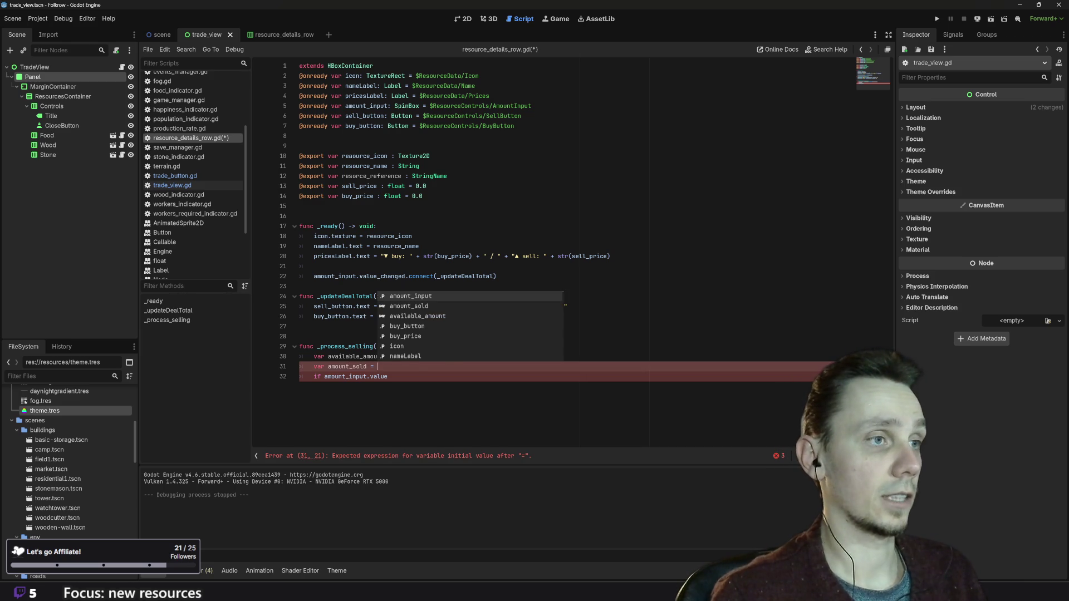
key(Return)
text(.)
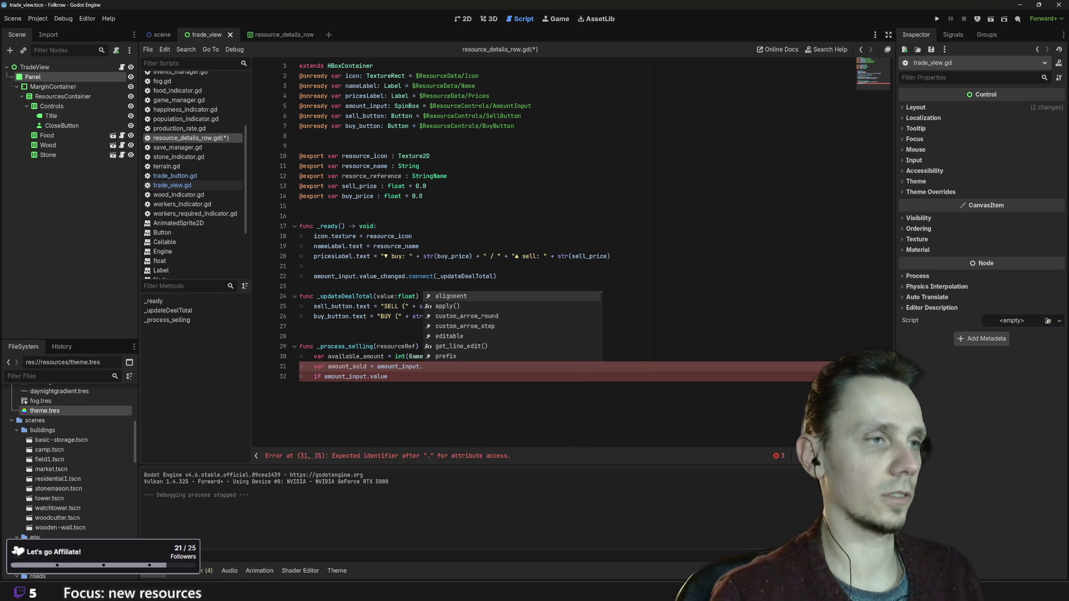
text(v)
key(Return)
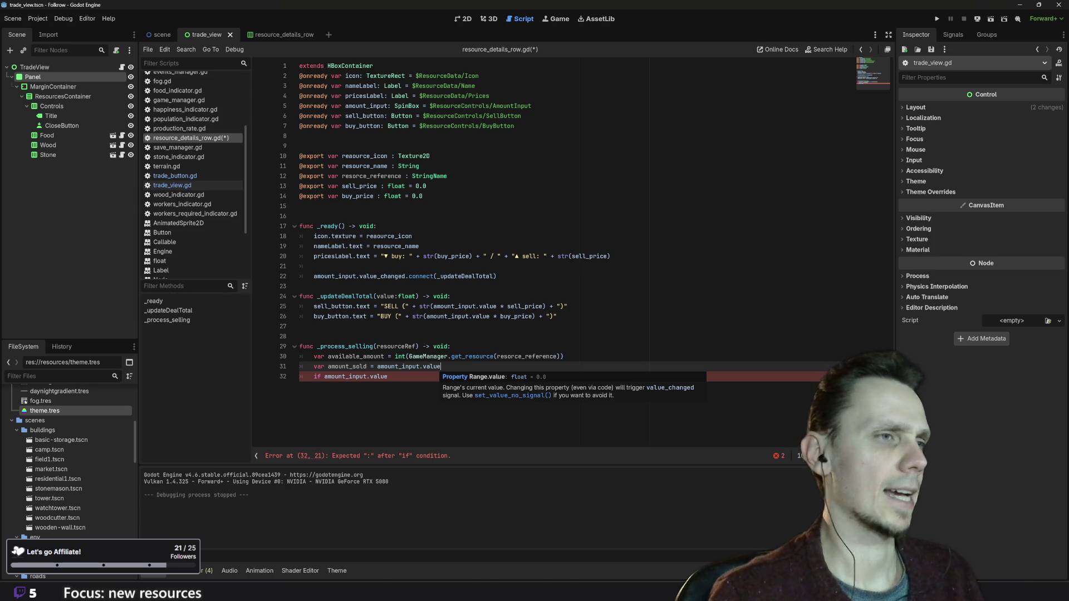
- Remove the int() wrapper from available_amount on line 30
click(564, 356)
click(405, 356)
key(BackSpace)
key(BackSpace)
key(BackSpace)
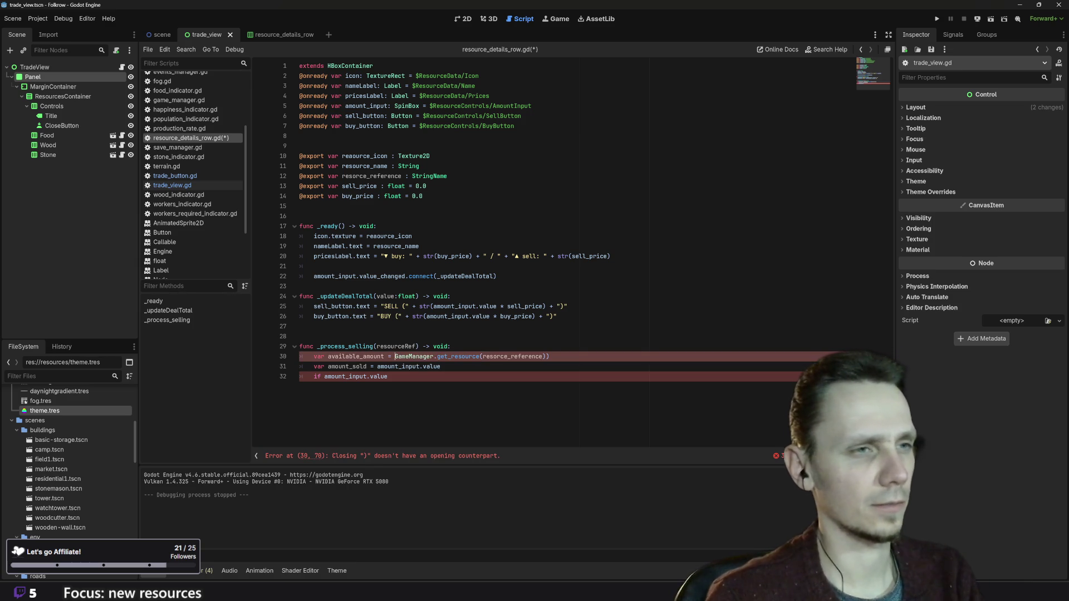
click(550, 356)
key(BackSpace)
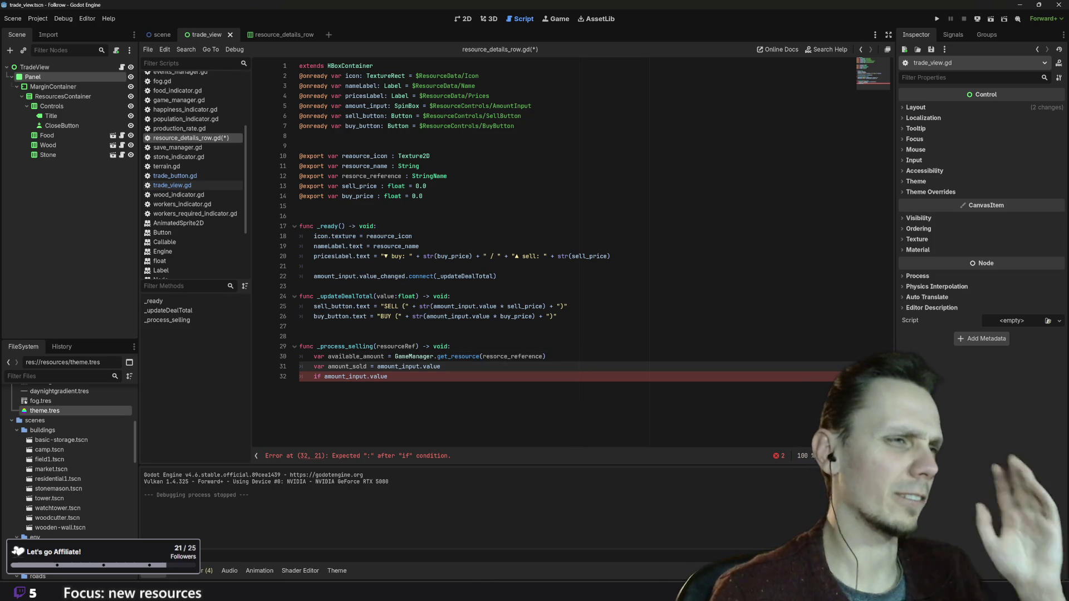
mouse_move(480, 358)
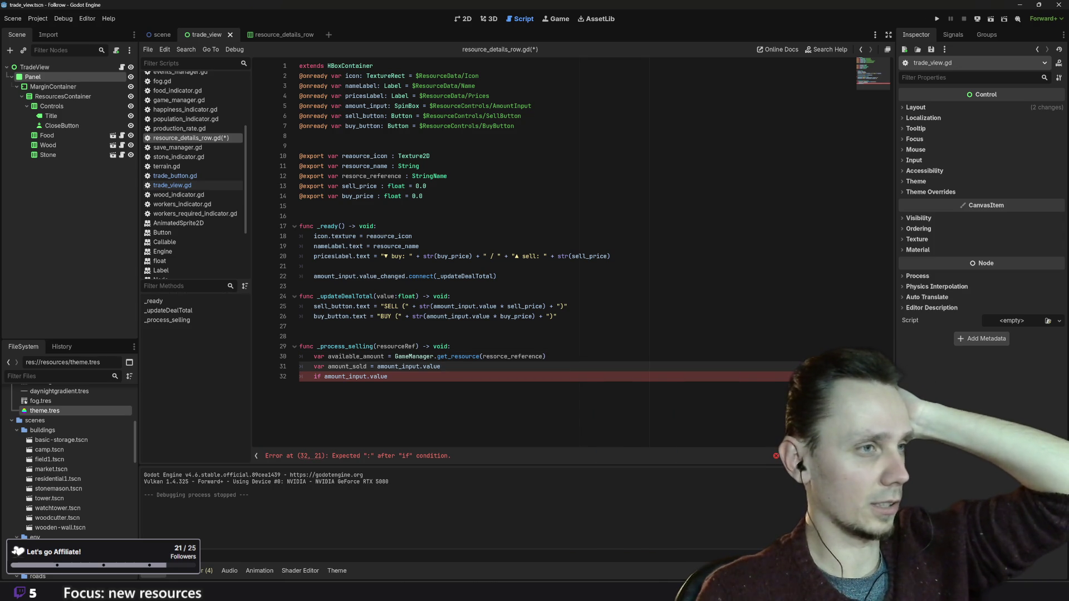
- Replace amount_input.value in the line-32 condition with 'amount_sold > available_amount:' and start its body
click(388, 376)
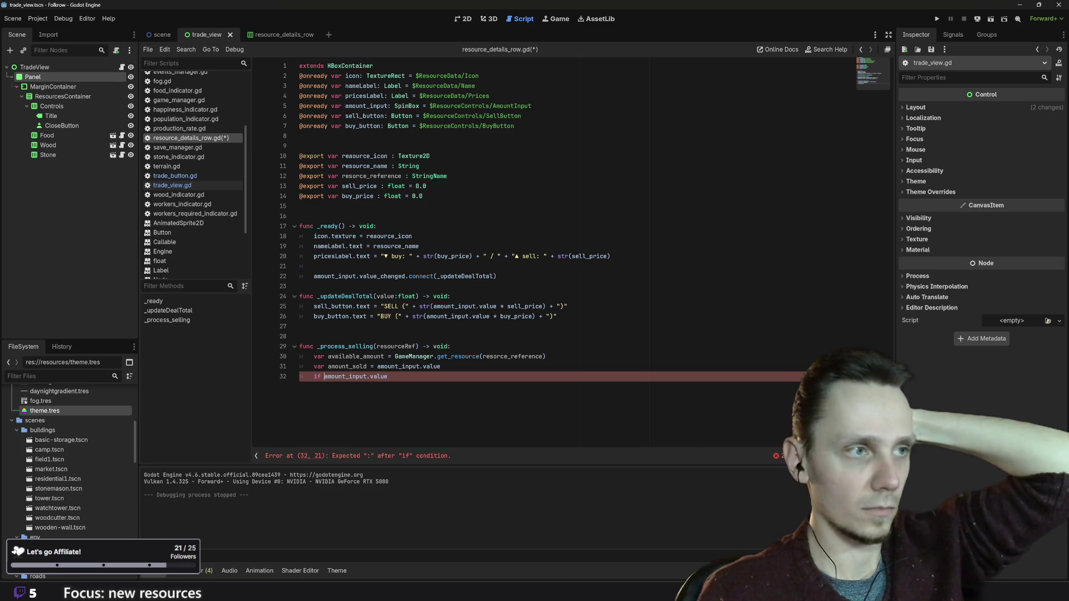
click(324, 376)
drag(324, 376, 388, 376)
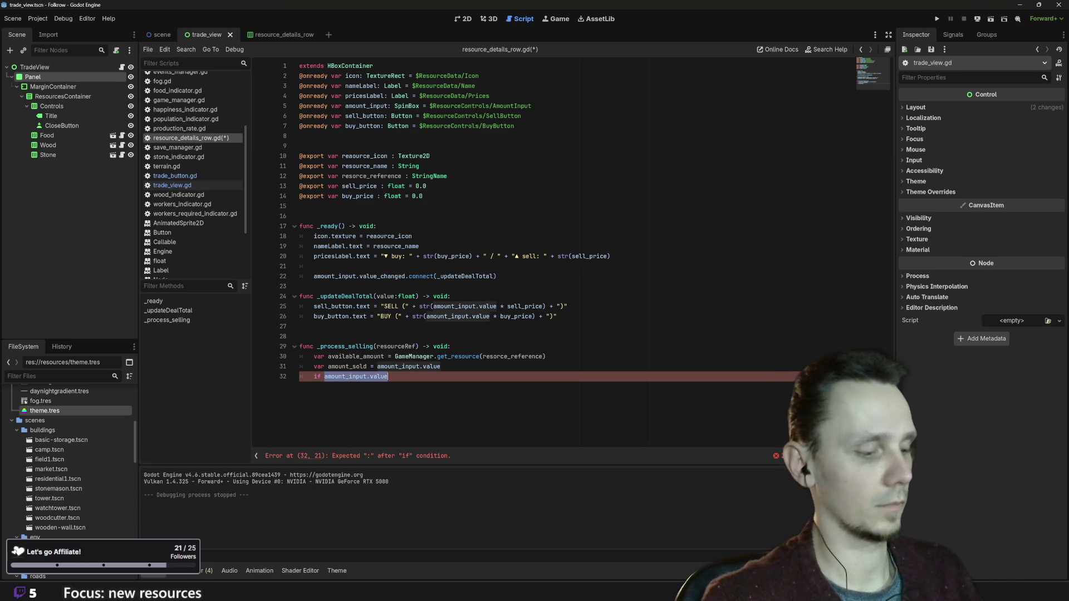
text(amo)
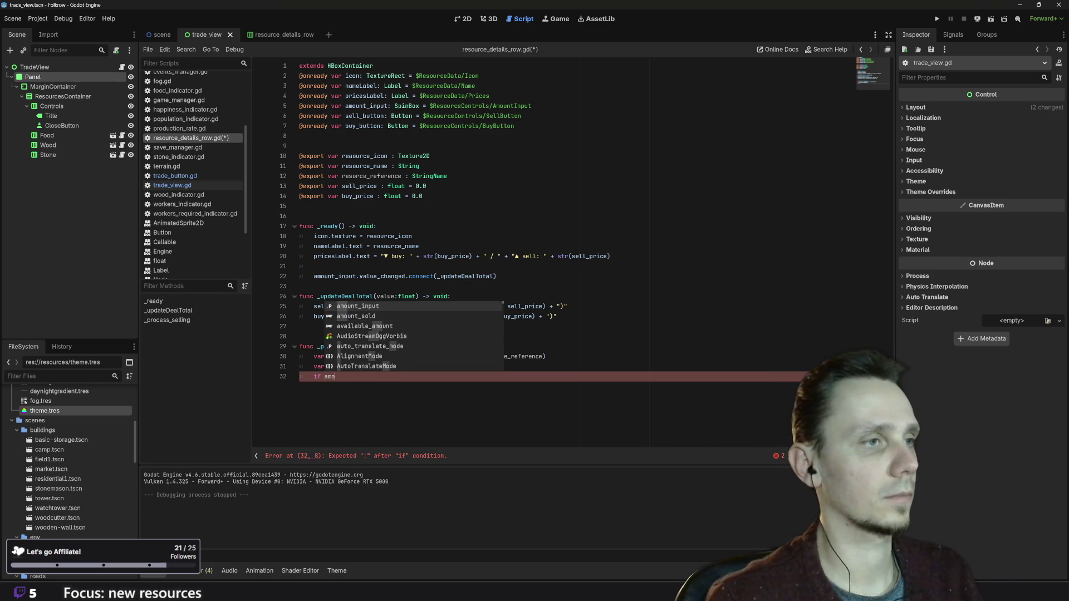
key(Down)
key(Return)
text(>)
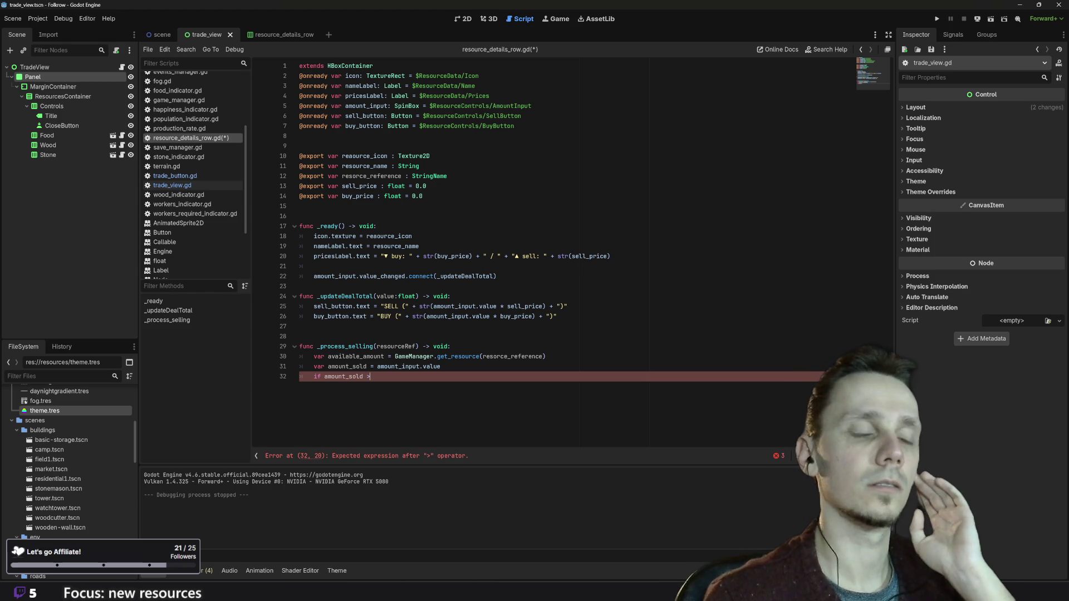
text( av)
key(Return)
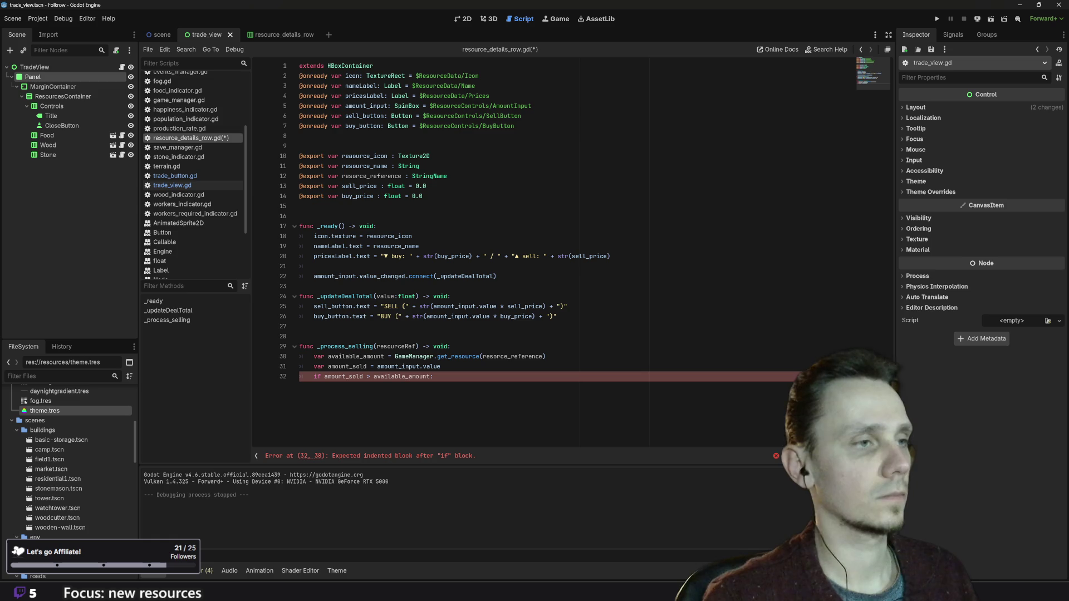
key(Return)
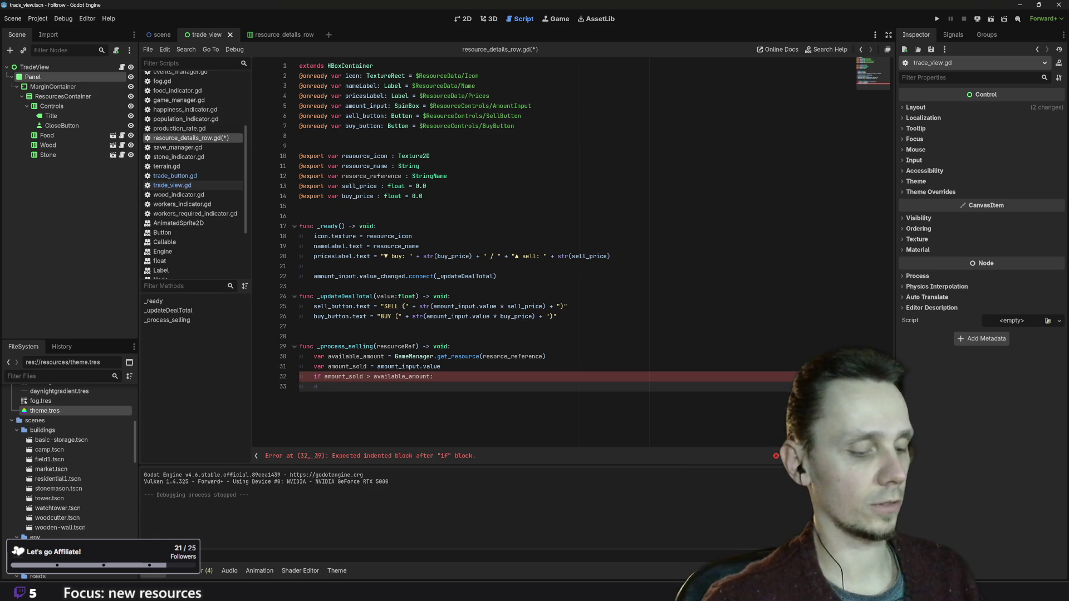
- Add a GameManager.add_resource call under the if, with a '# reducing the resource' comment above
text(Ga)
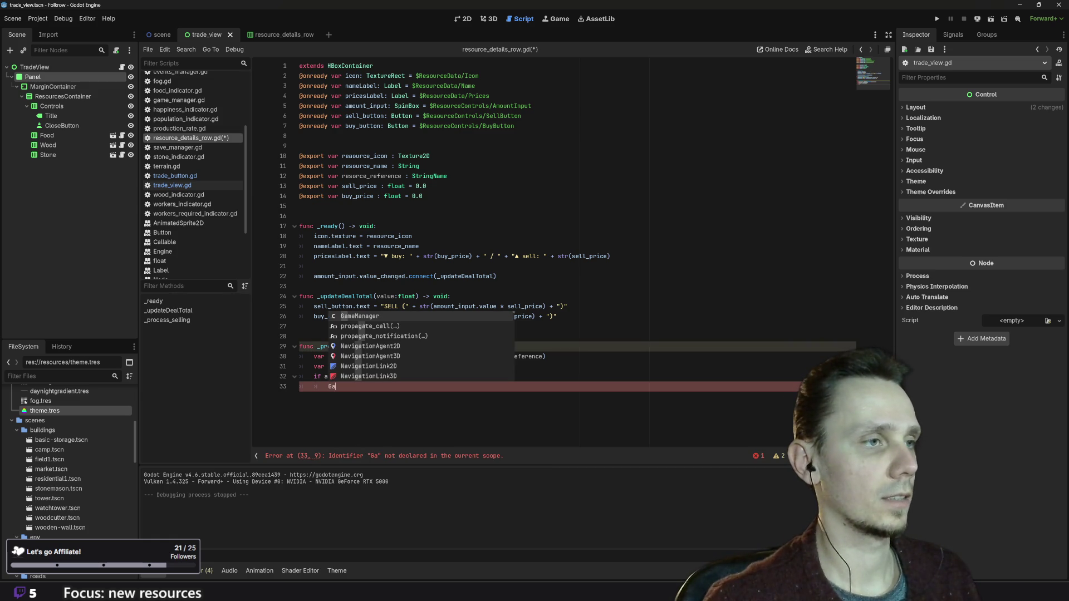
key(Return)
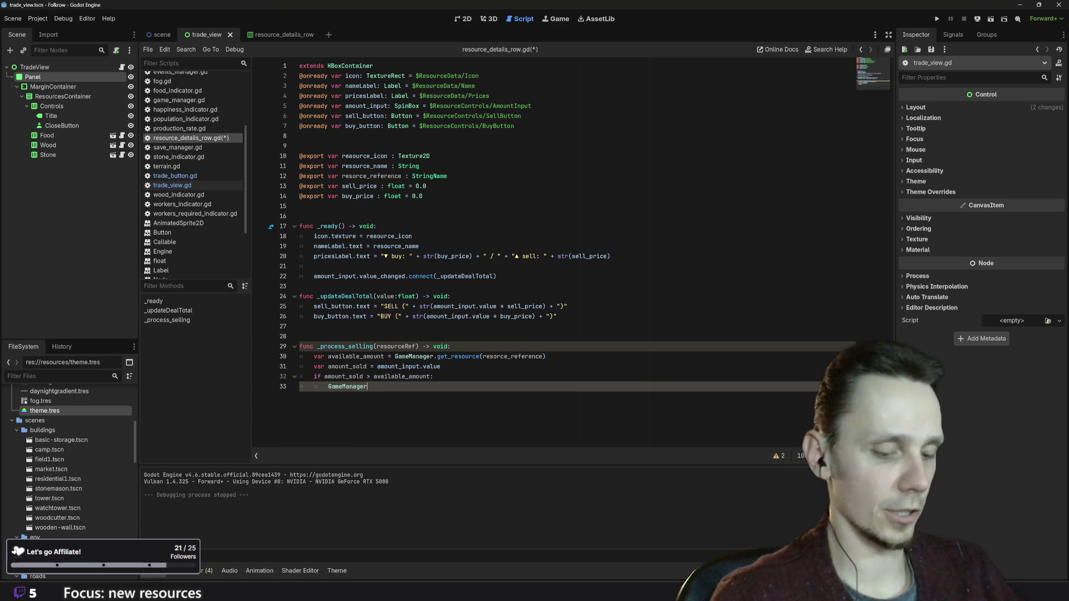
text(.ad)
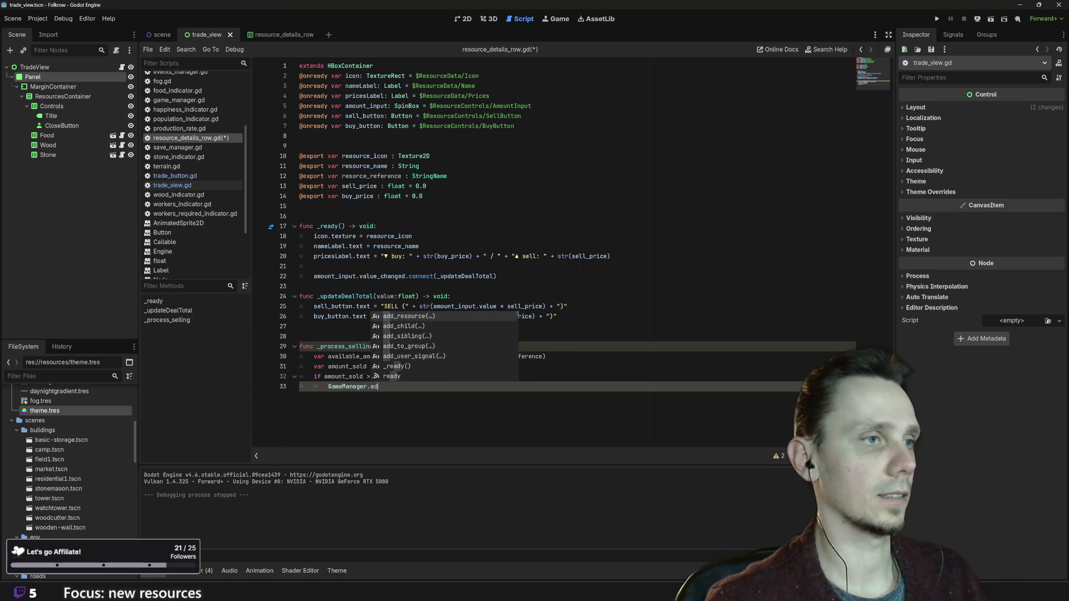
key(Return)
key(Home)
key(Return)
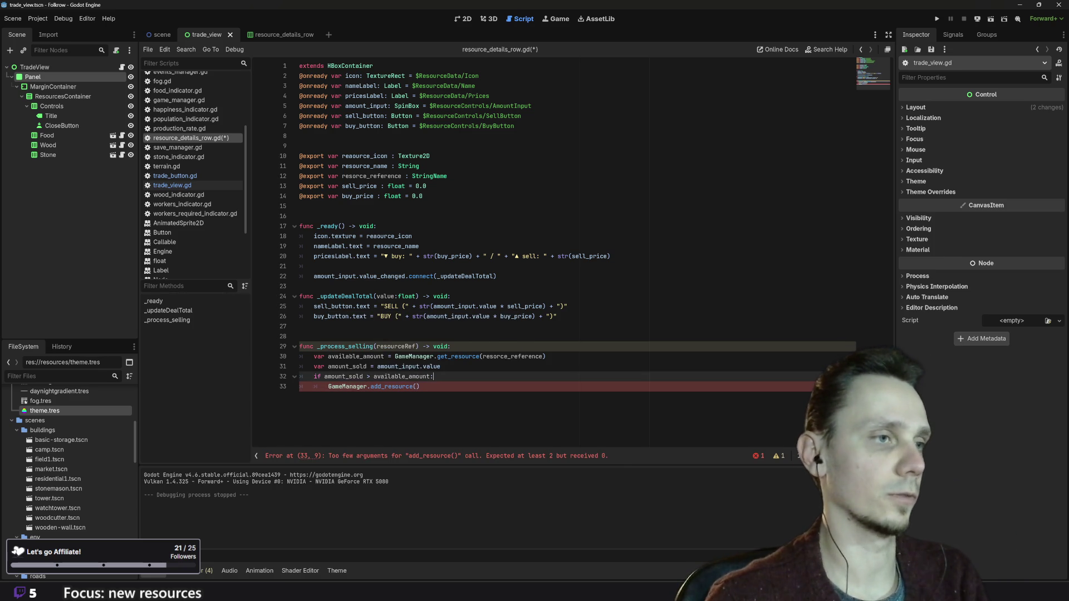
text(#)
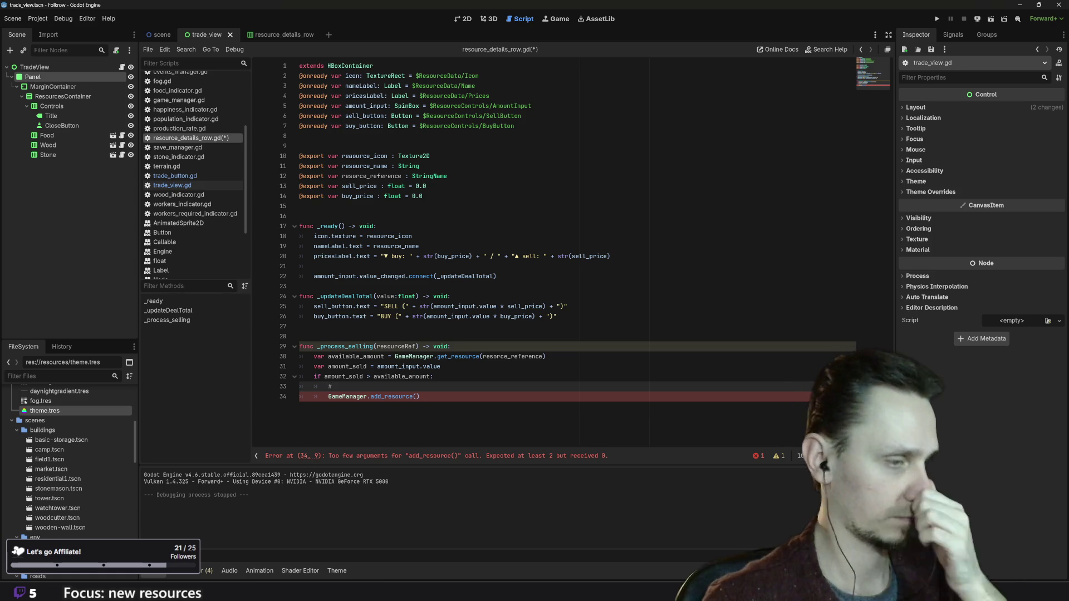
text( reducin)
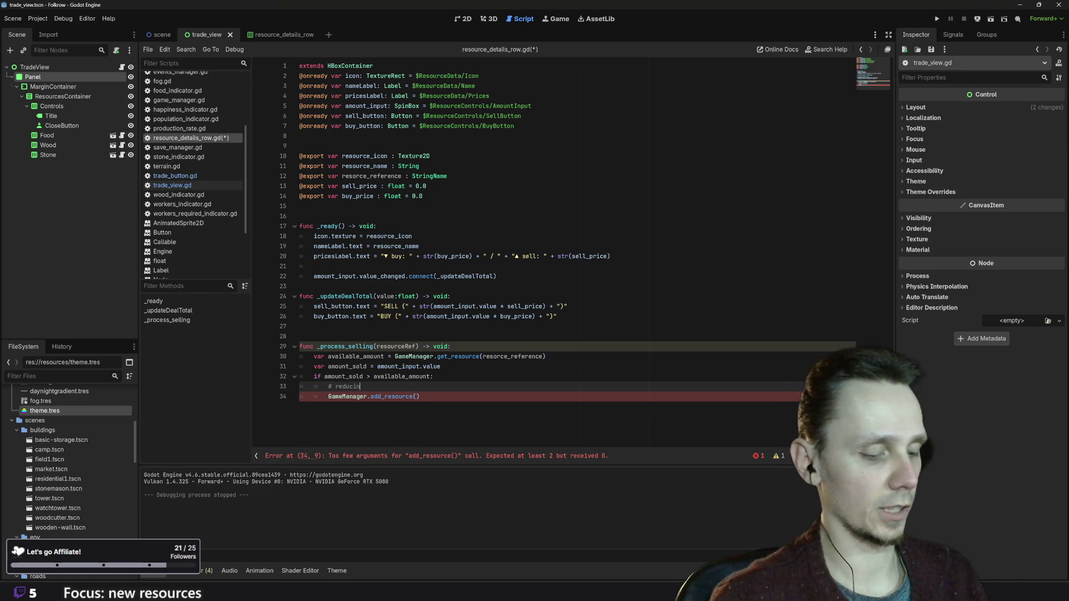
text(g the resource)
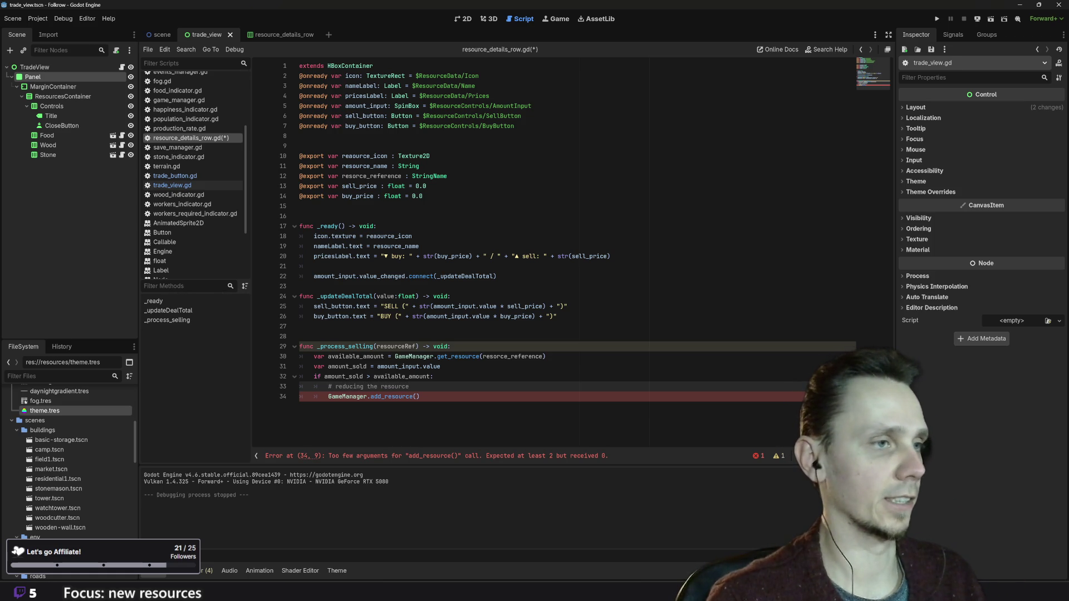
- Pass resorce_reference and available_amount as the add_resource arguments
click(418, 397)
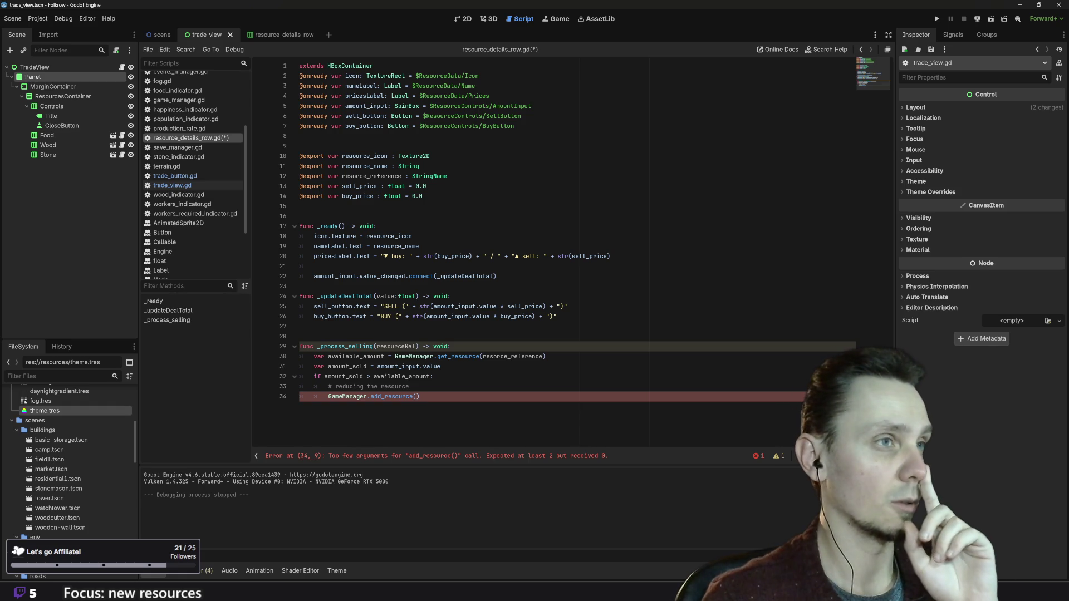
text(res)
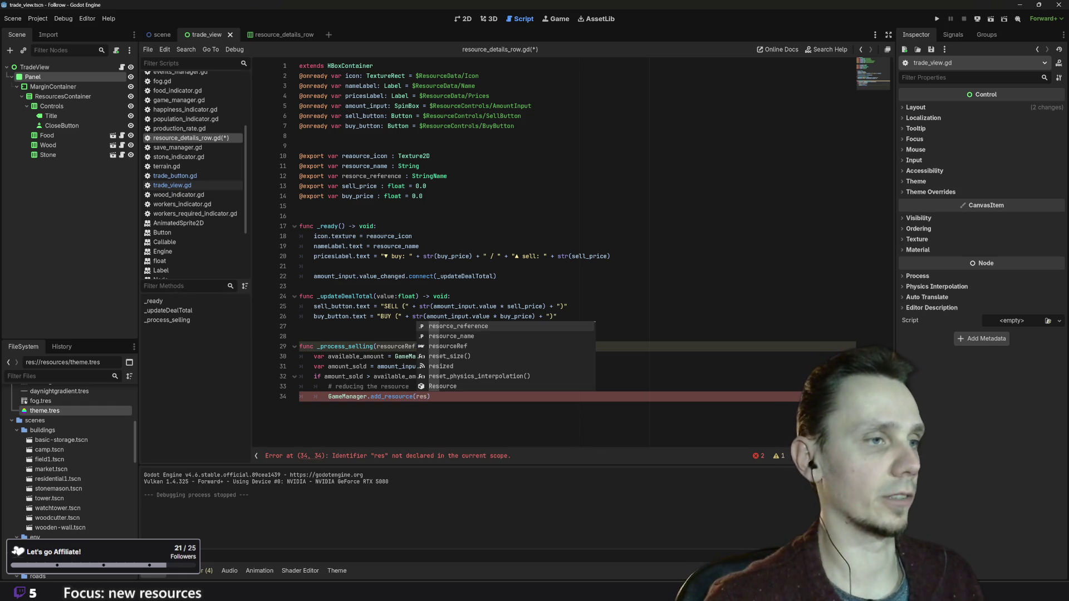
key(Return)
text(,)
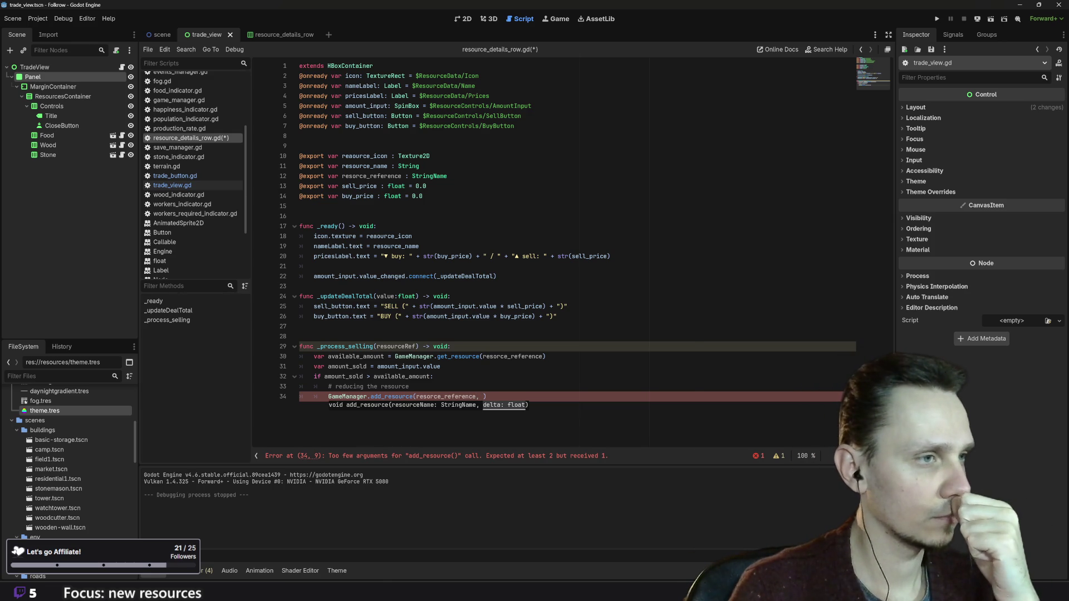
text(av)
key(Return)
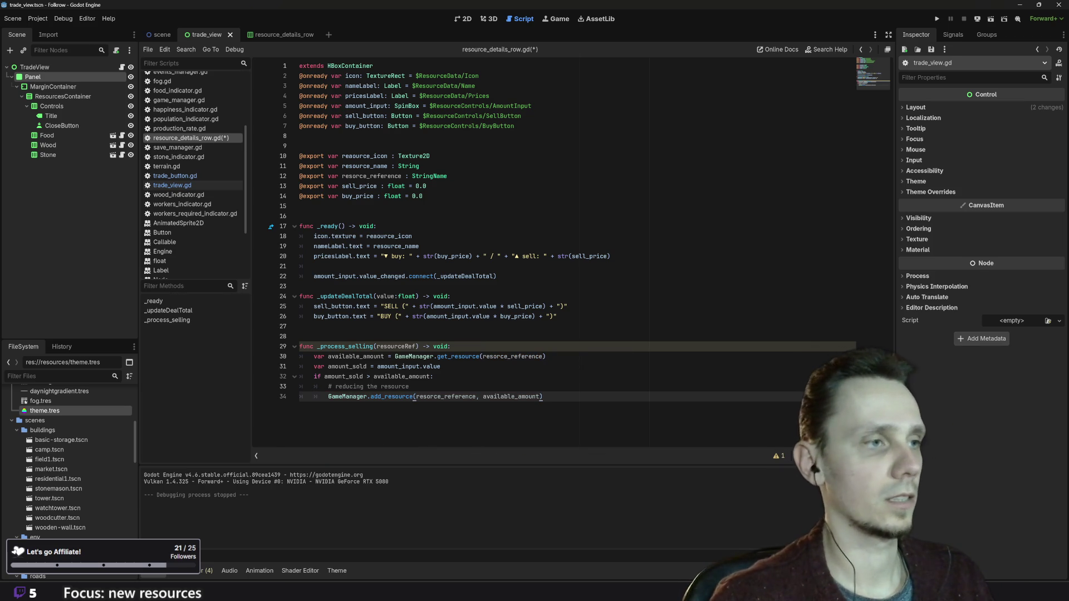
key(Return)
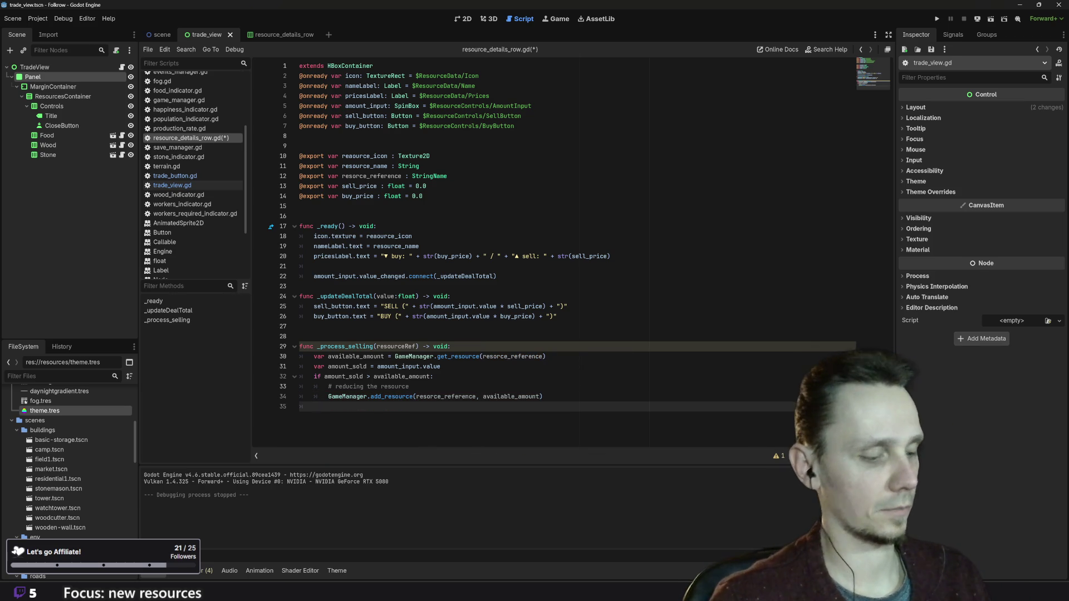
- Add an 'else:' line after the if block and begin its indented body
text(else :)
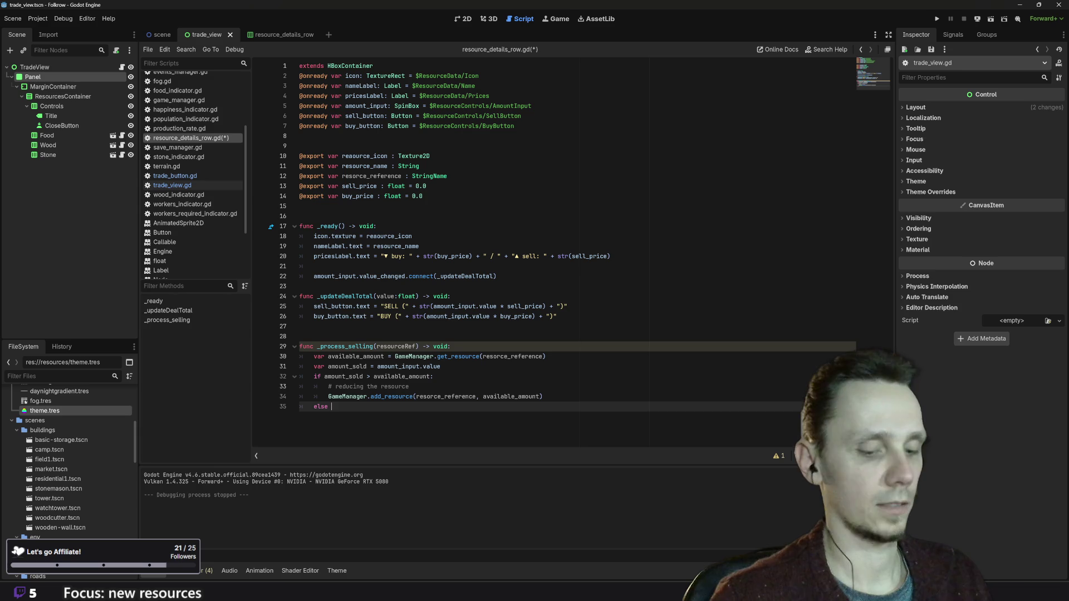
key(Return)
key(ctrl+z)
key(BackSpace)
key(BackSpace)
text(:)
key(Return)
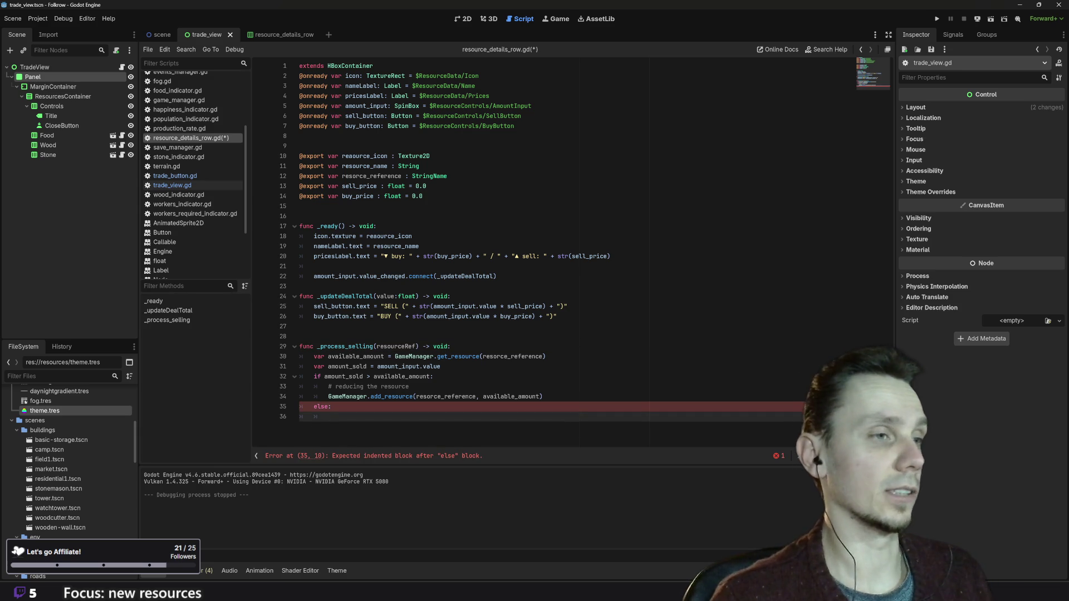
- Copy the add_resource call into the else body, using amount_sold instead of available_amount
drag(328, 397, 543, 396)
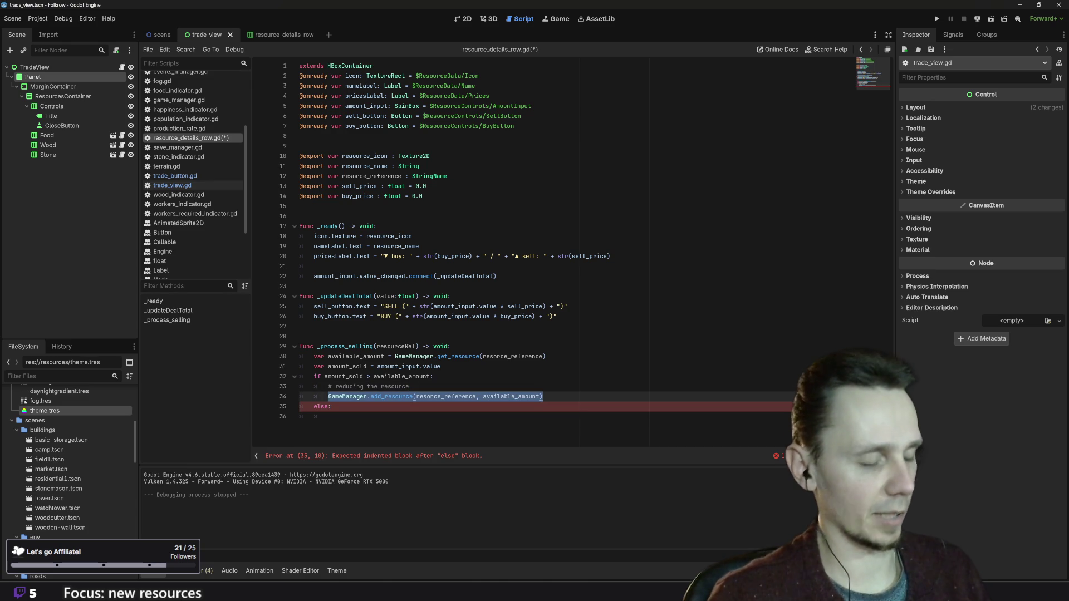
key(ctrl+c)
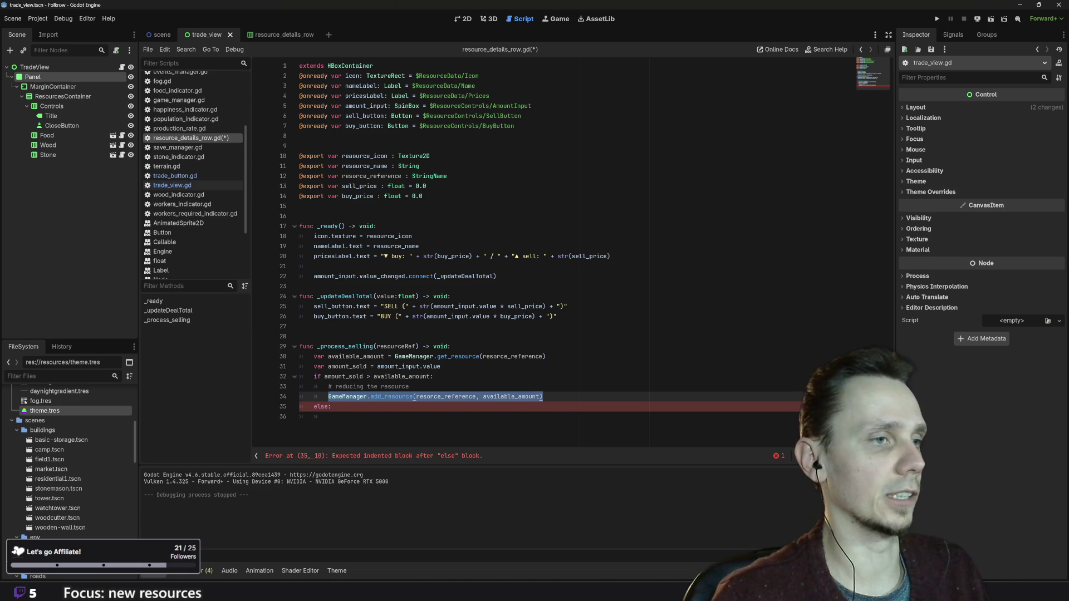
click(414, 418)
key(ctrl+v)
double_click(510, 416)
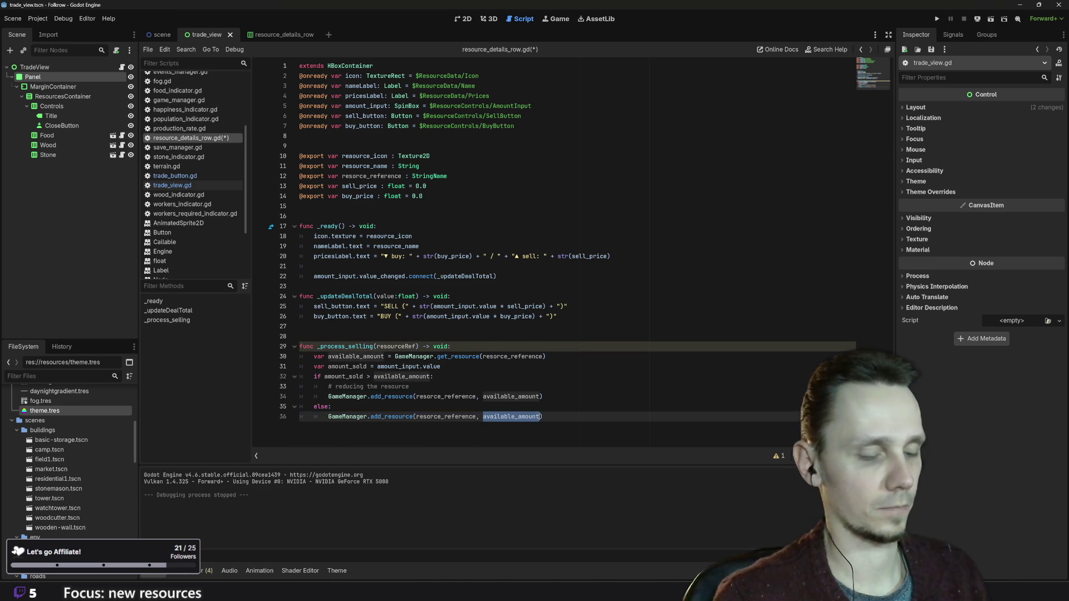
text(am)
key(Down)
key(Return)
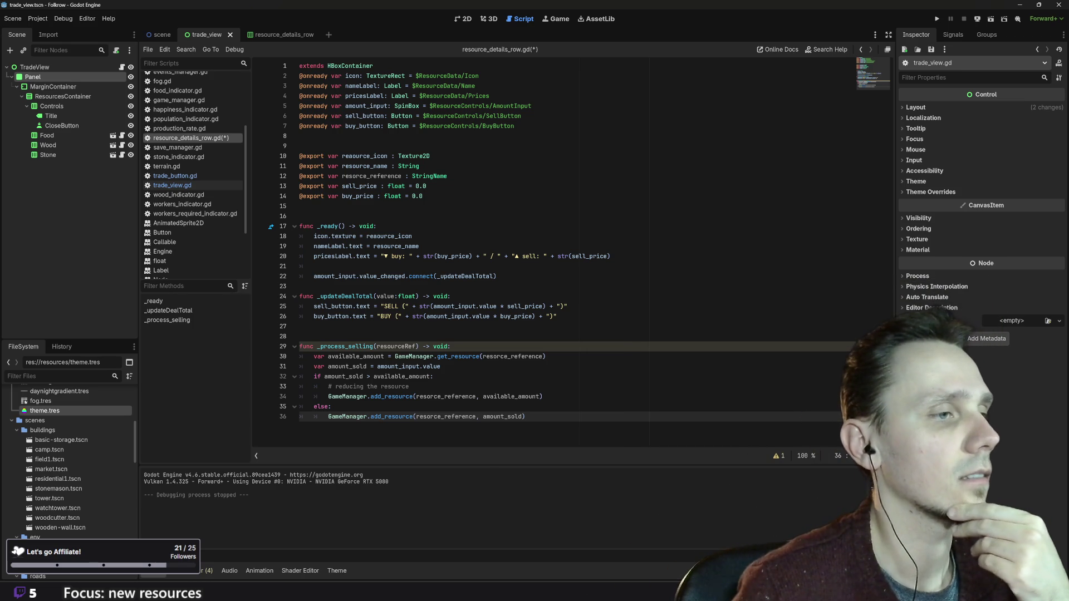
- Negate available_amount in the if branch's add_resource call on line 34
click(483, 396)
text(-)
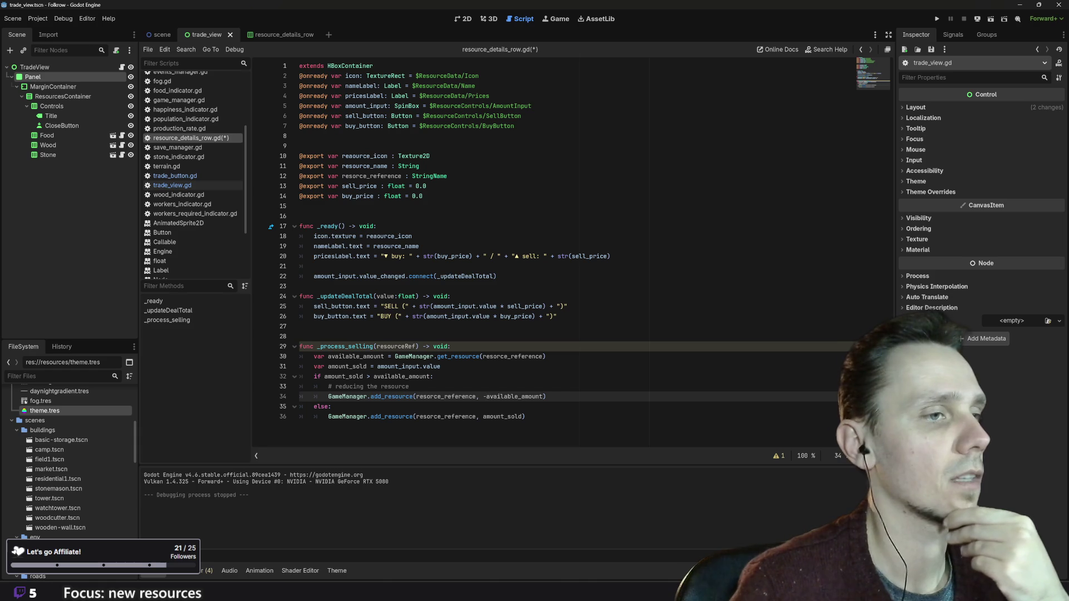
click(546, 396)
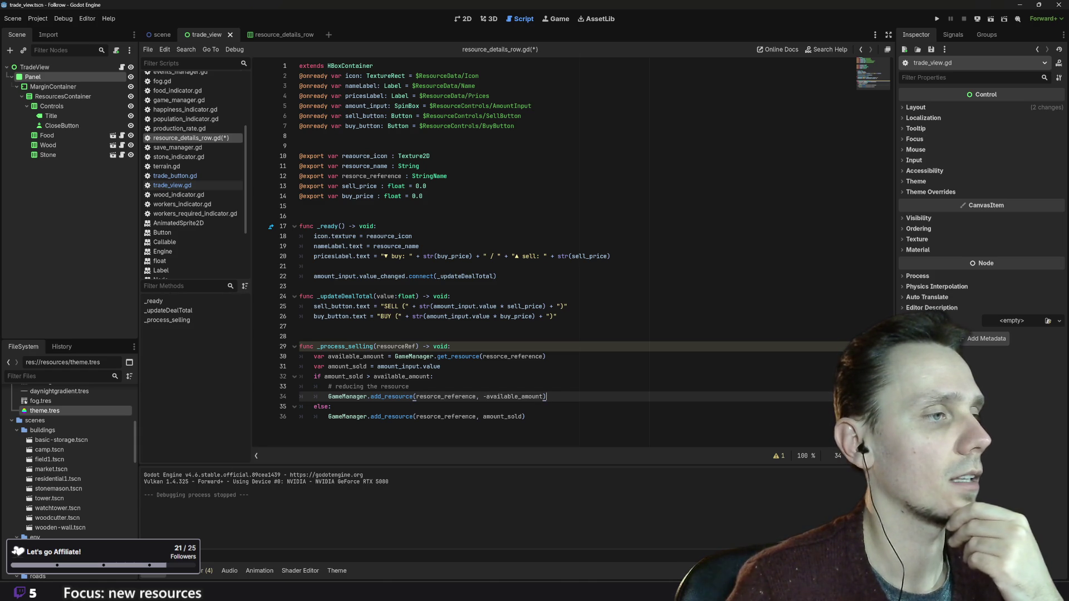
key(Return)
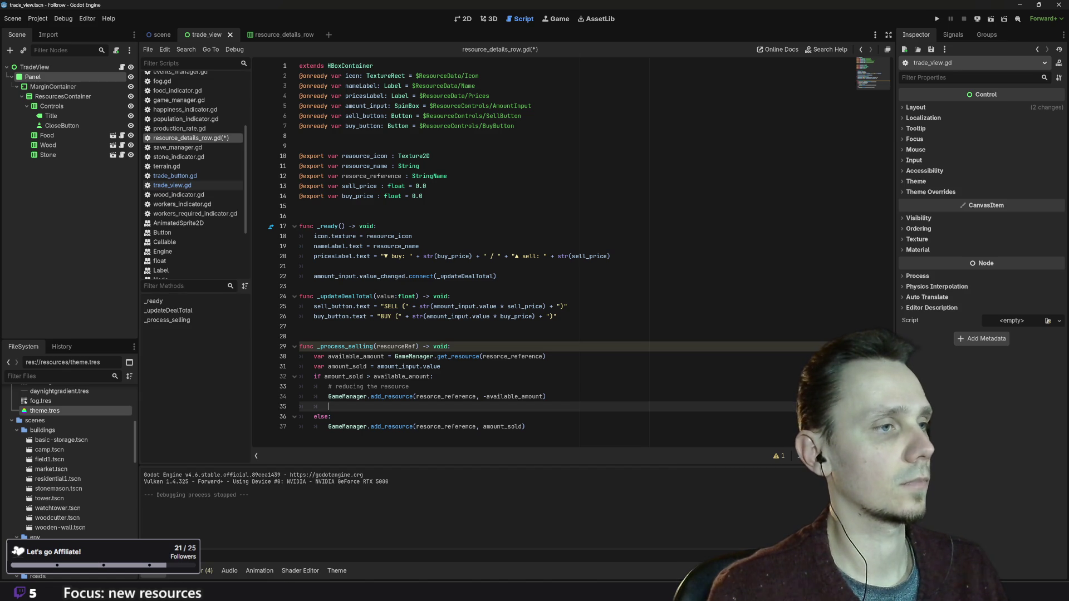
- Add a '# getting paid' comment and paste GameManager.add_resource(resorce_reference, available_amount) below it
text(#)
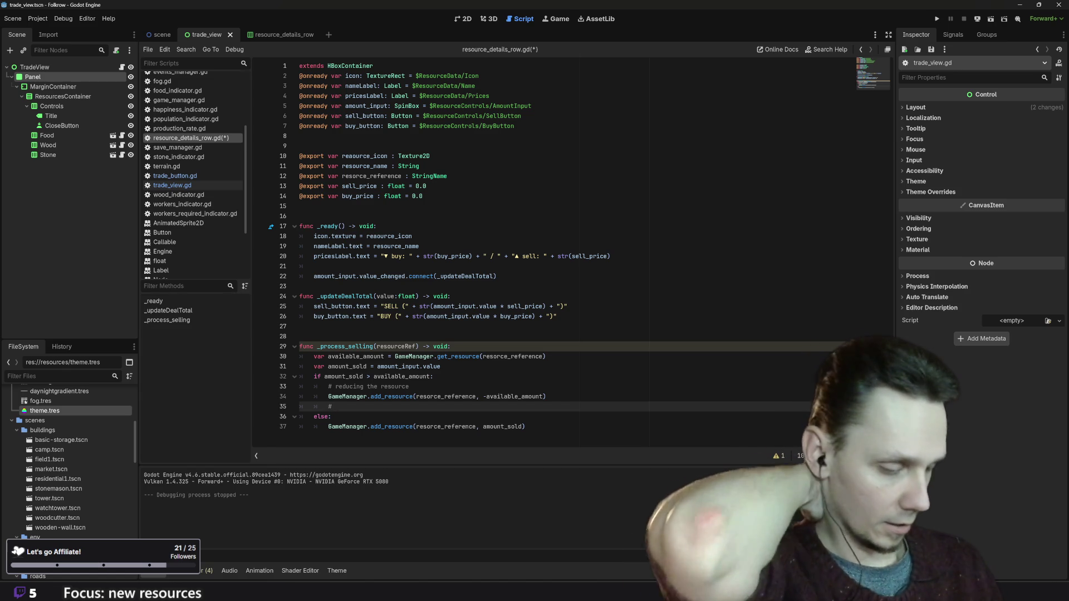
text( g)
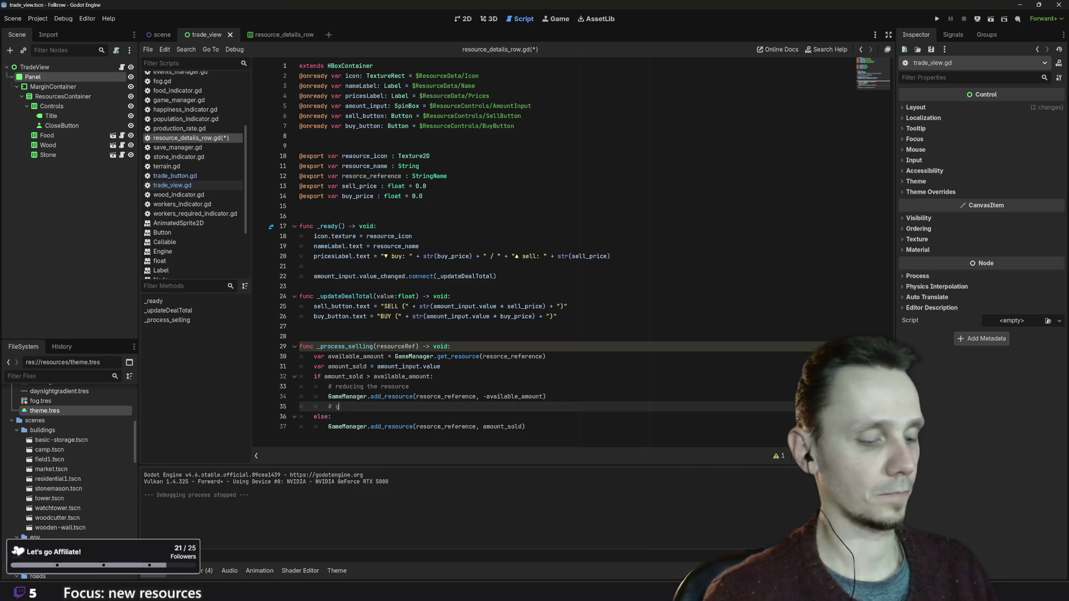
text(etting paid)
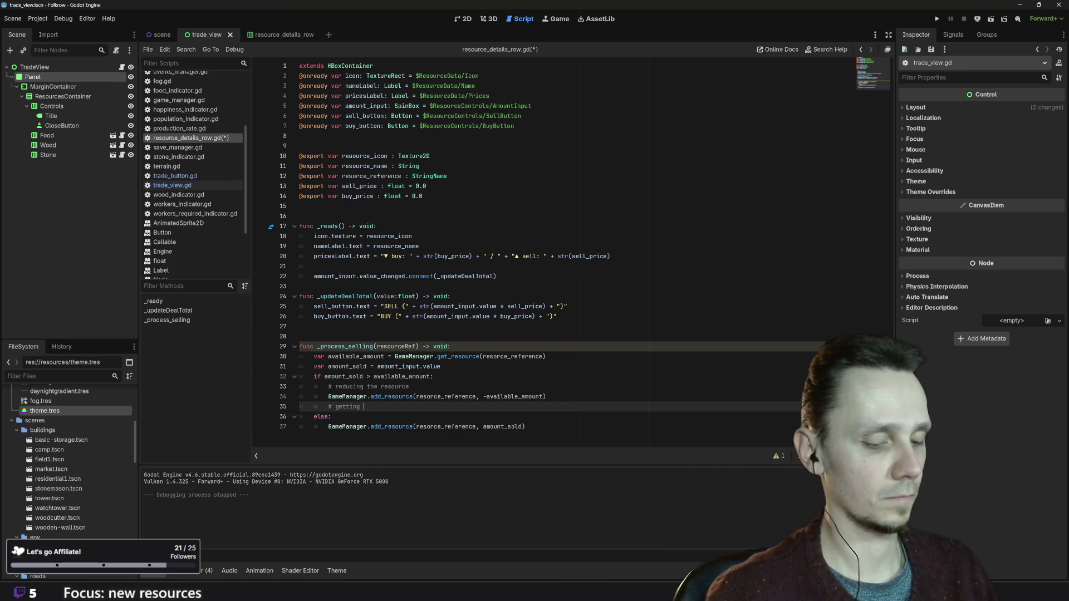
key(Return)
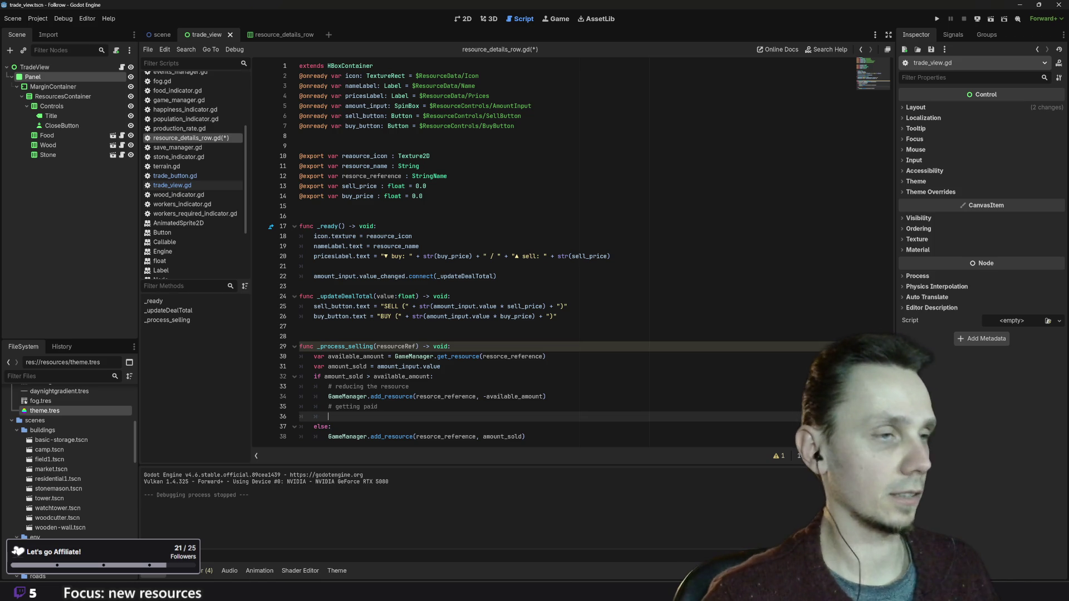
key(ctrl+v)
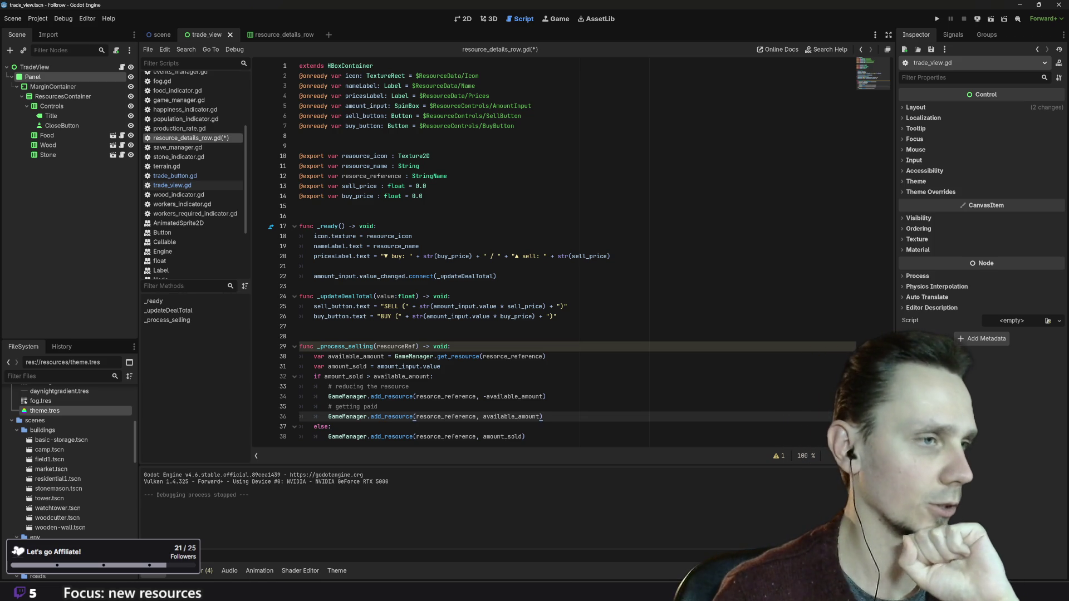
click(465, 416)
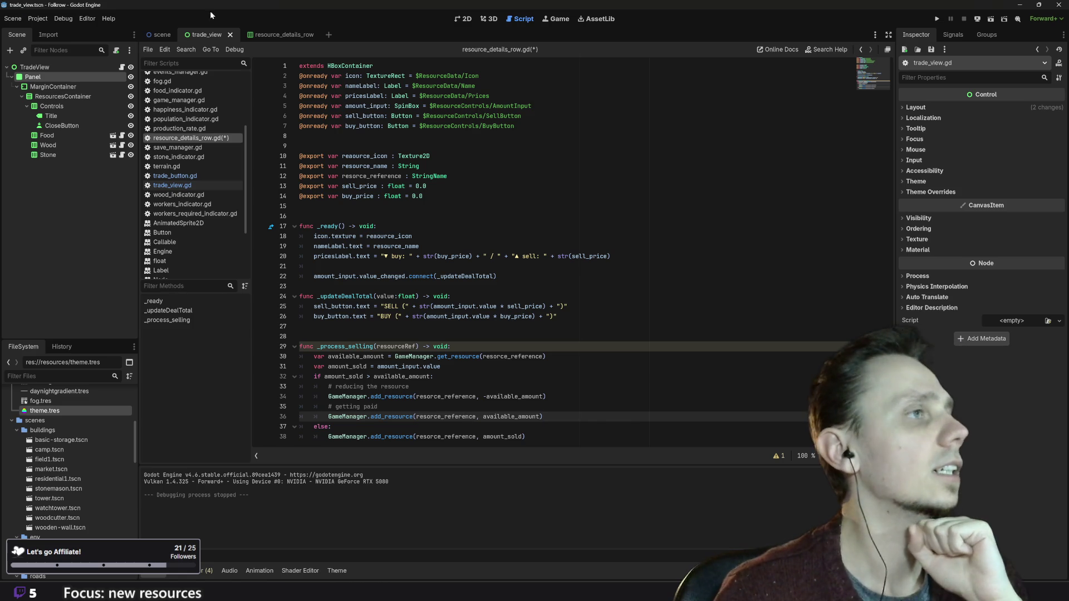
- Check the budget start parameters in game_manager.gd, then return to resource_details_row.gd
scroll(204, 183, up, 5)
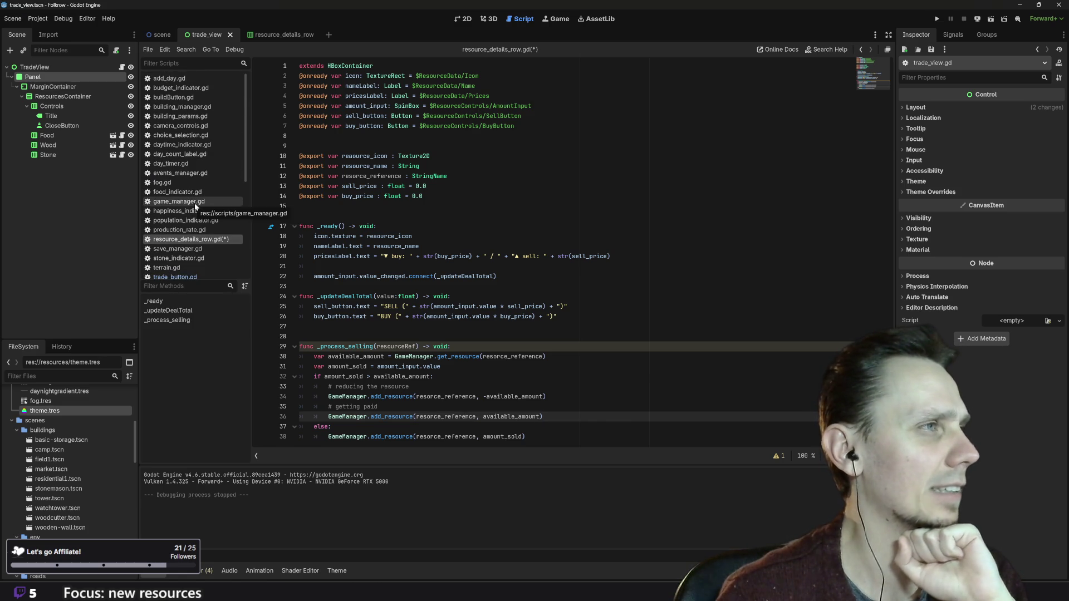
scroll(194, 215, down, 2)
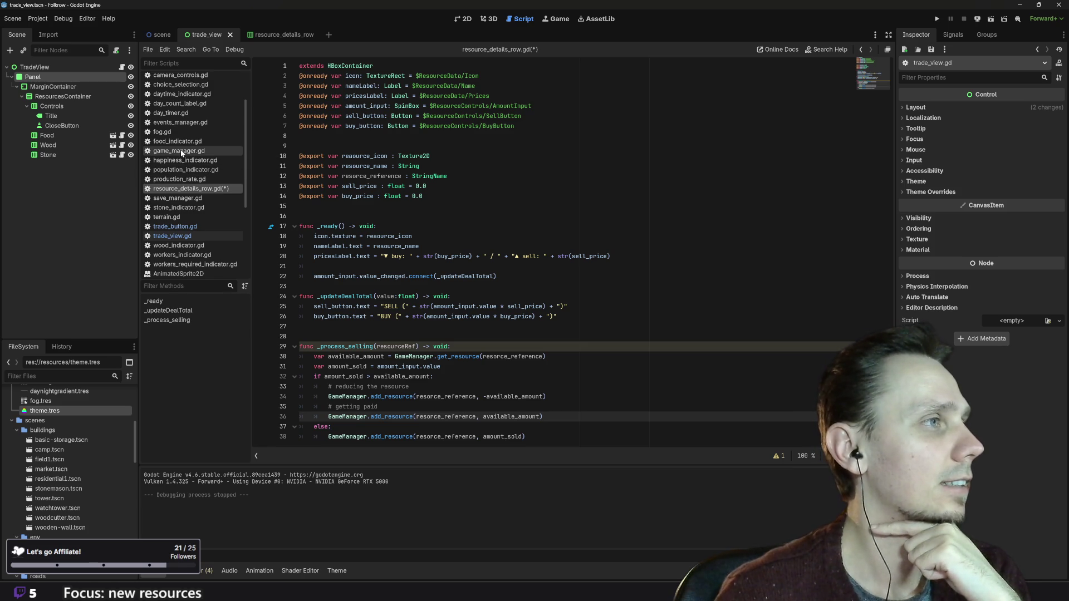
click(183, 153)
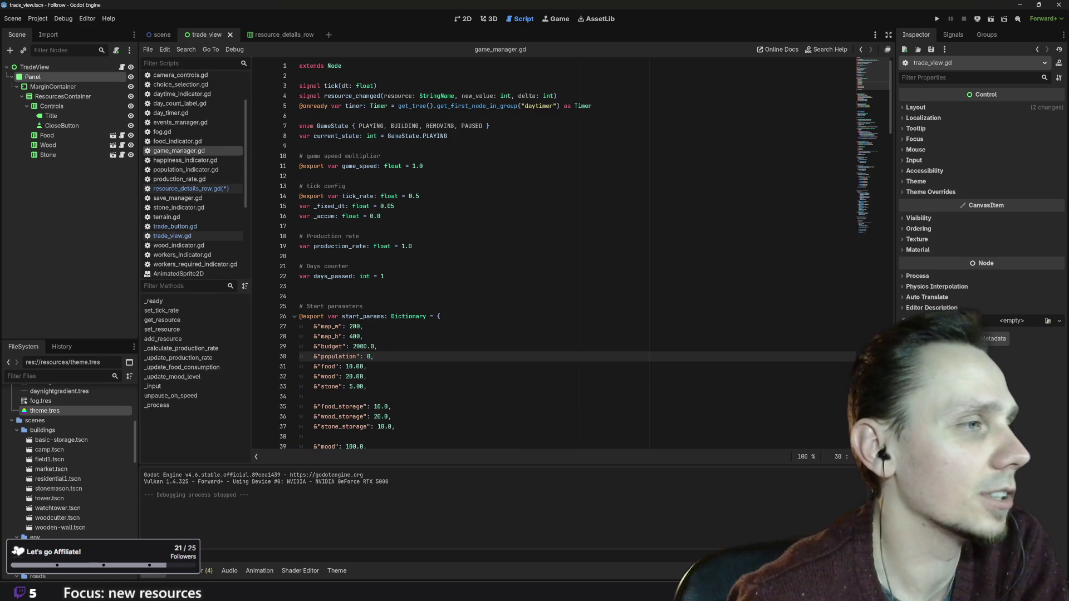
scroll(554, 256, down, 2)
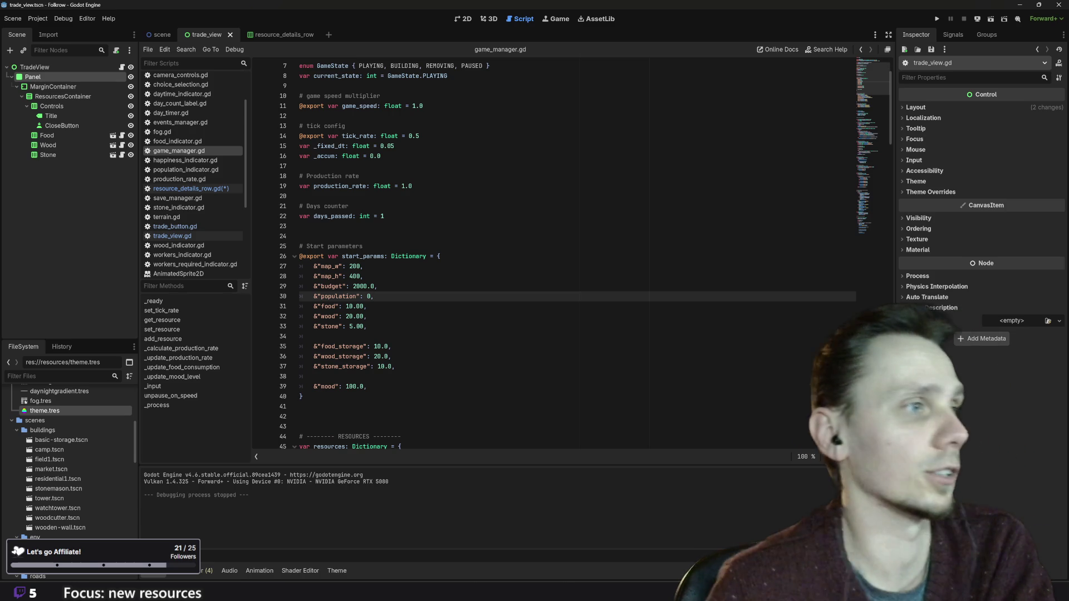
scroll(554, 256, down, 3)
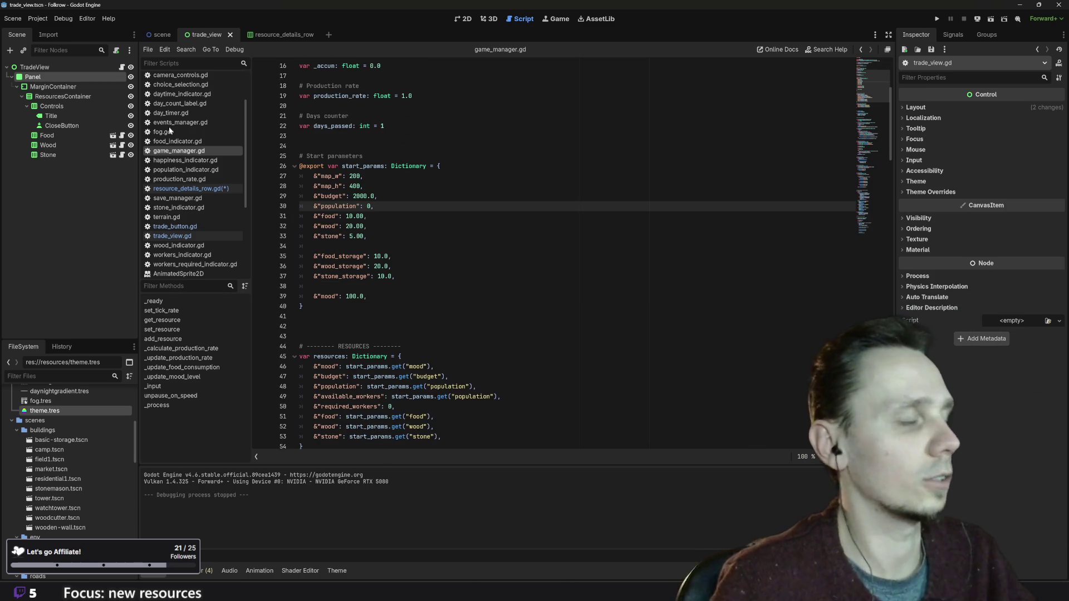
click(189, 189)
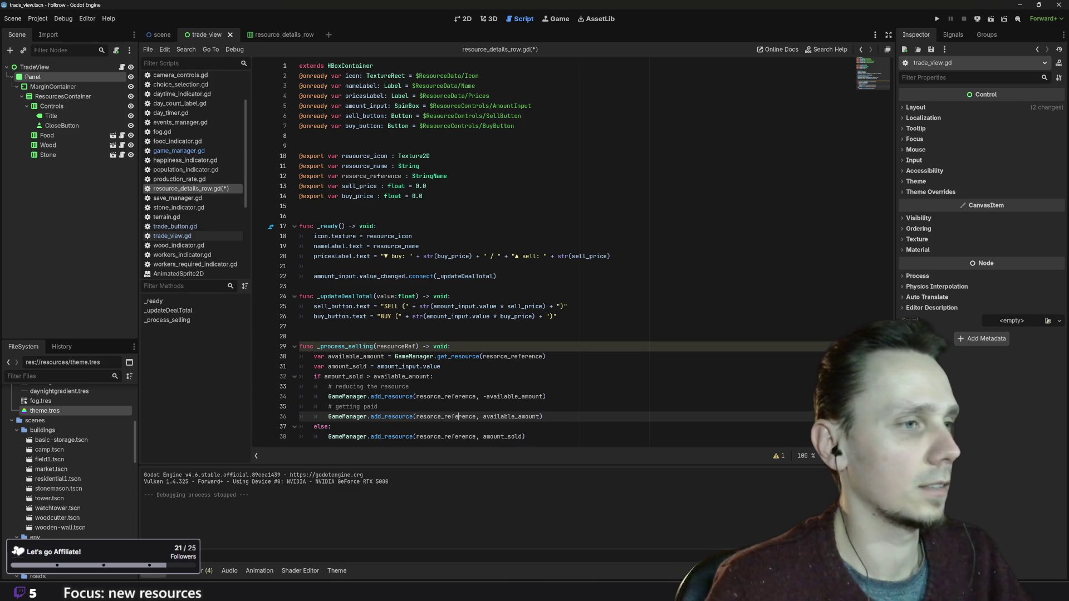
- Change the line-36 call's arguments to &"budget" and remove the available_amount amount
click(421, 417)
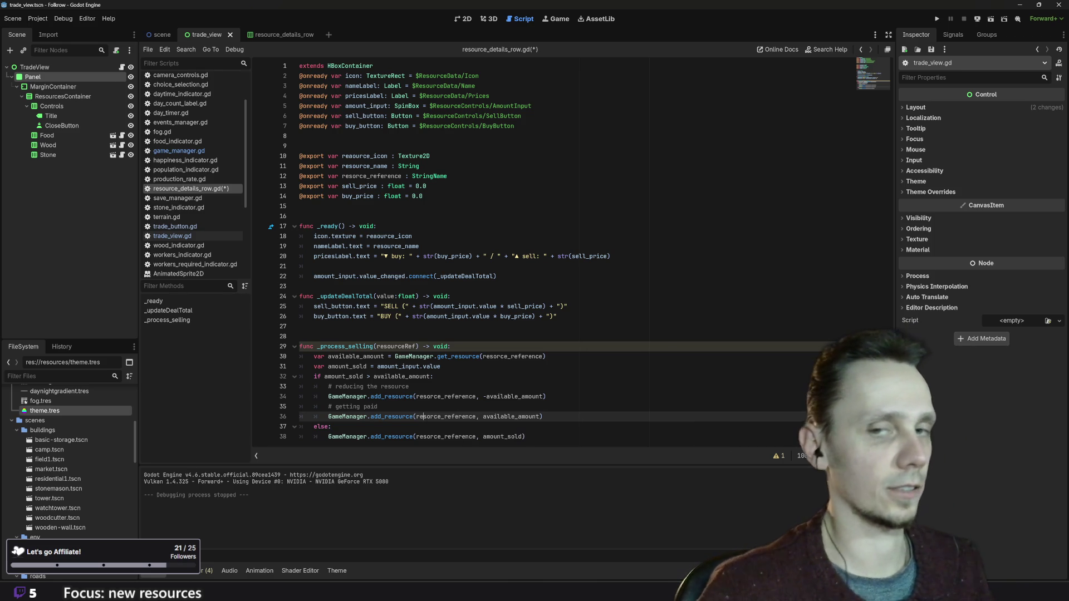
drag(416, 416, 476, 416)
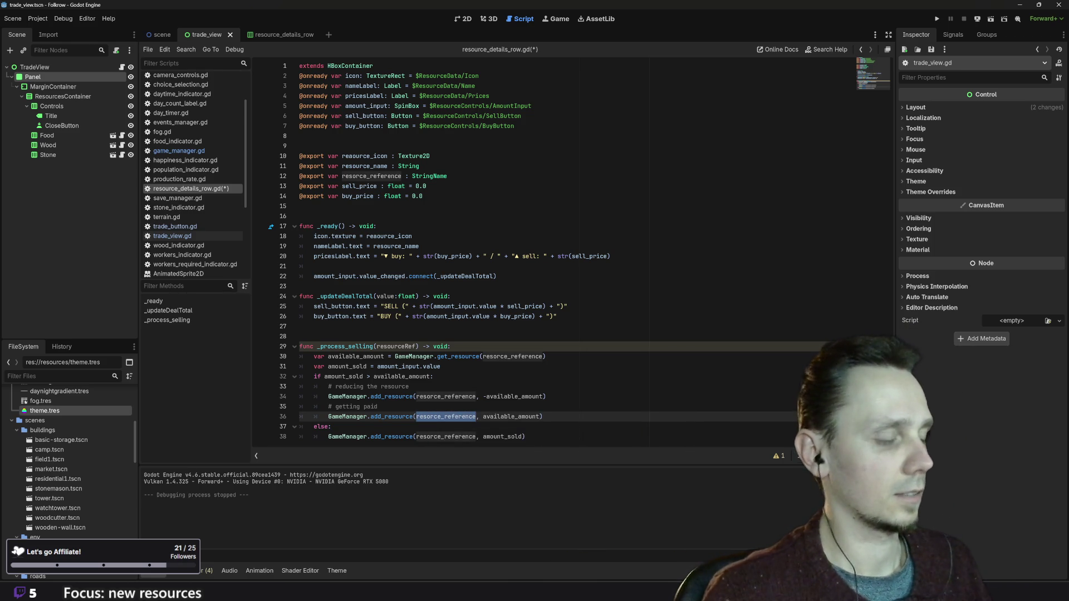
key(BackSpace)
text(&)
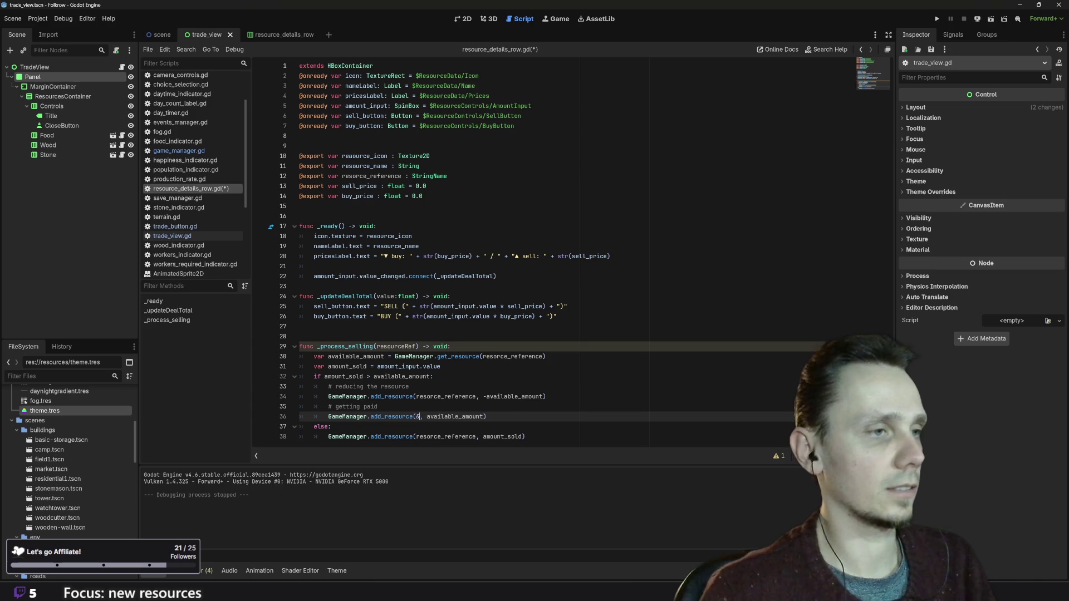
text(")
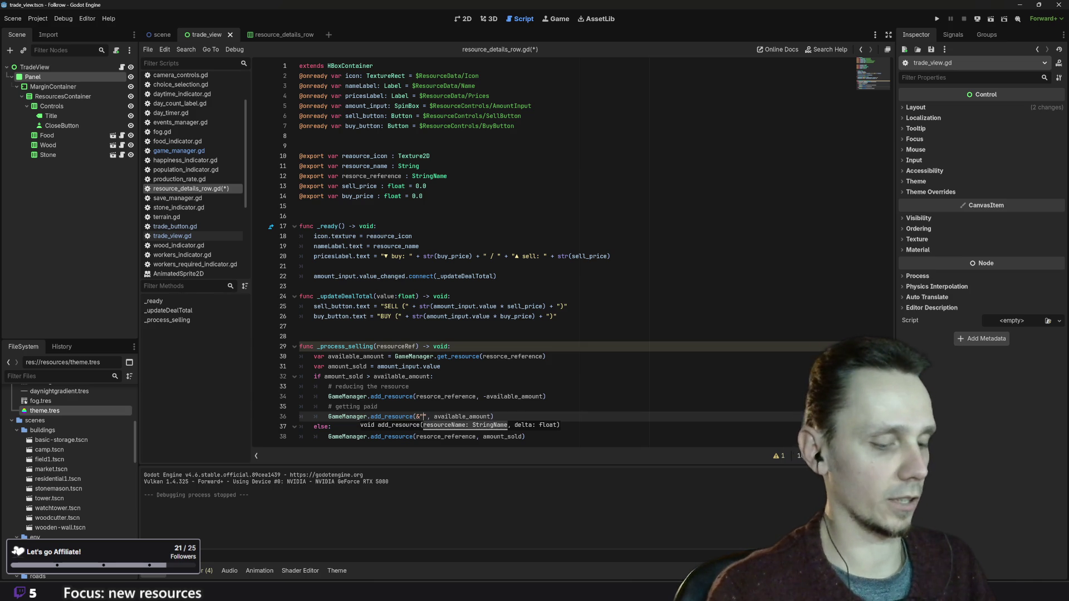
text(budget)
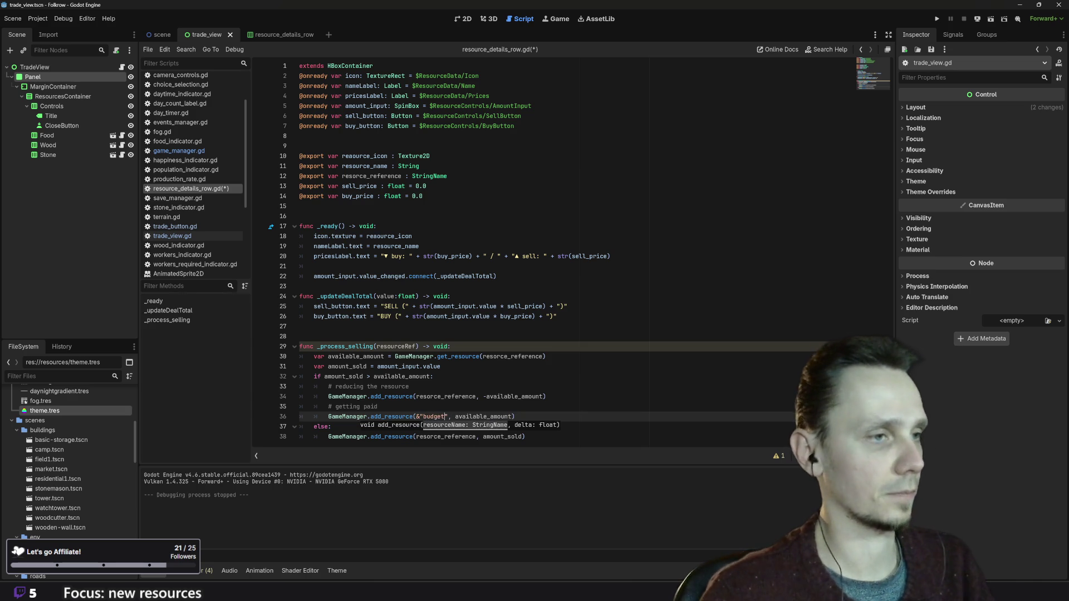
click(503, 417)
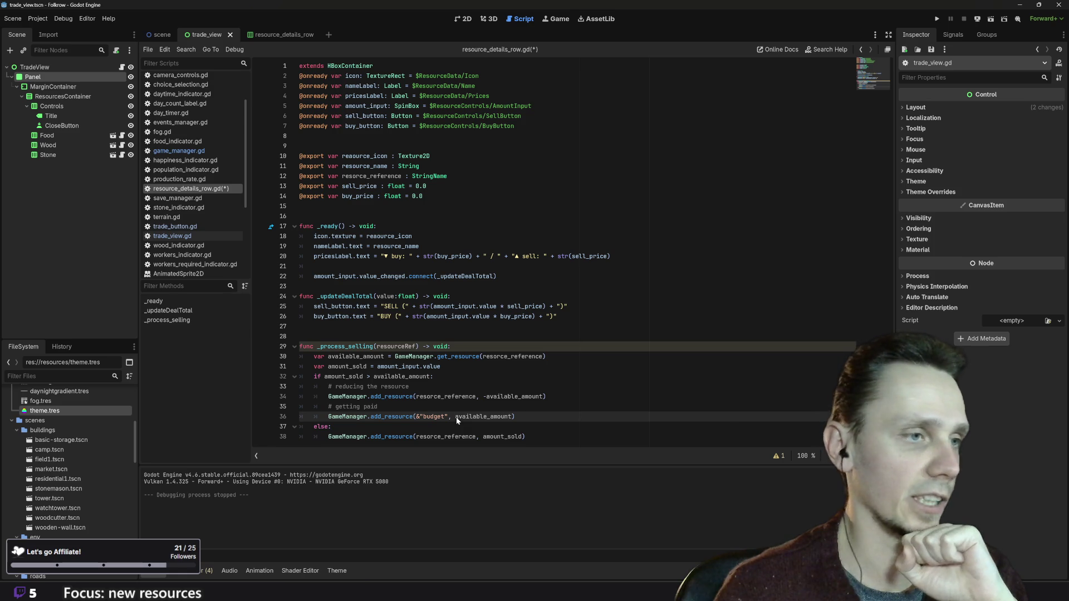
drag(456, 417, 511, 416)
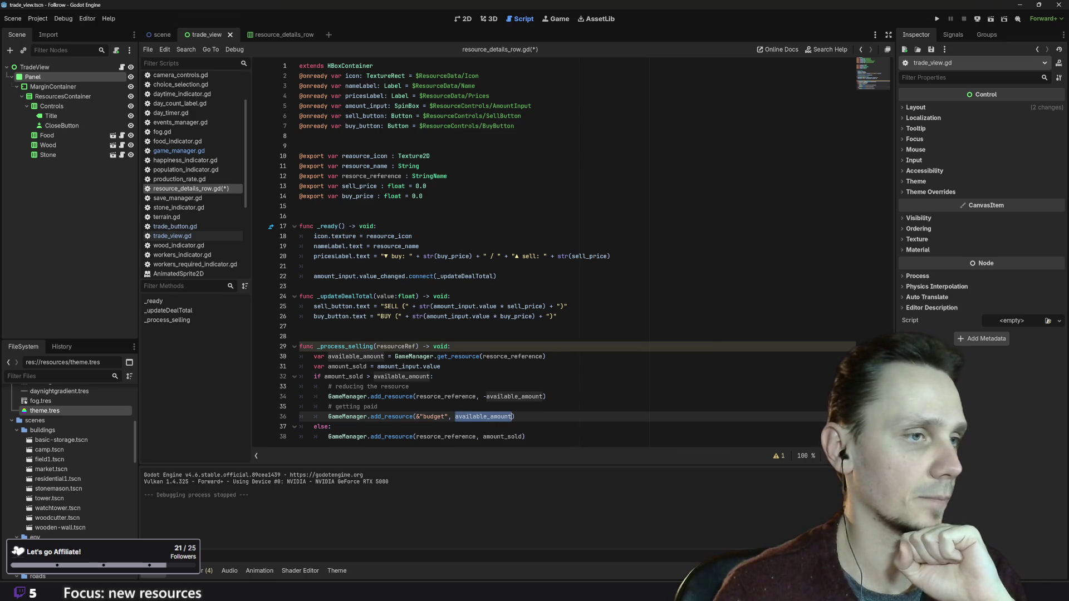
key(BackSpace)
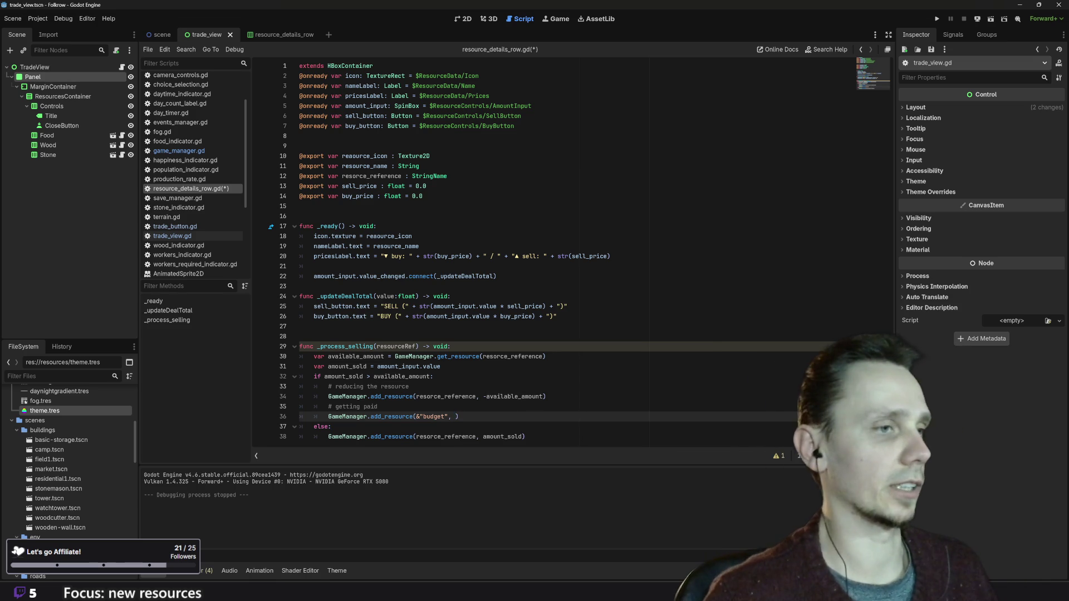
- Start a 'var profit =' declaration on a new line above the budget call
key(Return)
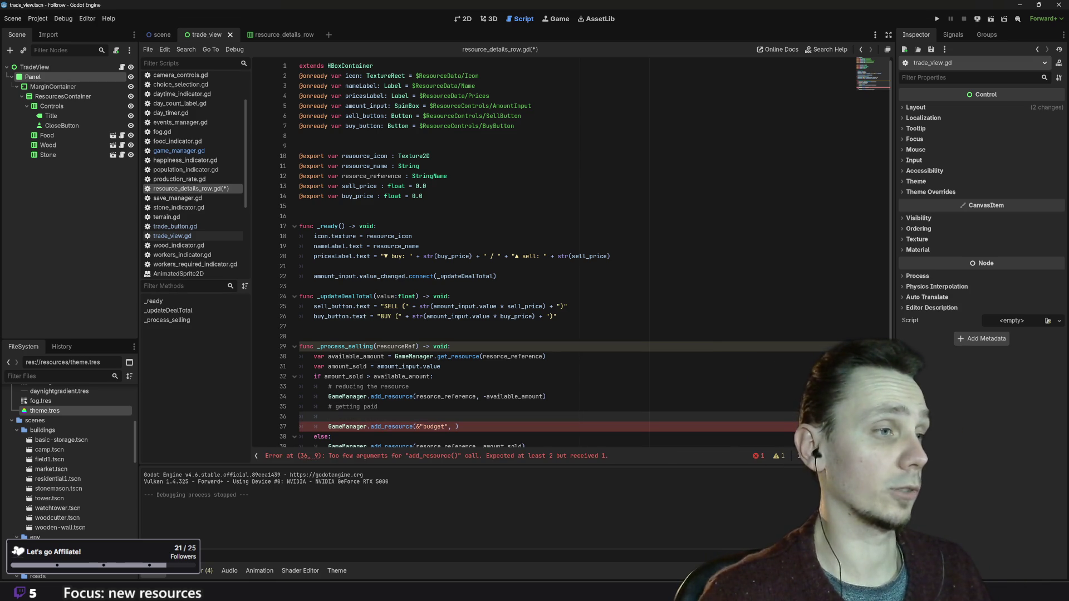
text(vaer)
key(BackSpace)
key(BackSpace)
text(r p)
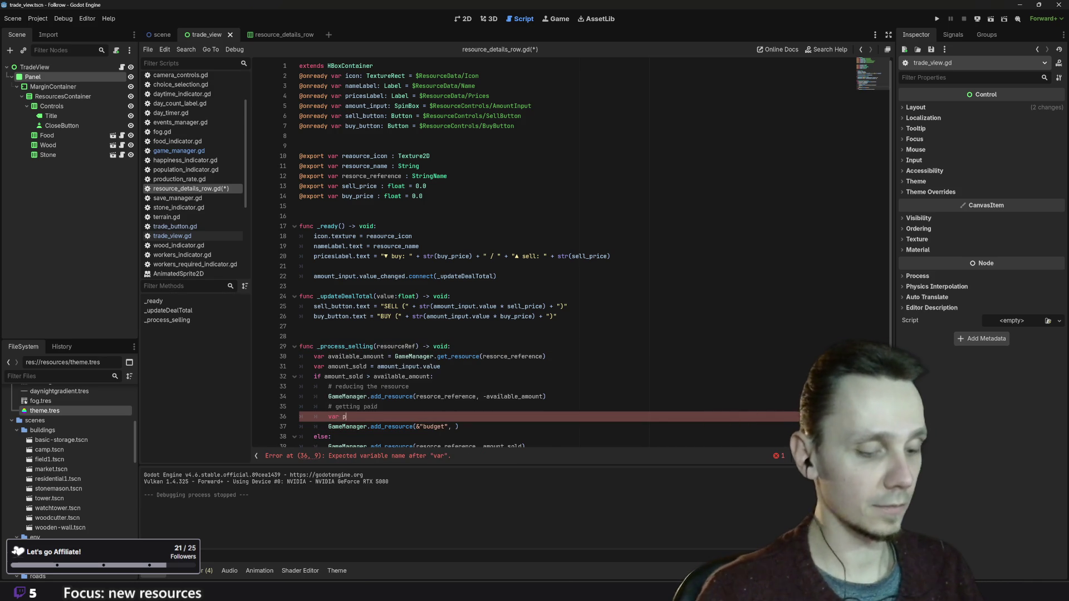
text(rof)
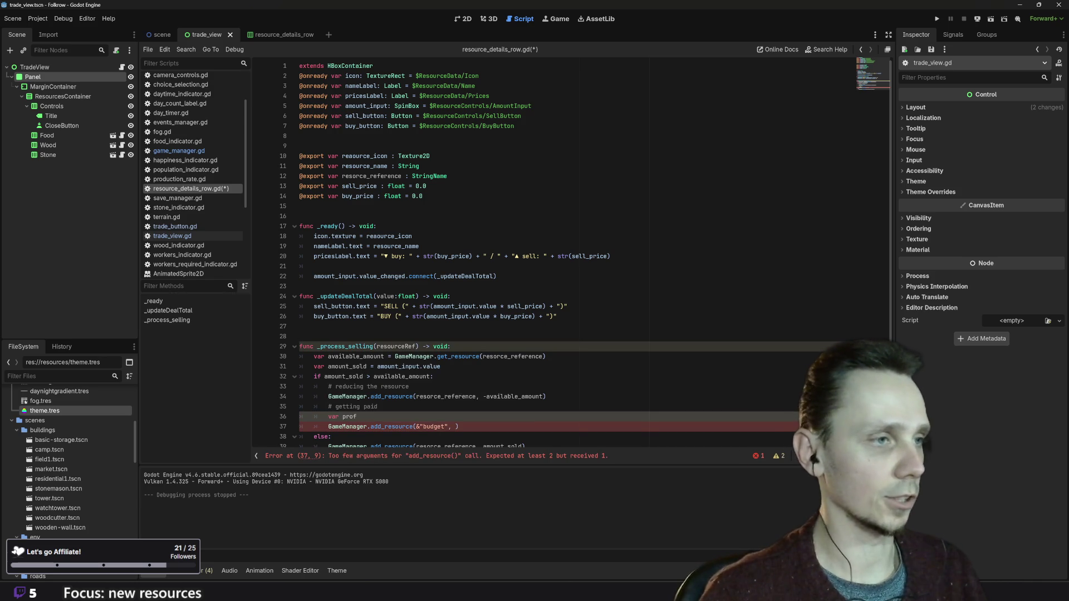
text(it =)
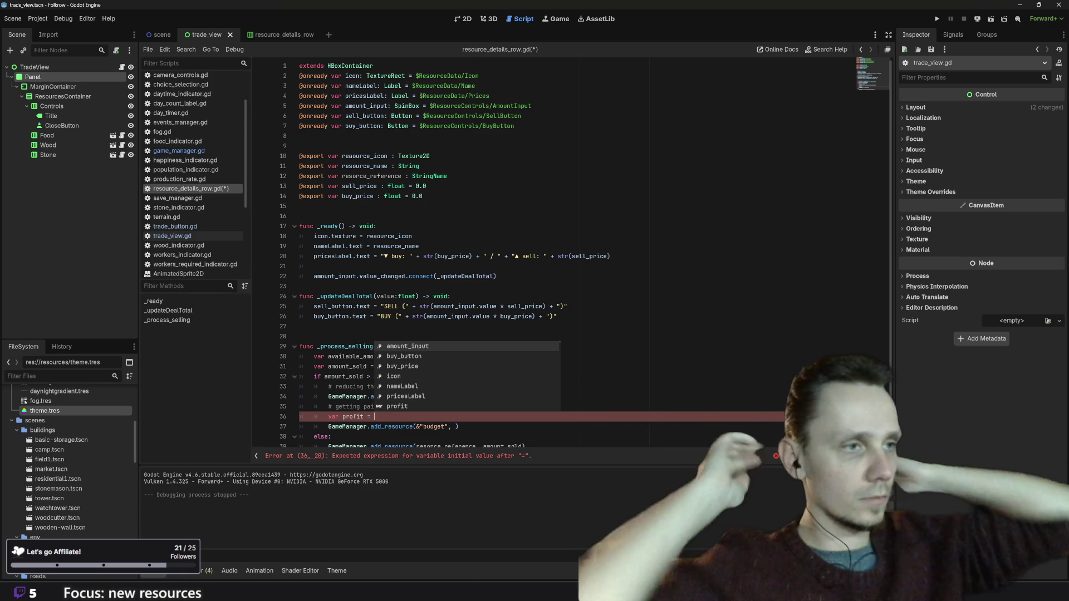
- Delete the '# getting paid' comment, unfinished profit line and budget add_resource call
key(Escape)
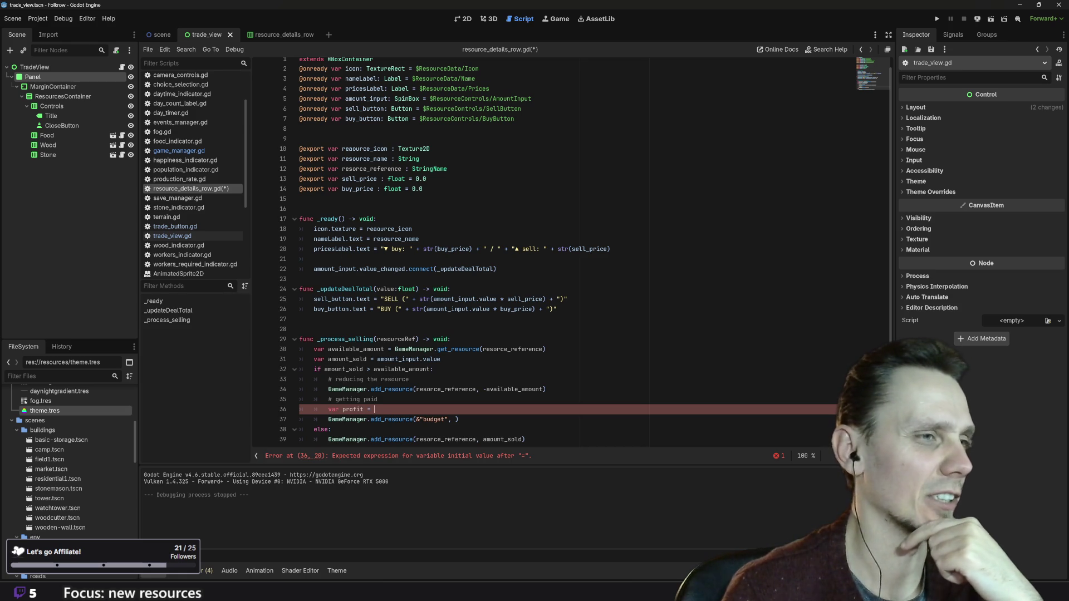
mouse_move(404, 439)
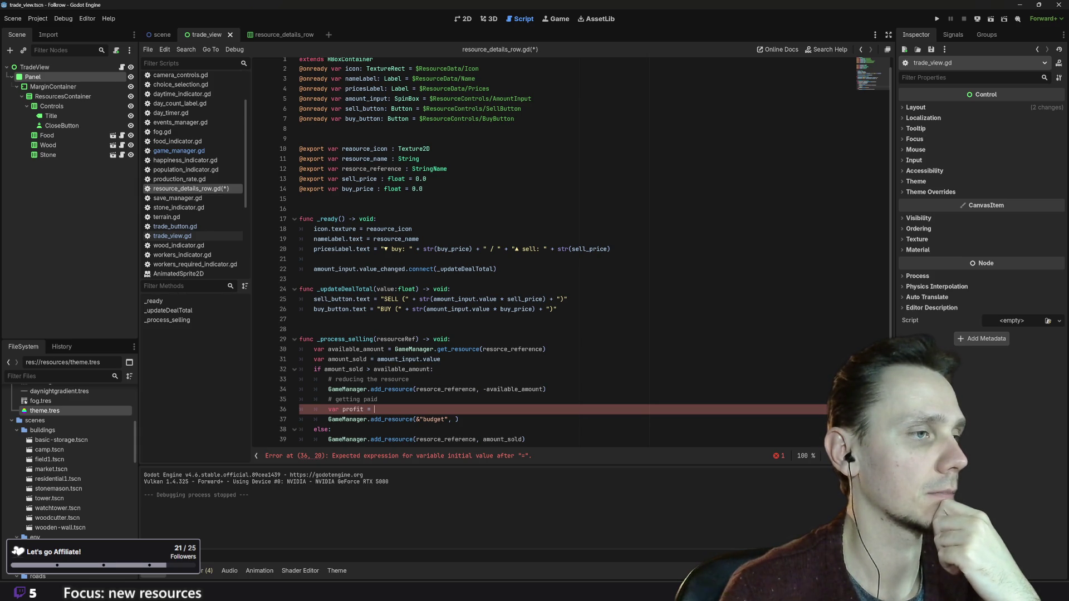
shift+click(269, 400)
key(BackSpace)
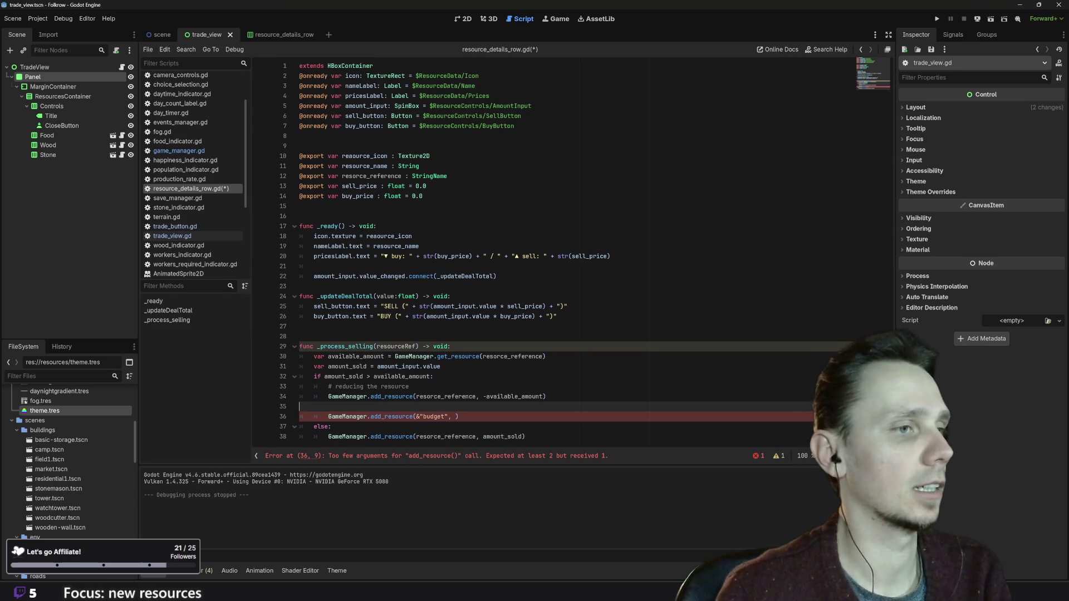
key(ctrl+z)
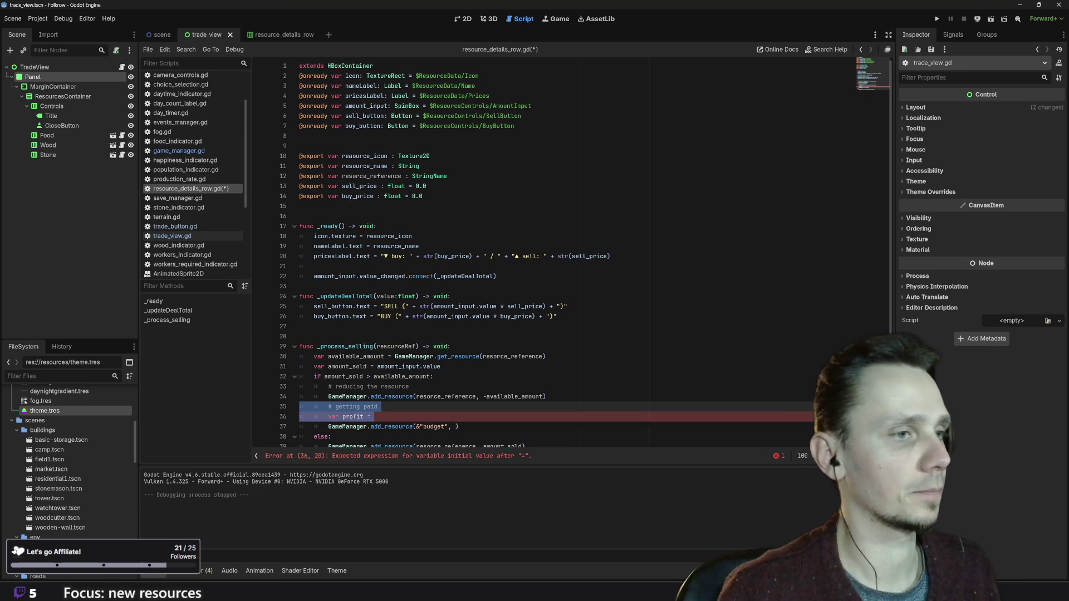
key(shift+Up)
key(shift+Down)
key(BackSpace)
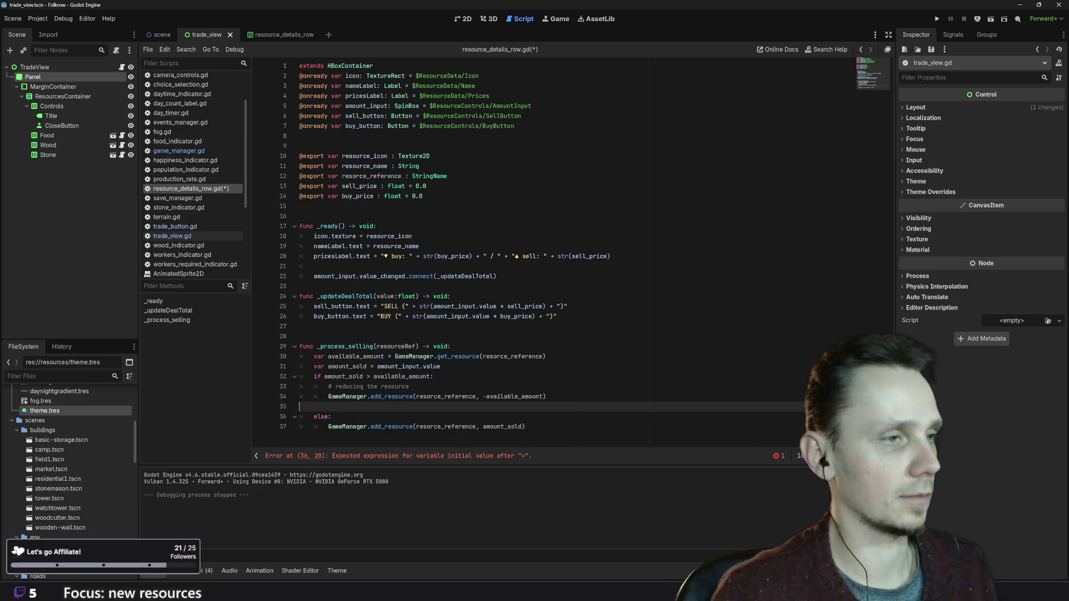
- Replace the if branch's add_resource call with 'amount_sold = available_amount'
key(BackSpace)
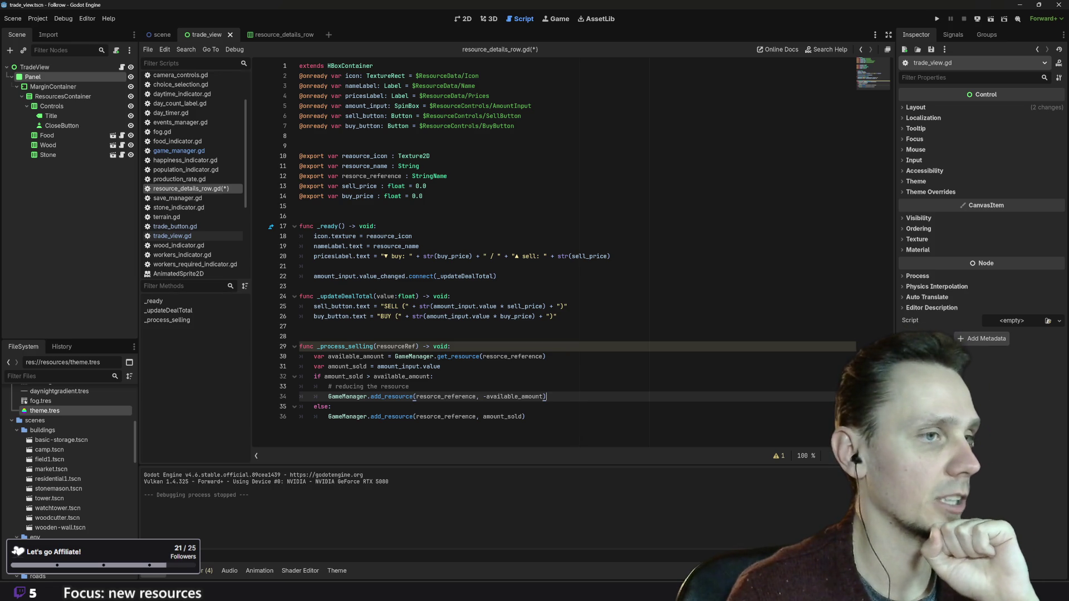
shift+click(423, 396)
drag(423, 397, 329, 396)
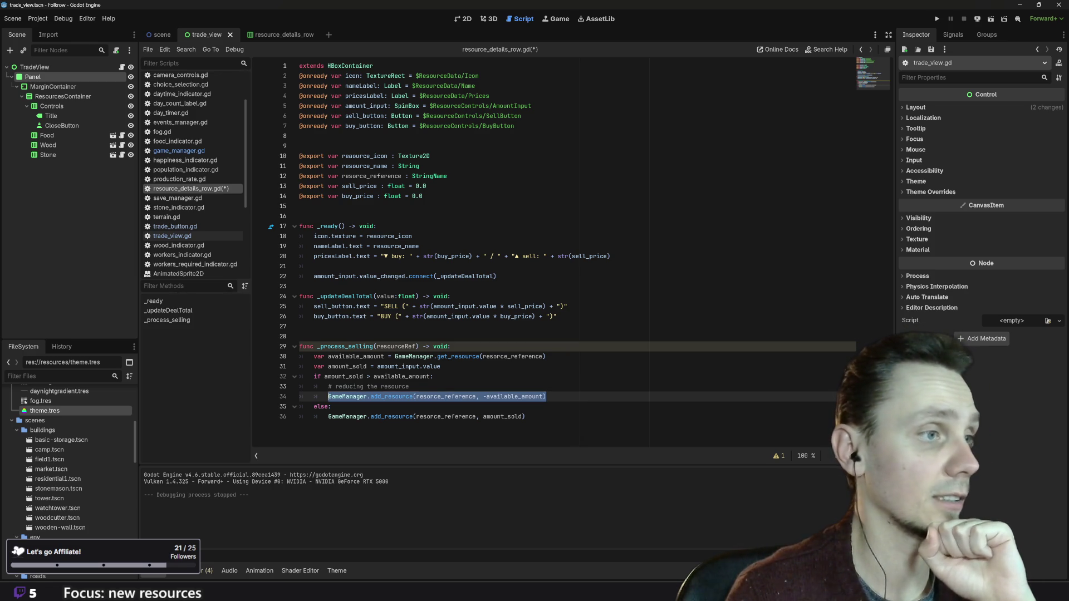
text(am)
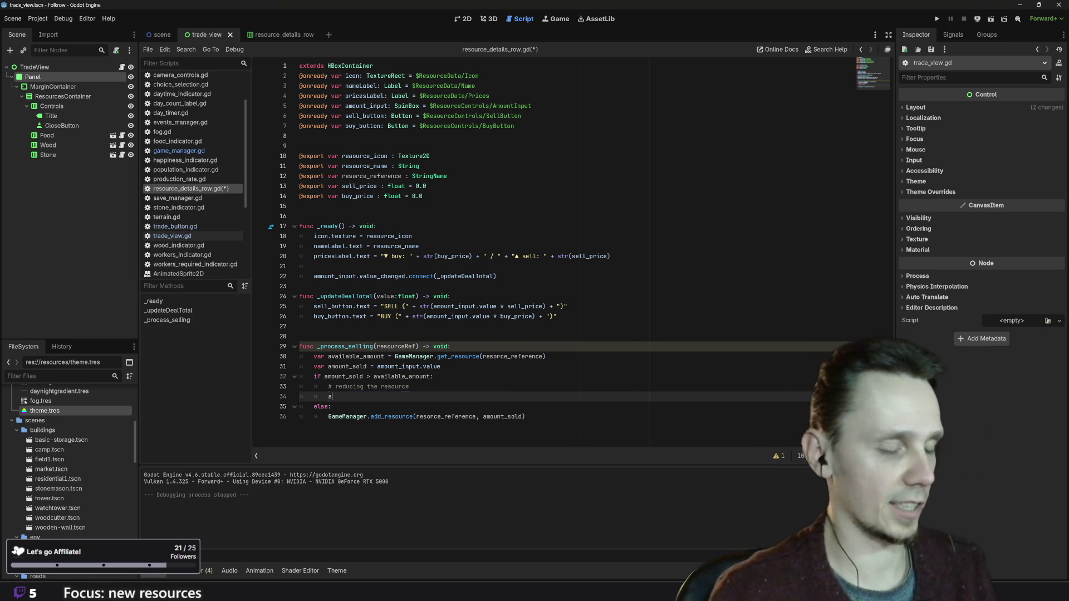
key(Down)
key(Return)
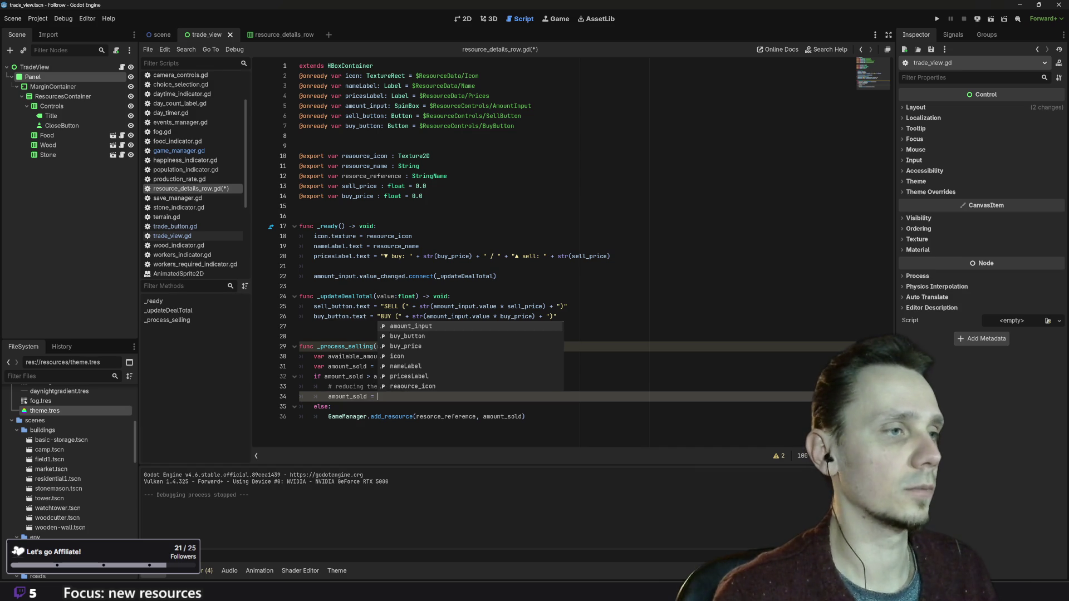
text(ava)
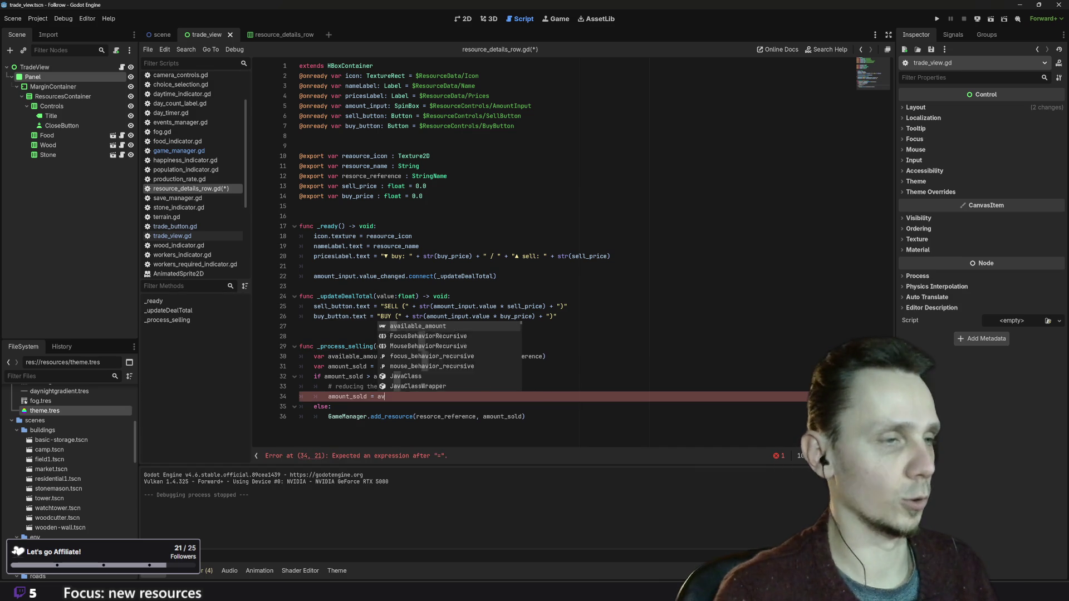
key(Return)
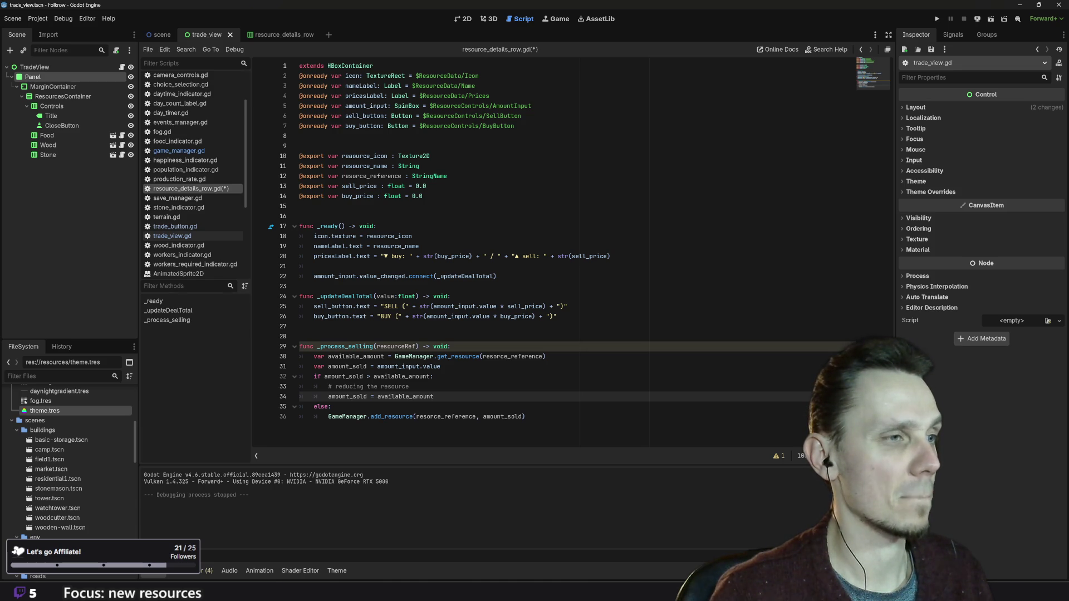
- Remove the else line and unindent the final add_resource(resource_reference, amount_sold) call
key(Down)
key(BackSpace)
key(BackSpace)
key(BackSpace)
key(BackSpace)
key(BackSpace)
key(BackSpace)
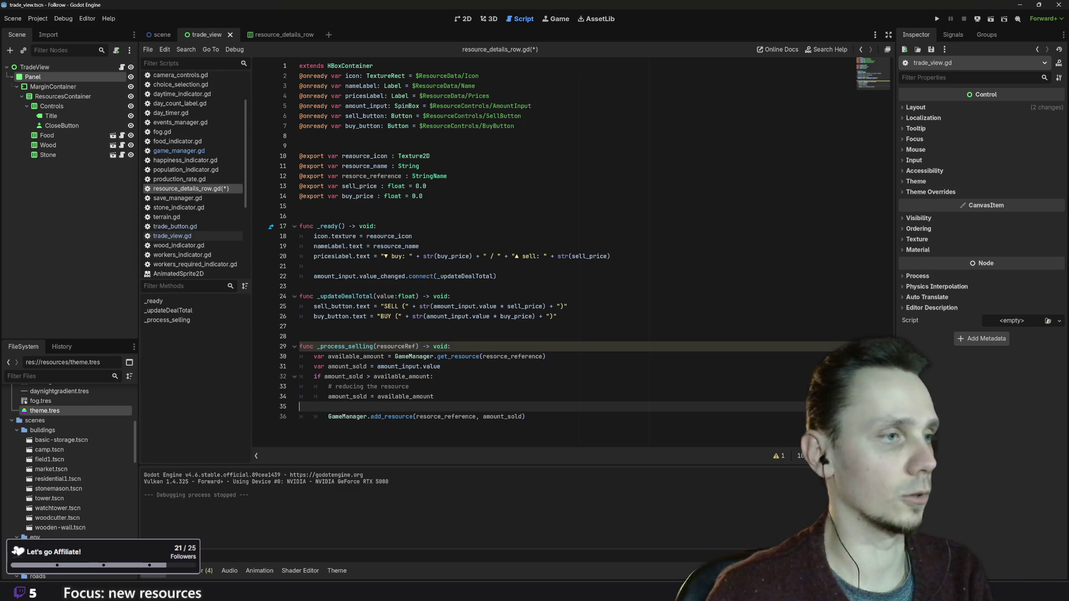
key(Down)
key(Home)
key(BackSpace)
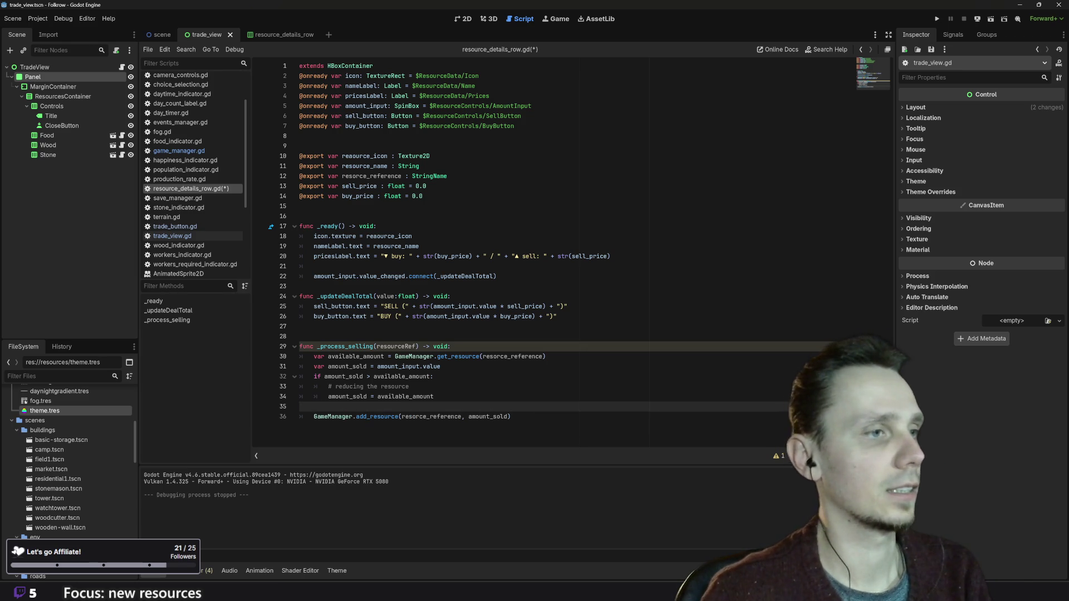
- Add a blank line after the amount_sold declaration and delete the '# reducing the resource' comment
click(440, 366)
key(Return)
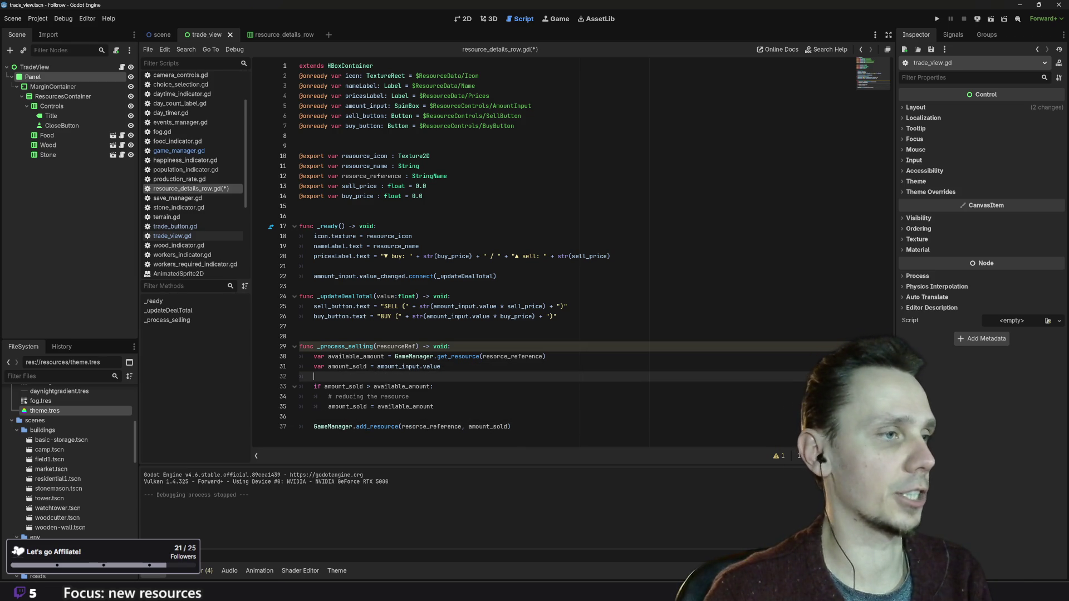
key(Down)
key(Down)
key(Down)
key(Up)
key(Up)
key(shift+Home)
key(BackSpace)
key(BackSpace)
click(300, 407)
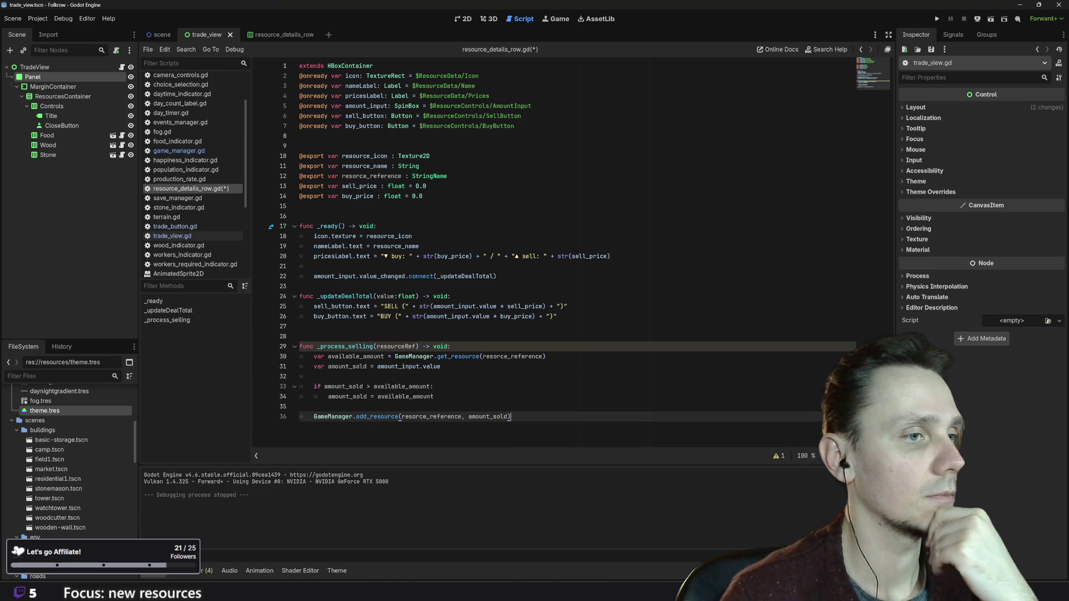
click(511, 416)
- Restore the profit and budget lines, fix their indentation and delete the '# getting paid' comment
key(ctrl+z)
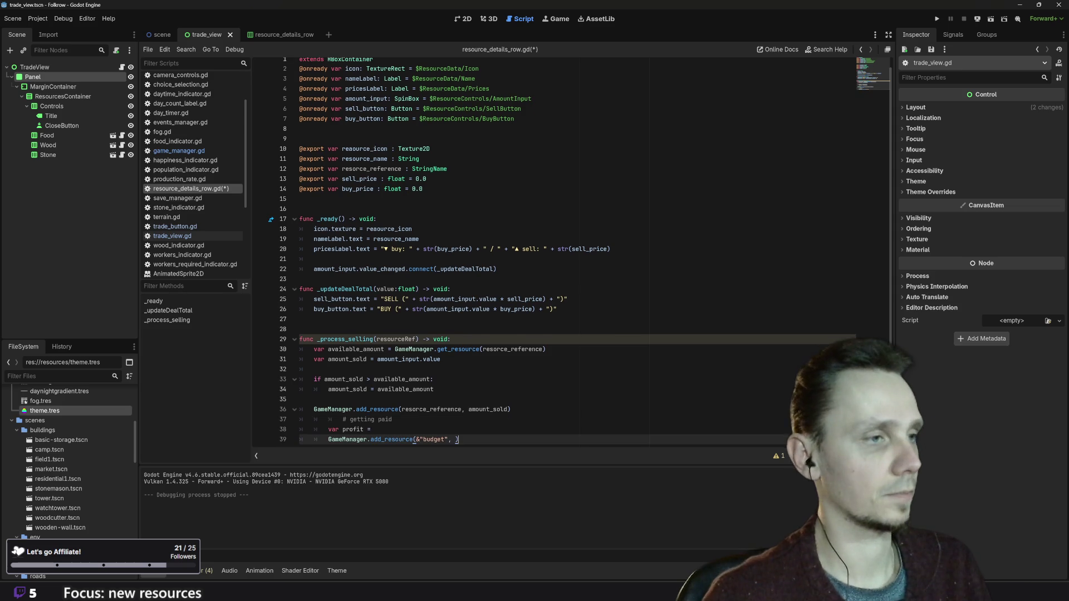
click(342, 419)
key(BackSpace)
key(BackSpace)
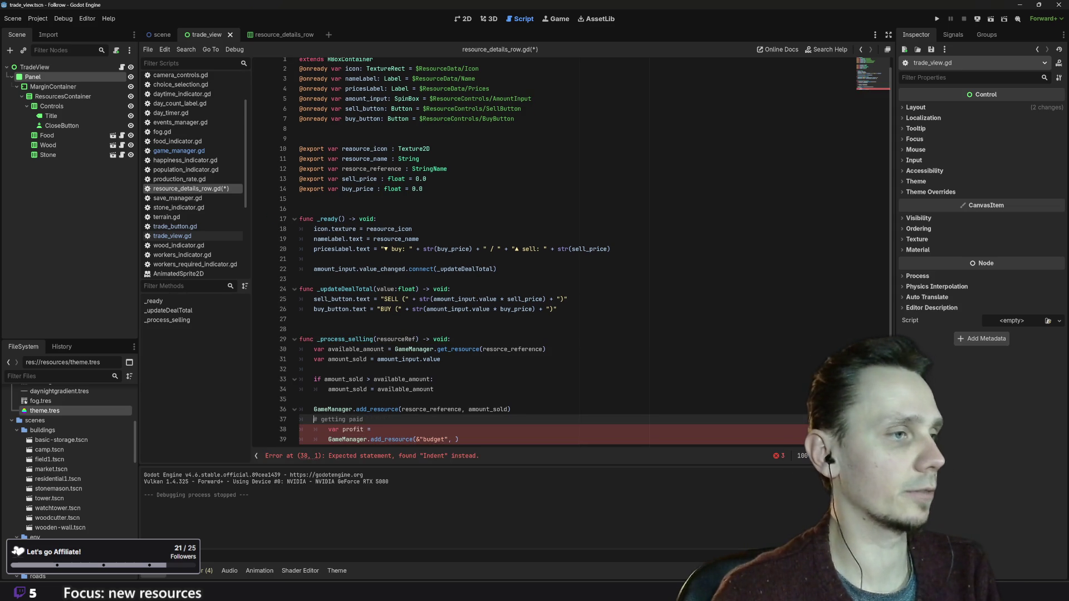
click(313, 429)
key(BackSpace)
click(328, 439)
key(BackSpace)
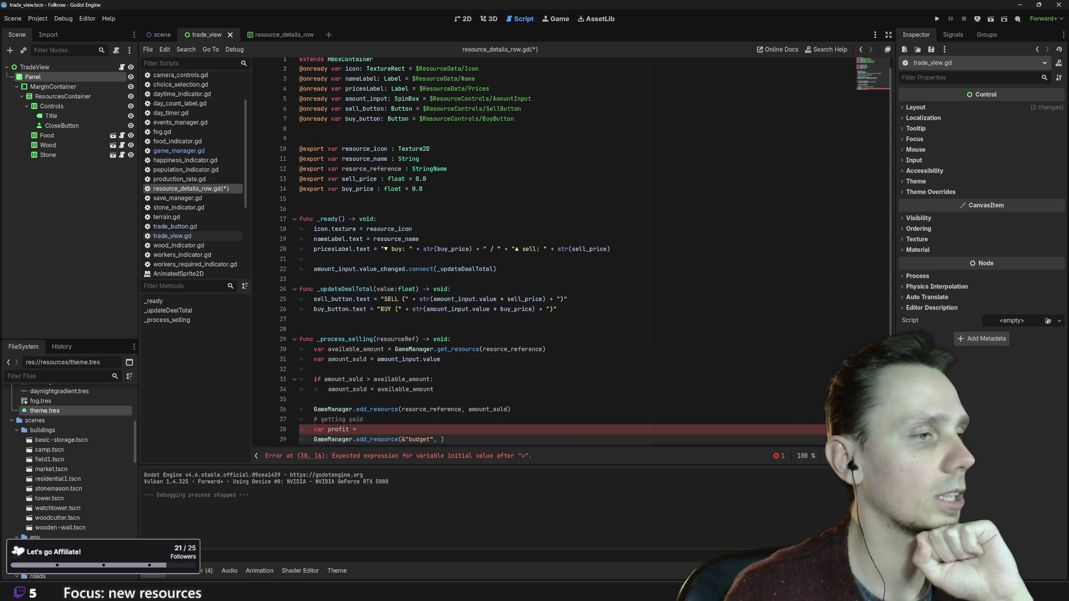
click(359, 429)
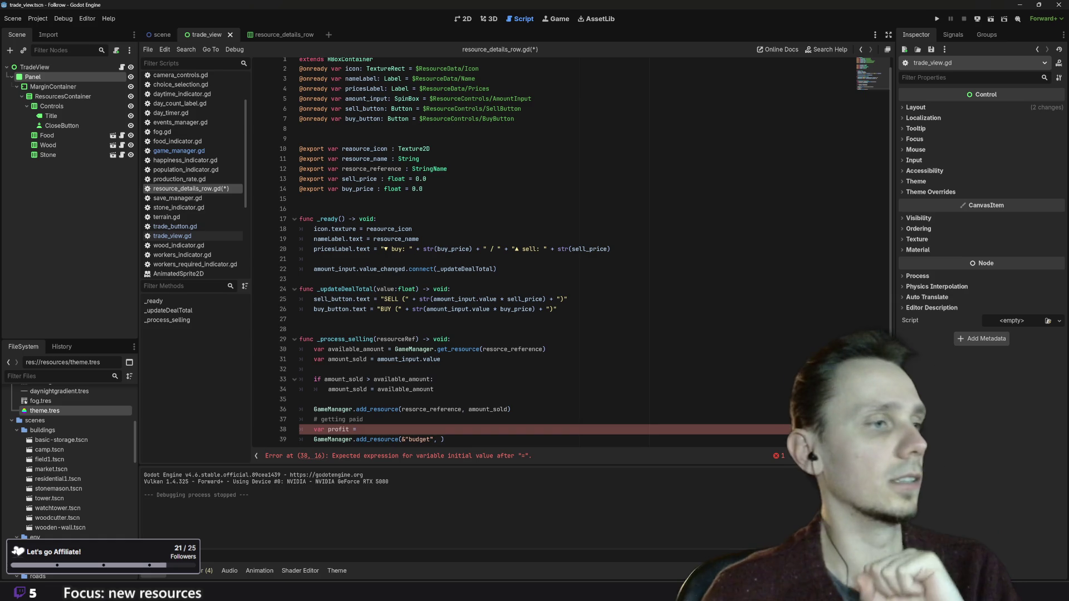
key(Up)
key(shift+Home)
key(BackSpace)
key(BackSpace)
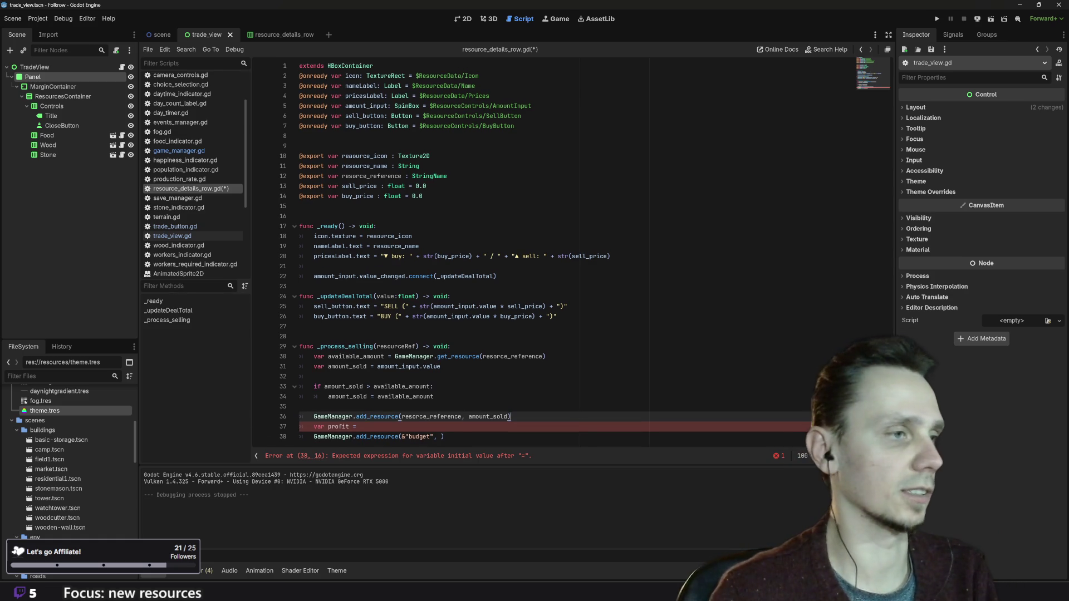
- Complete the declaration as 'var profit = amount_sold * sell_price'
click(360, 427)
text(a)
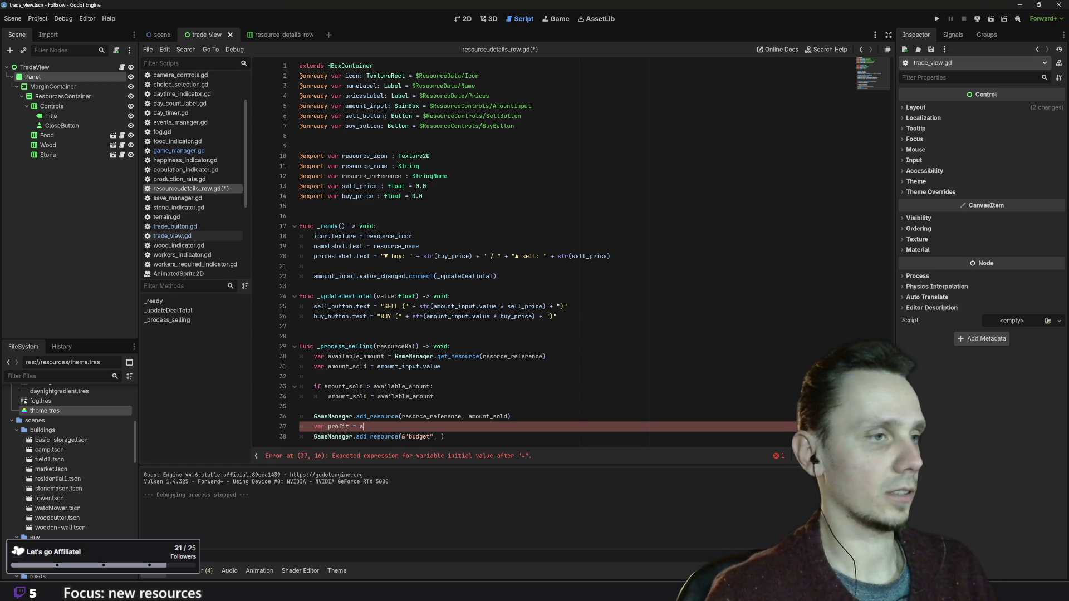
text(m)
key(Down)
key(Return)
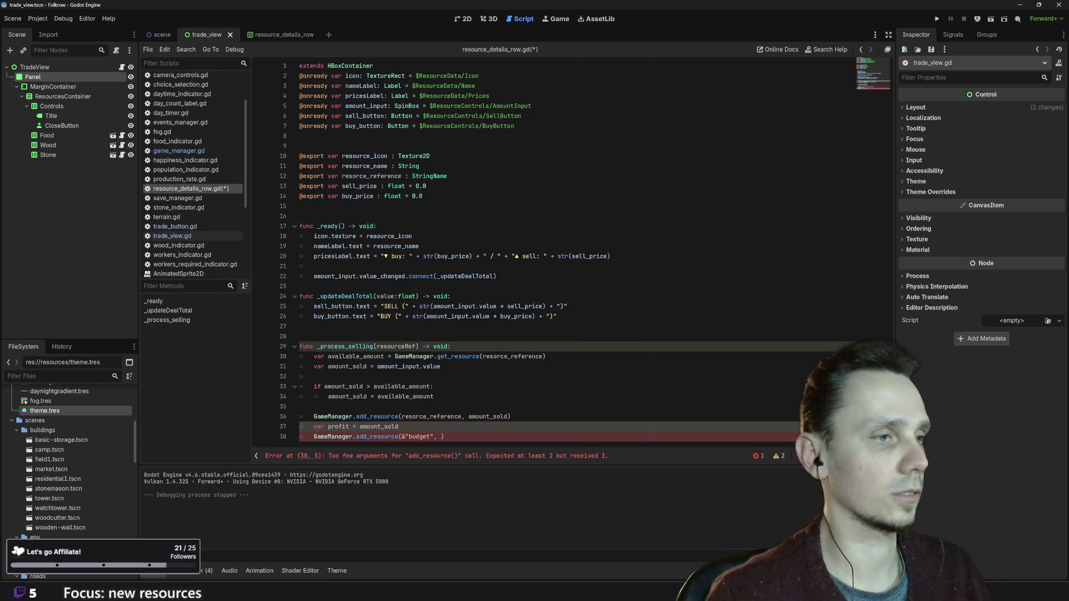
text( * sell_price)
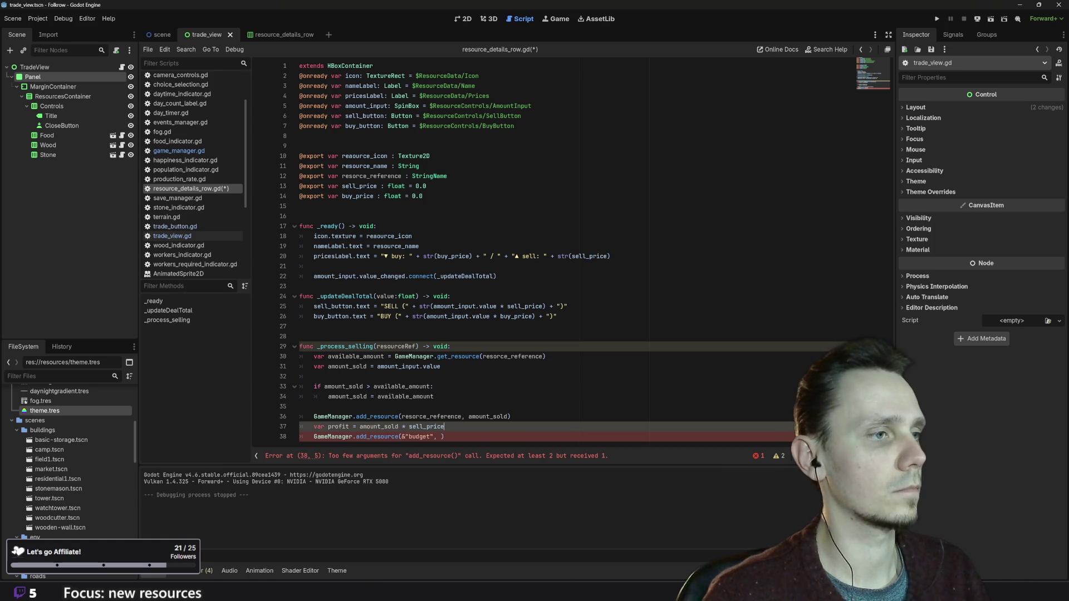
click(301, 406)
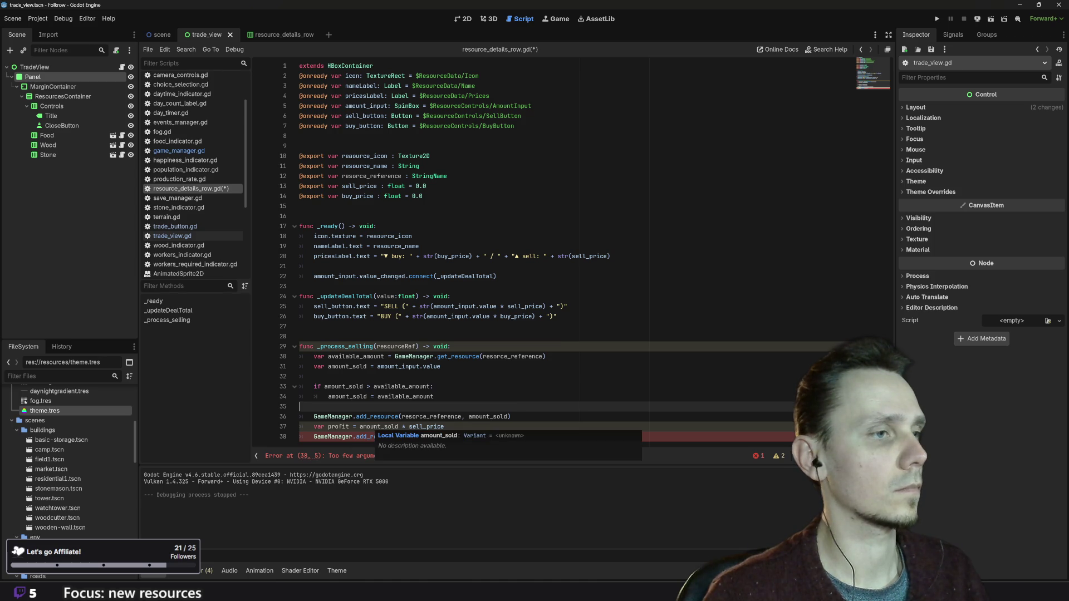
double_click(378, 427)
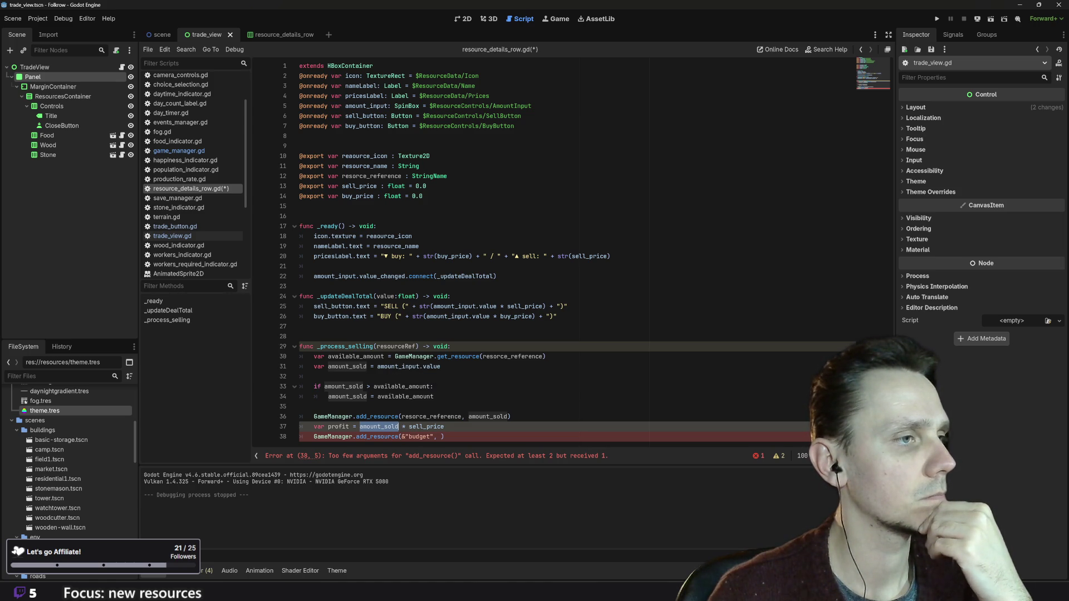
key(Right)
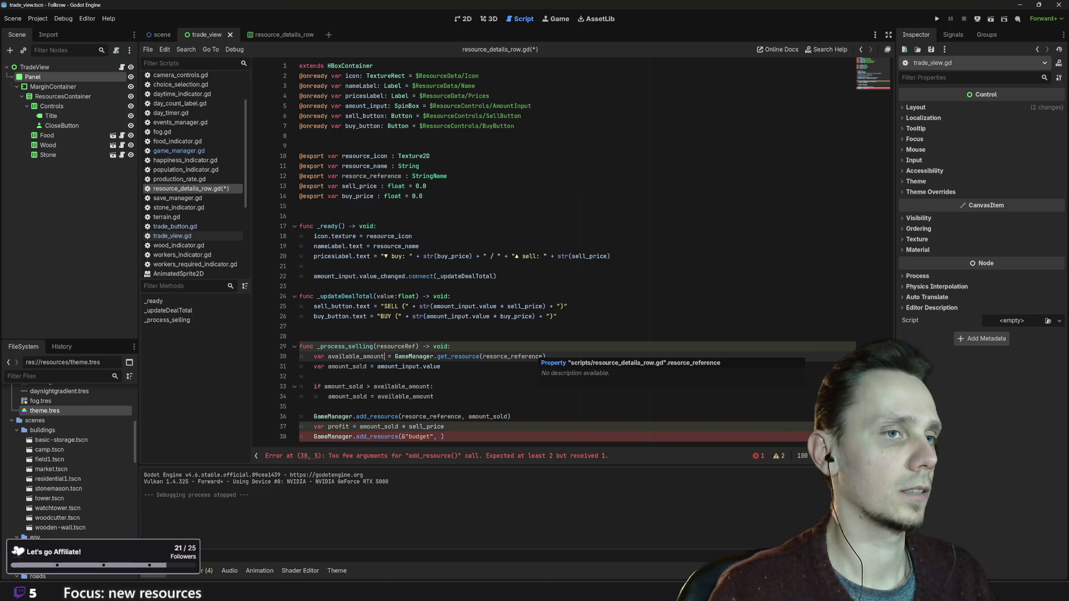
- Declare available_amount and amount_sold with the float type
text(: floa)
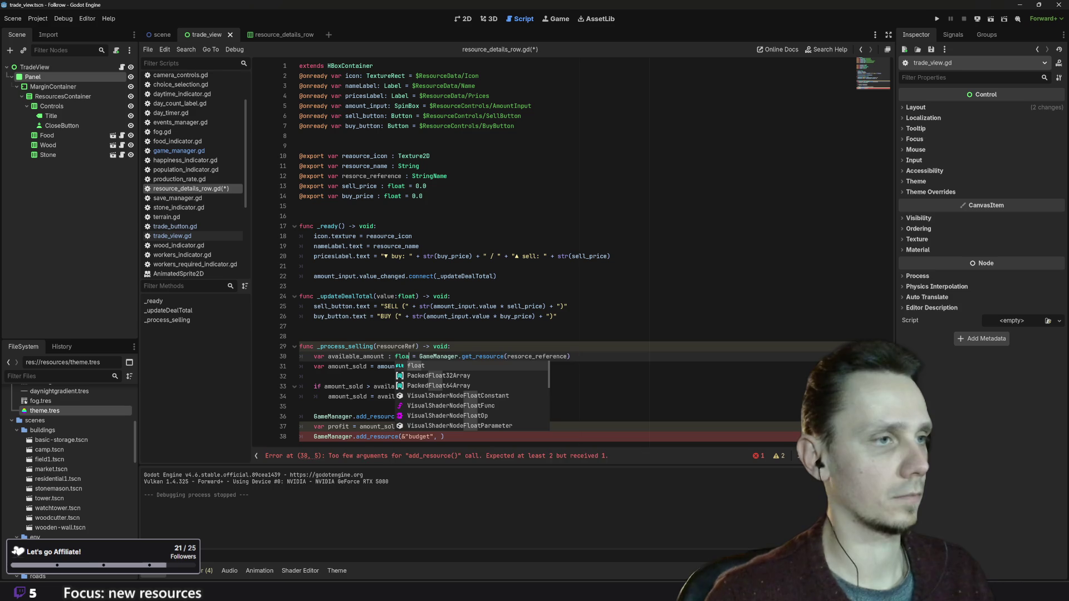
key(Return)
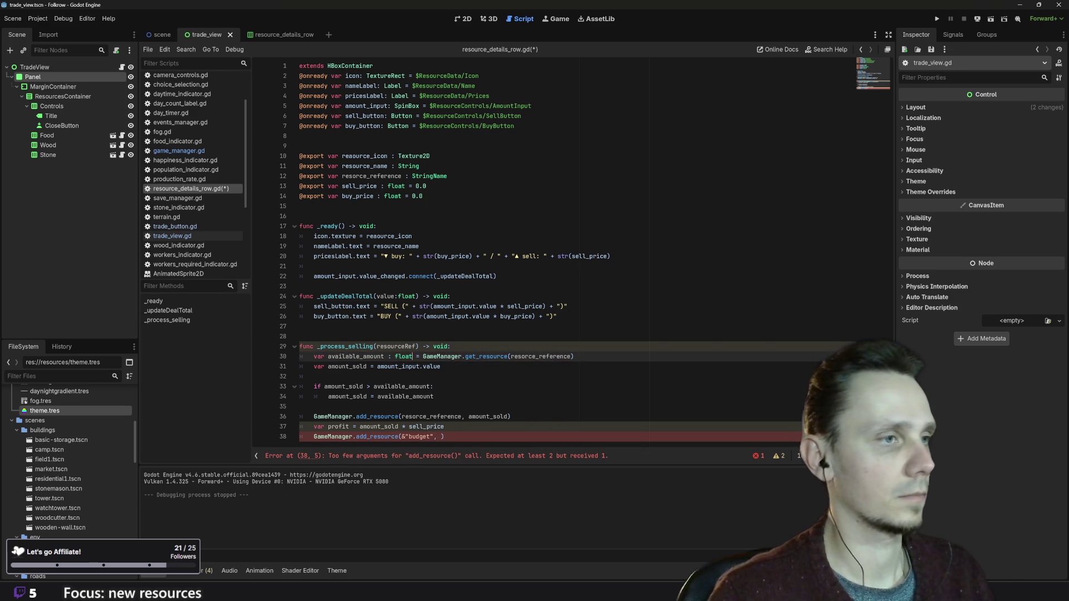
click(377, 367)
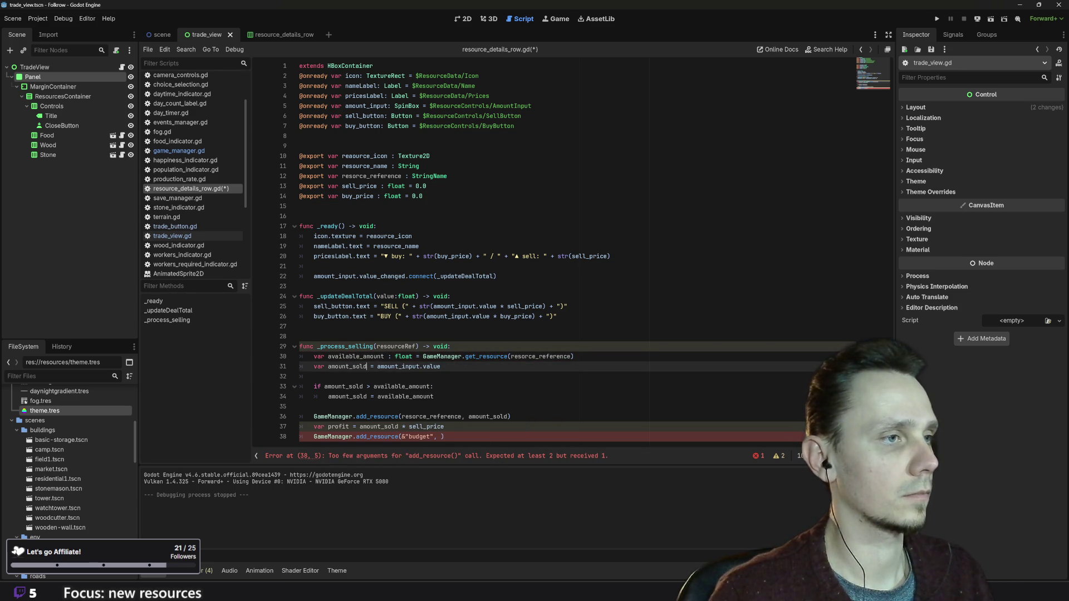
text(: )
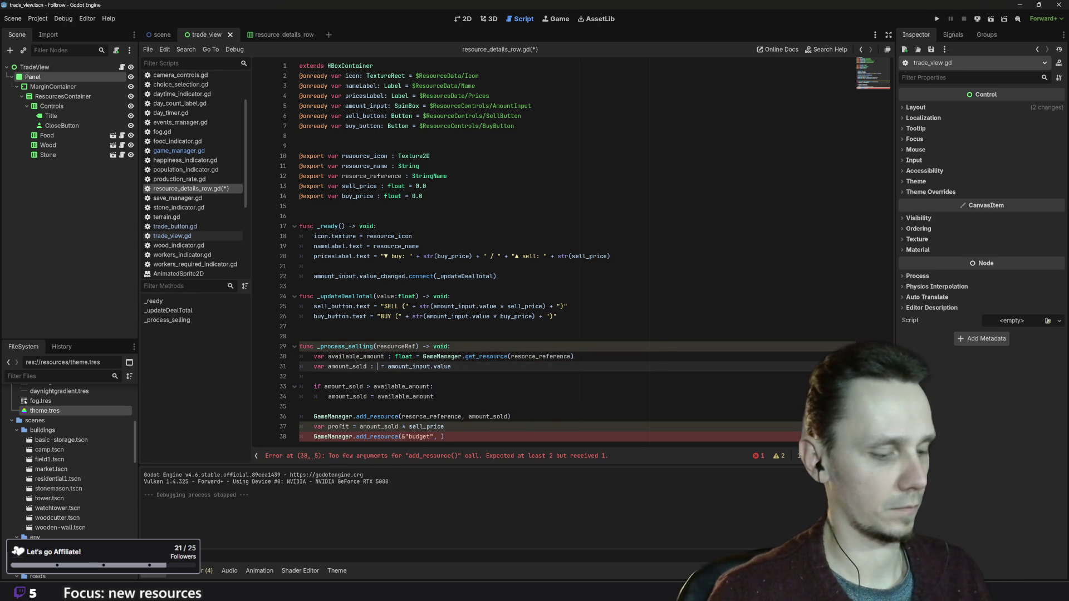
text(floa)
key(Return)
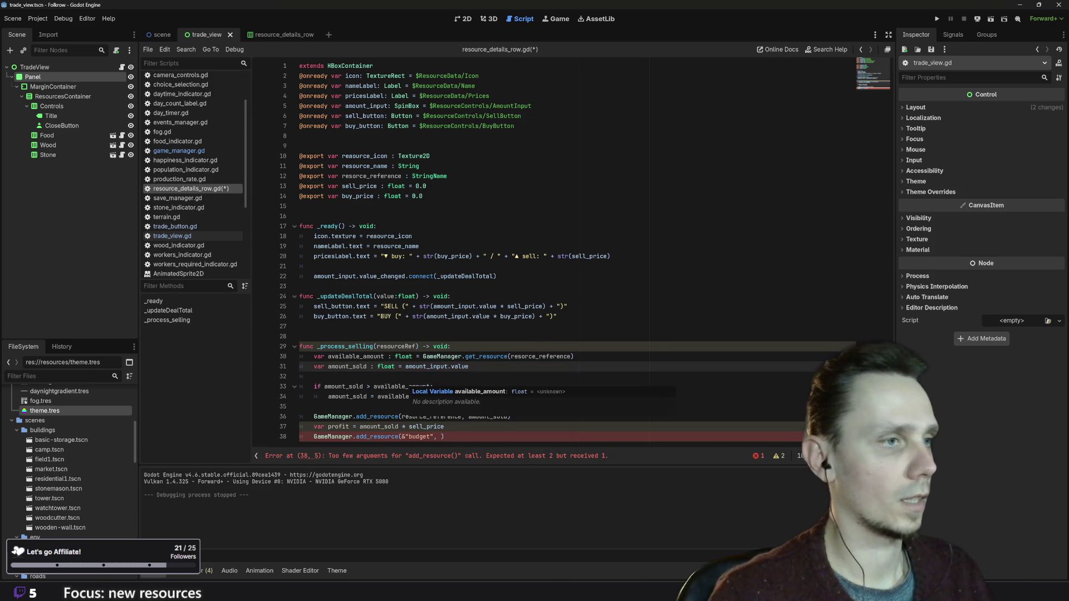
key(Up)
key(Up)
key(Up)
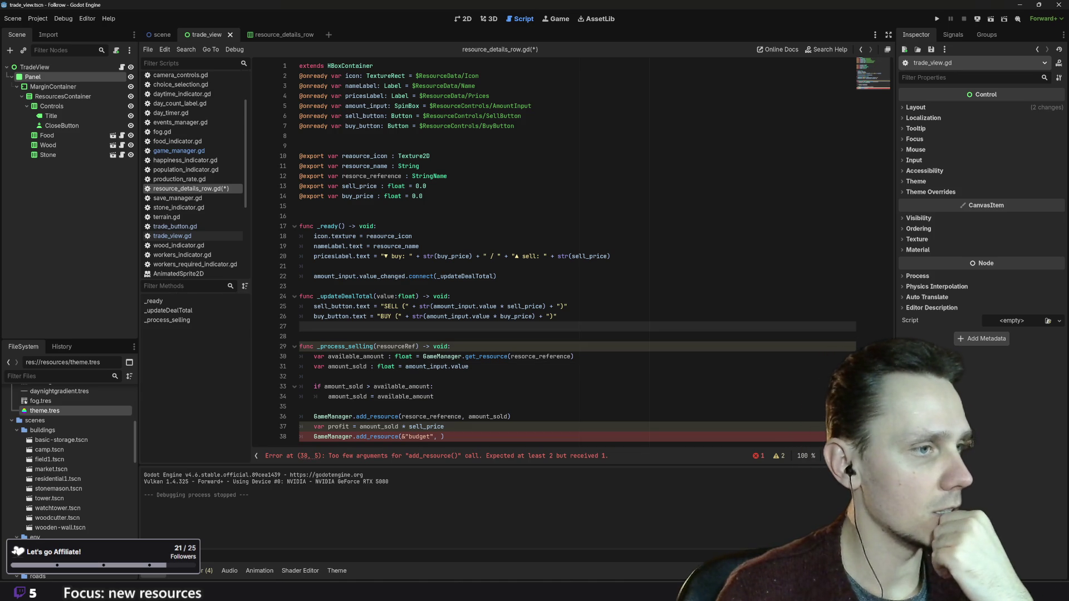
- Declare the profit variable as float
click(444, 426)
click(433, 397)
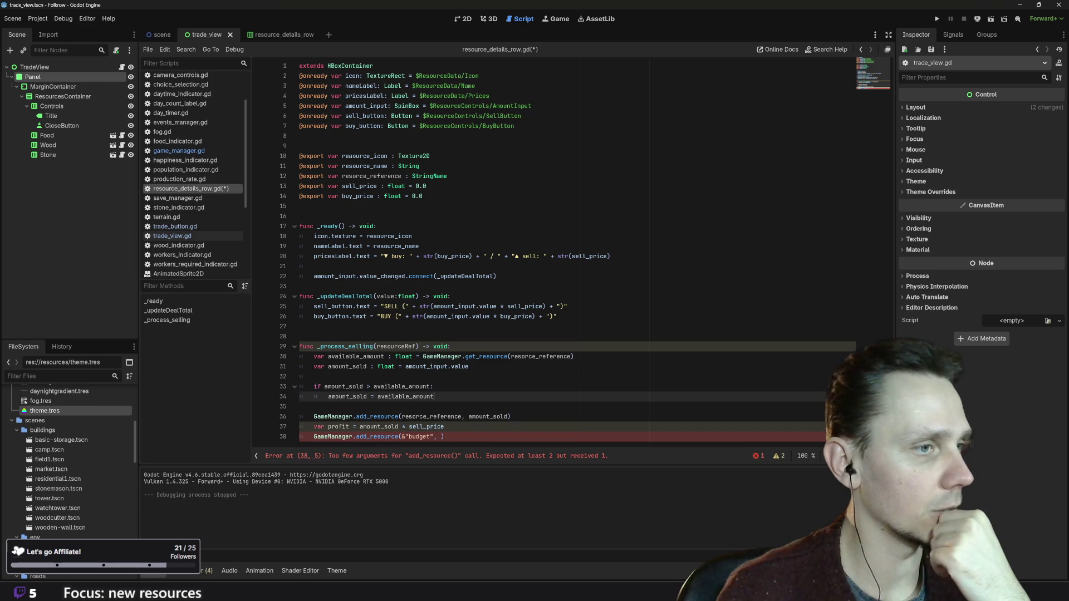
click(350, 426)
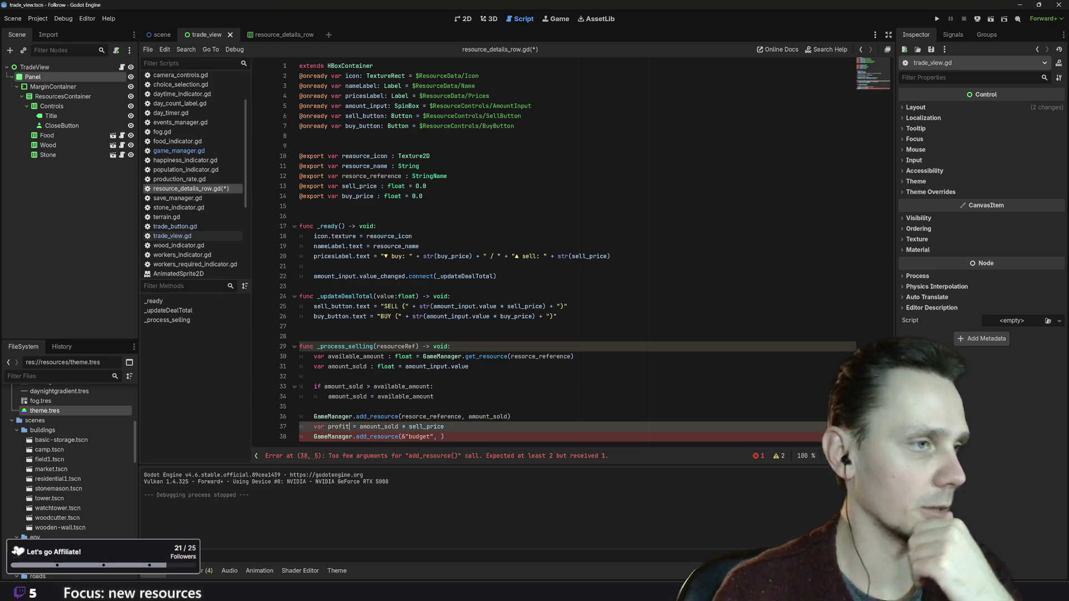
text(:)
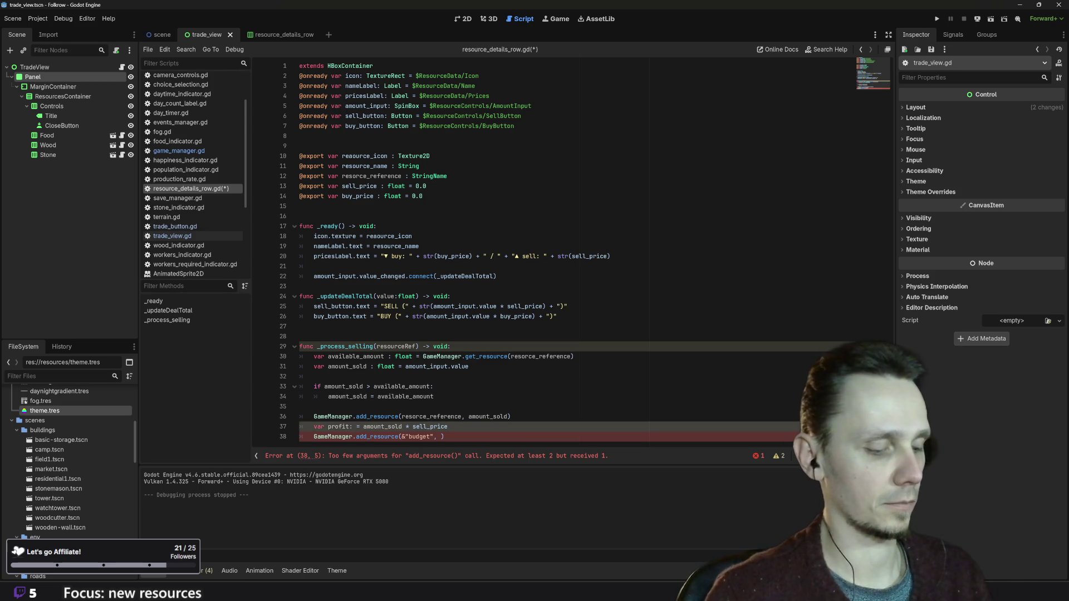
key(BackSpace)
text(: flo)
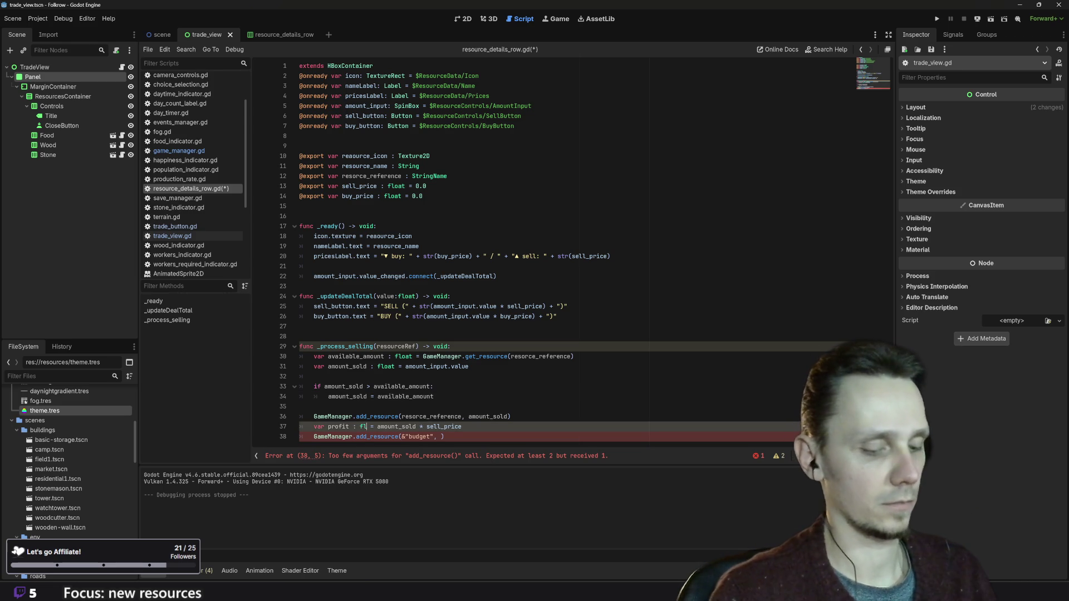
key(Return)
- Pass profit as the amount in add_resource(&"budget", profit)
click(433, 386)
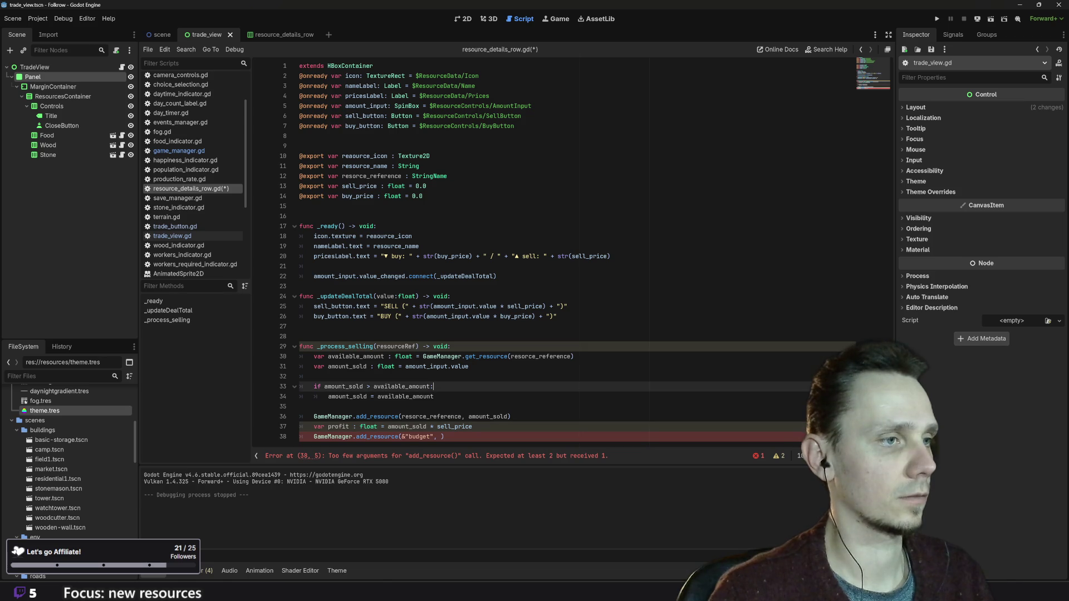
key(Down)
key(Down)
click(443, 436)
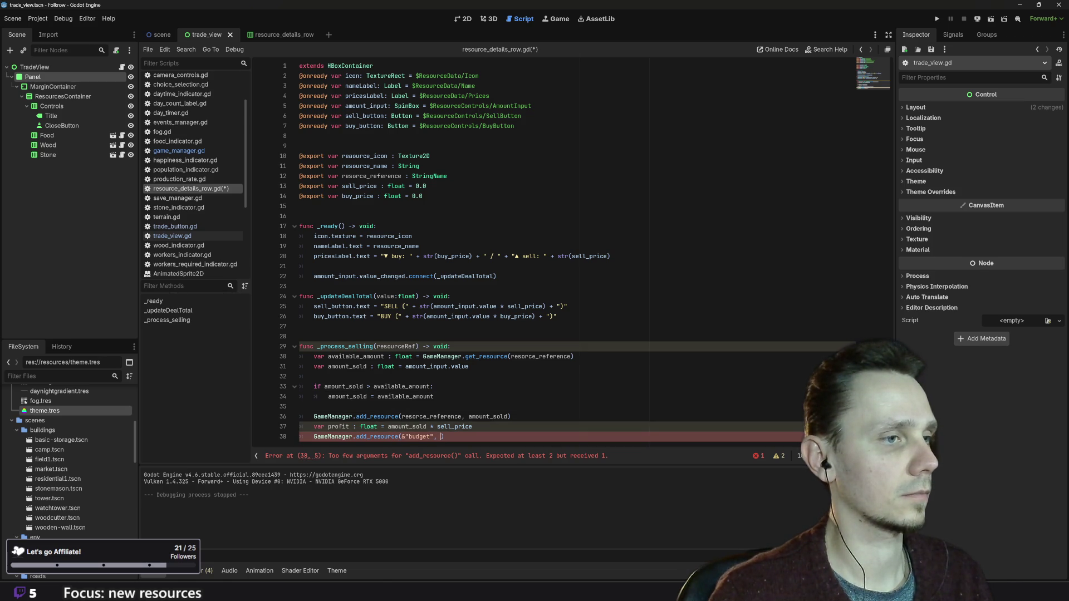
text(prof)
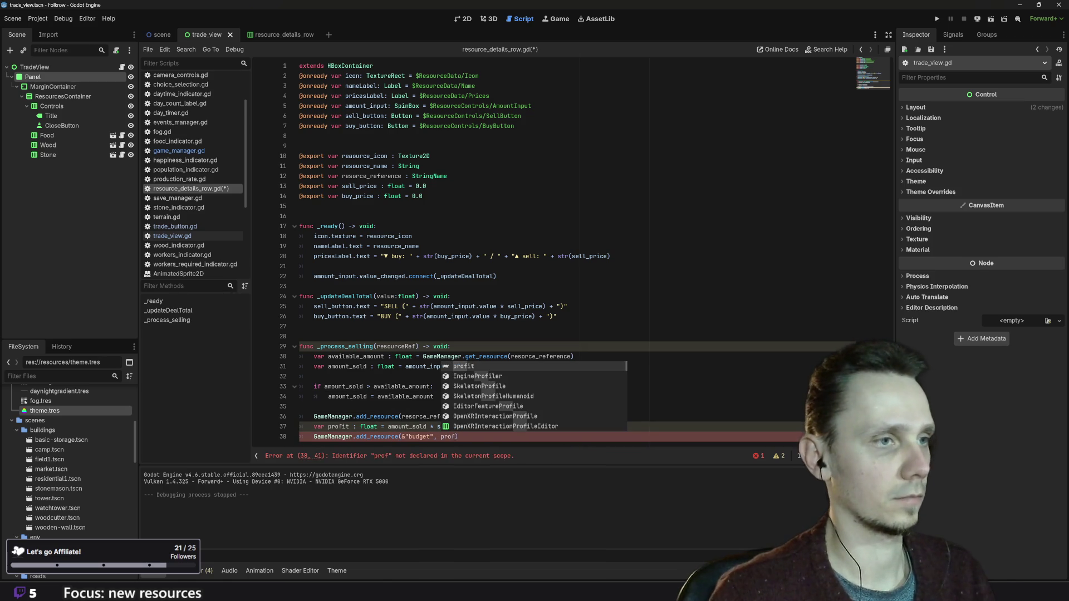
key(Return)
click(434, 386)
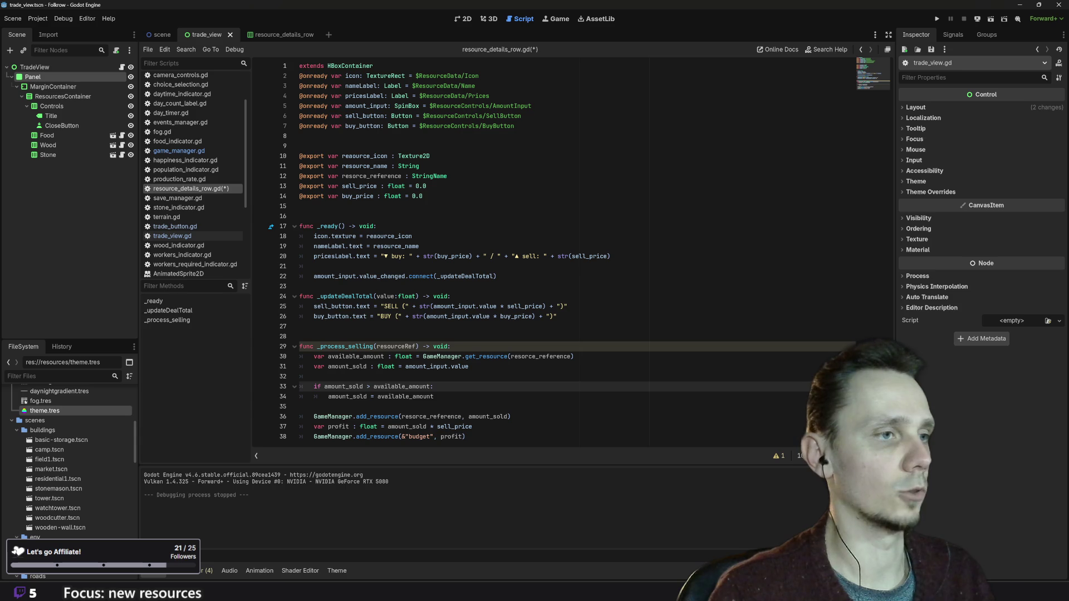
- Add a blank line above _process_selling and save resource_details_row.gd
click(314, 406)
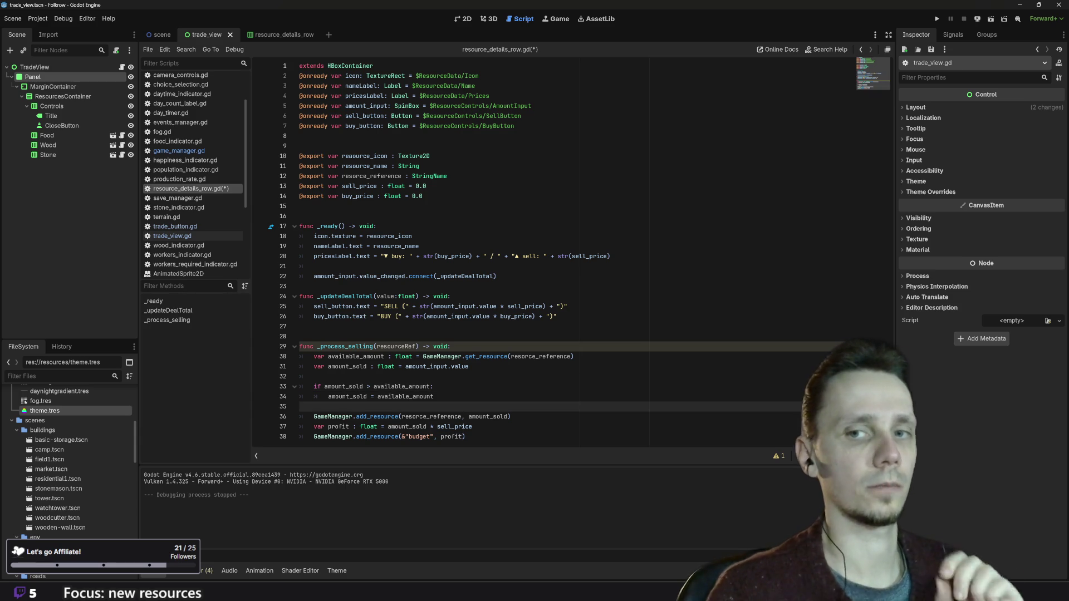
click(556, 316)
click(300, 336)
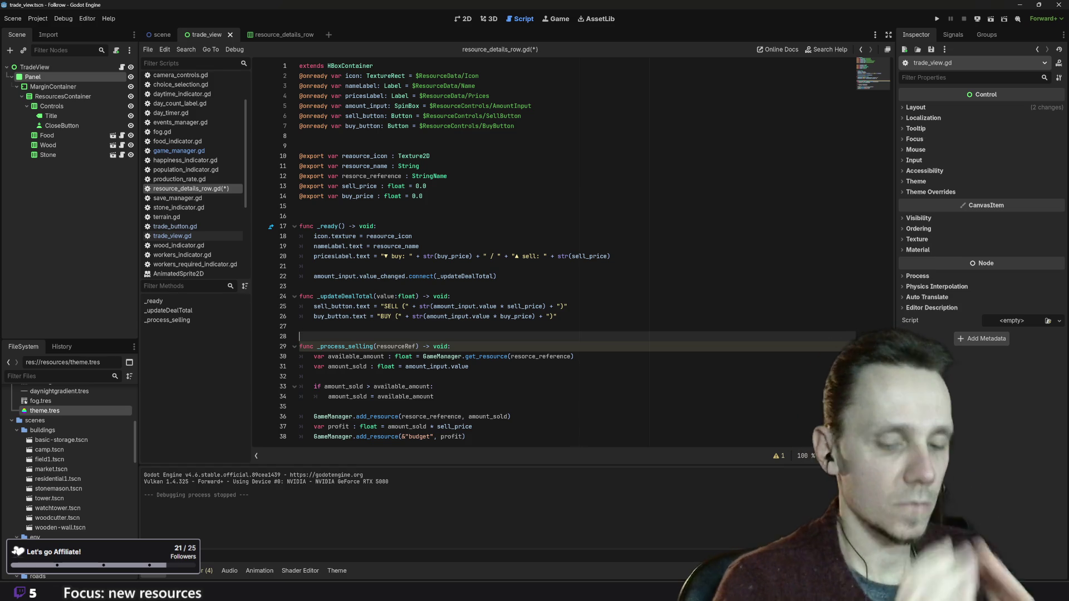
key(Return)
key(ctrl+s)
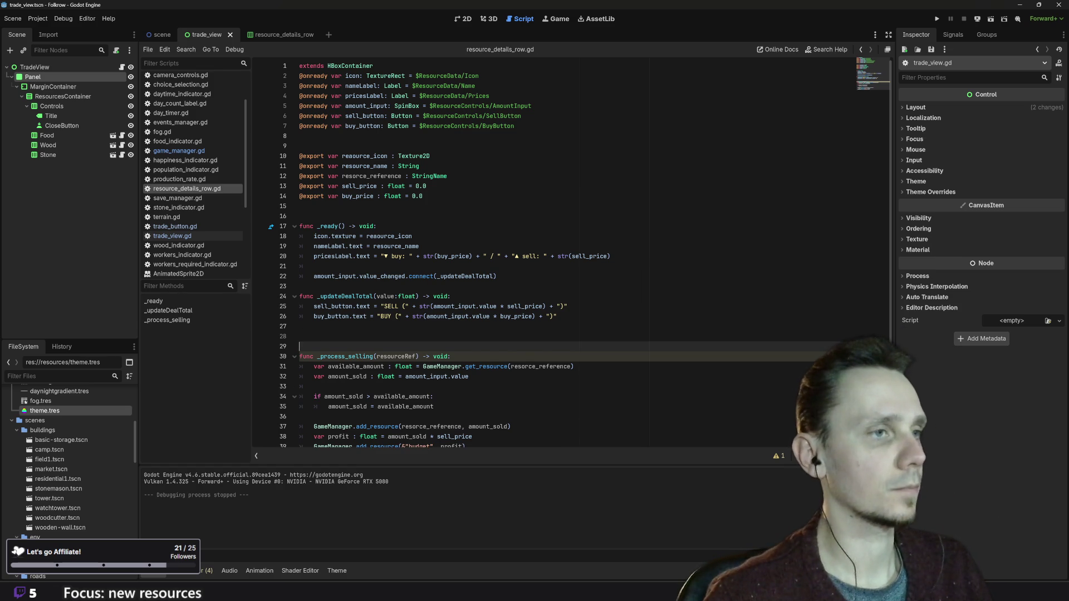
scroll(585, 251, down, 1)
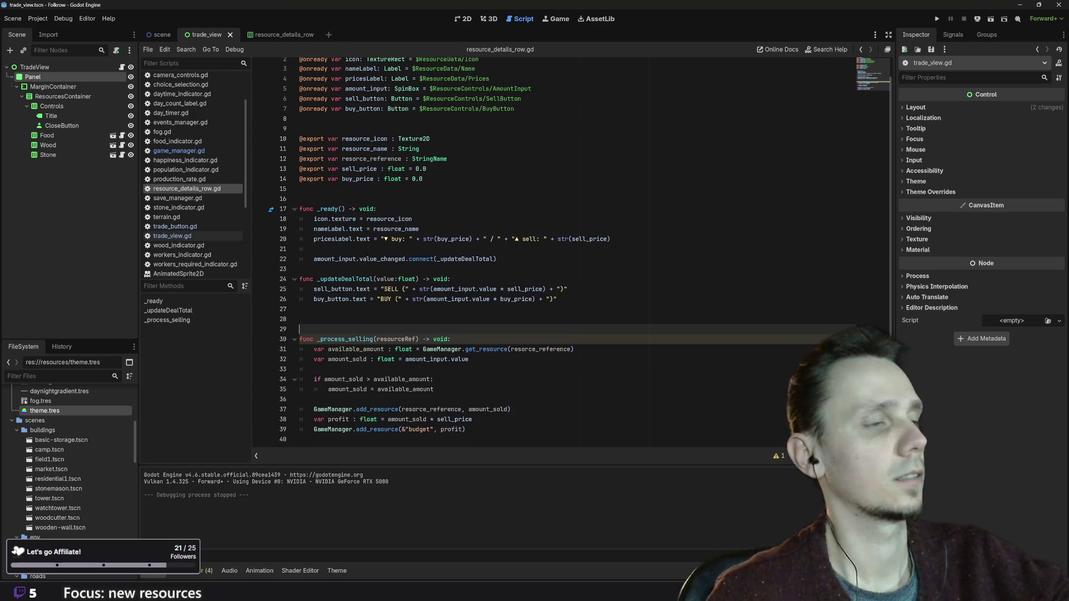
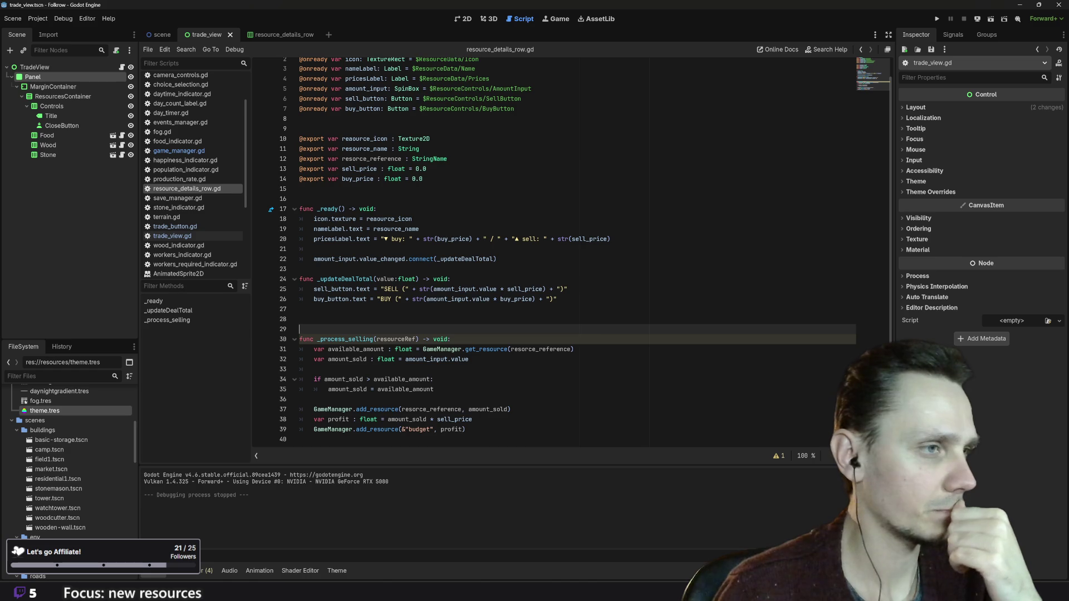
- Bring up the trade_view scene in the 2D view
mouse_move(485, 259)
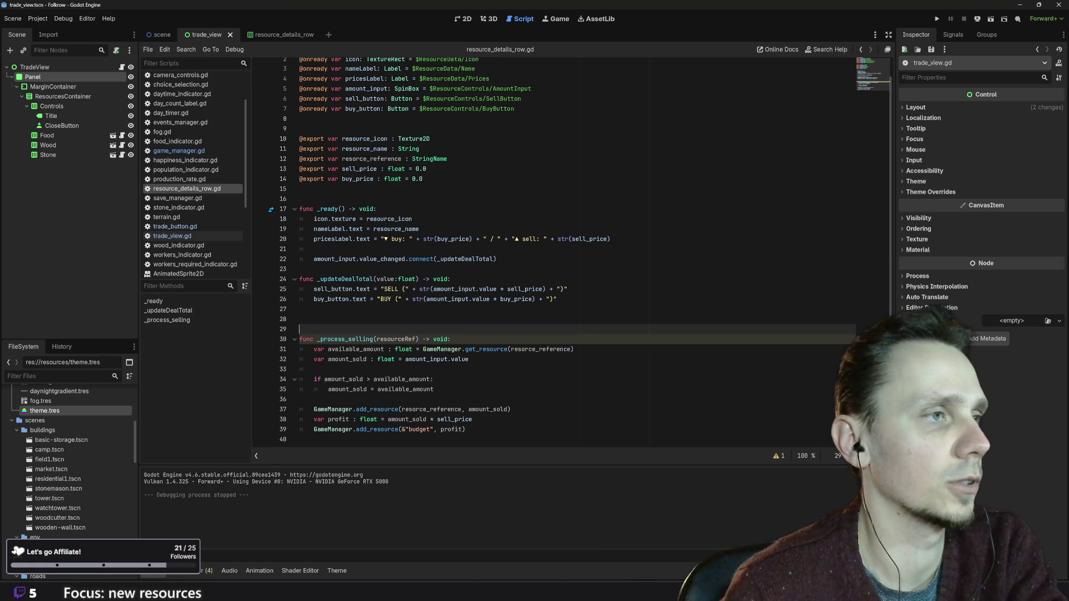
scroll(557, 250, up, 1)
scroll(490, 278, down, 1)
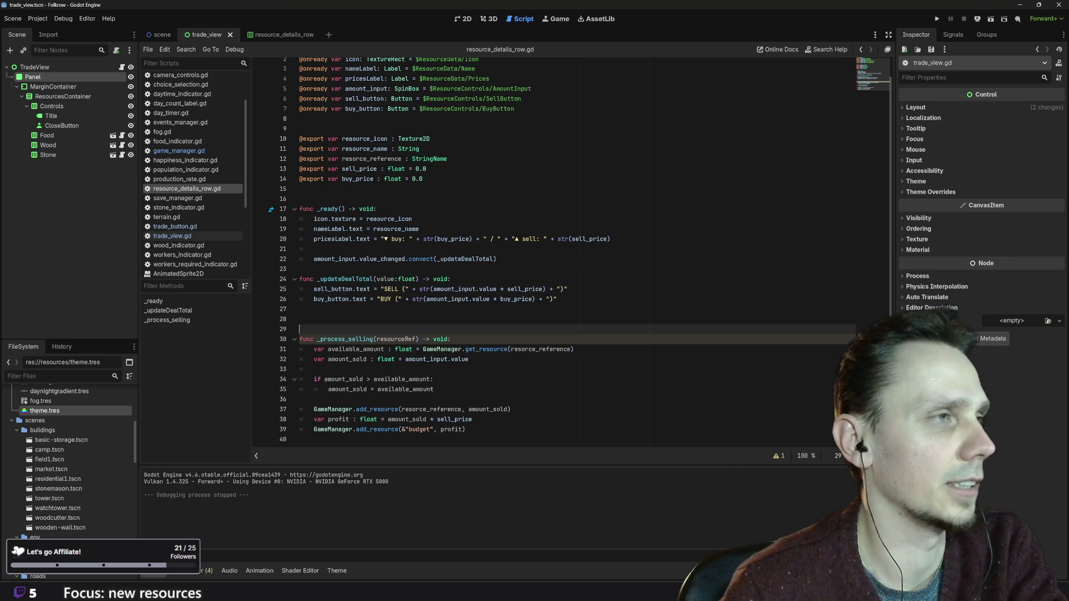
scroll(556, 251, up, 1)
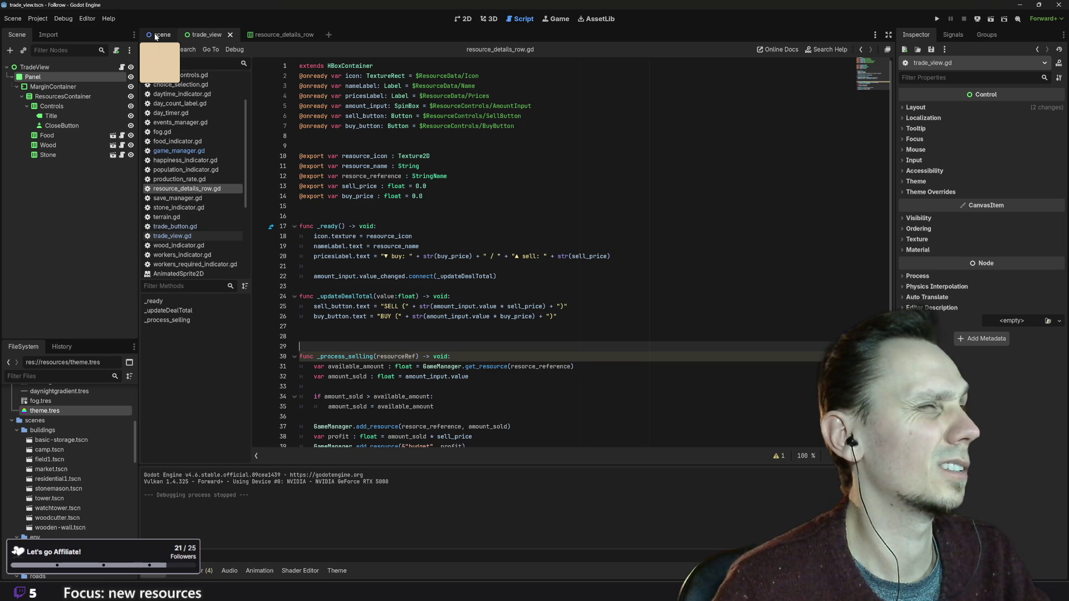
click(276, 34)
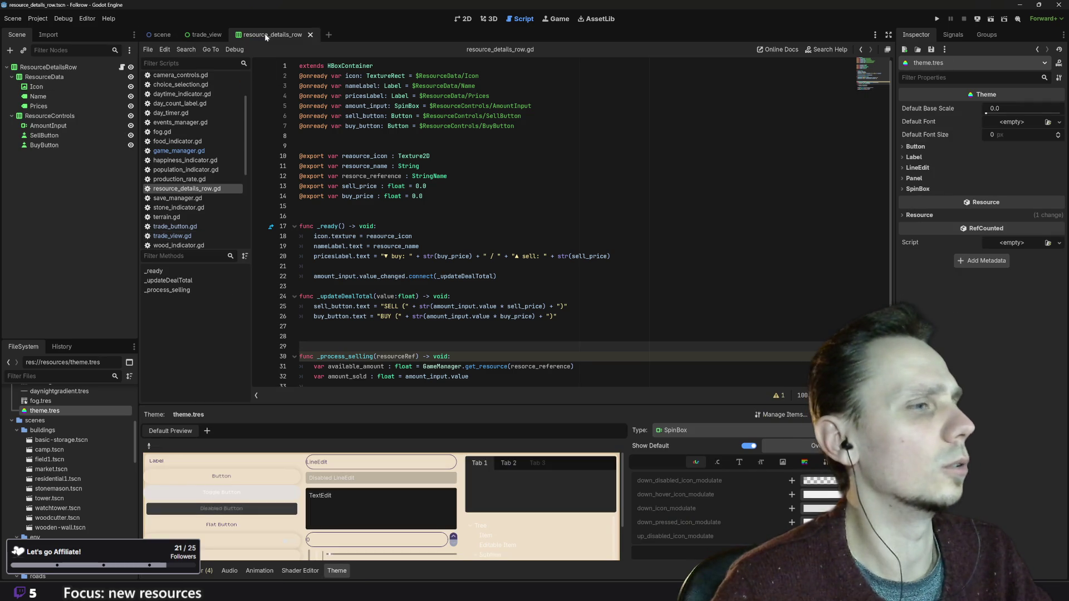
click(462, 22)
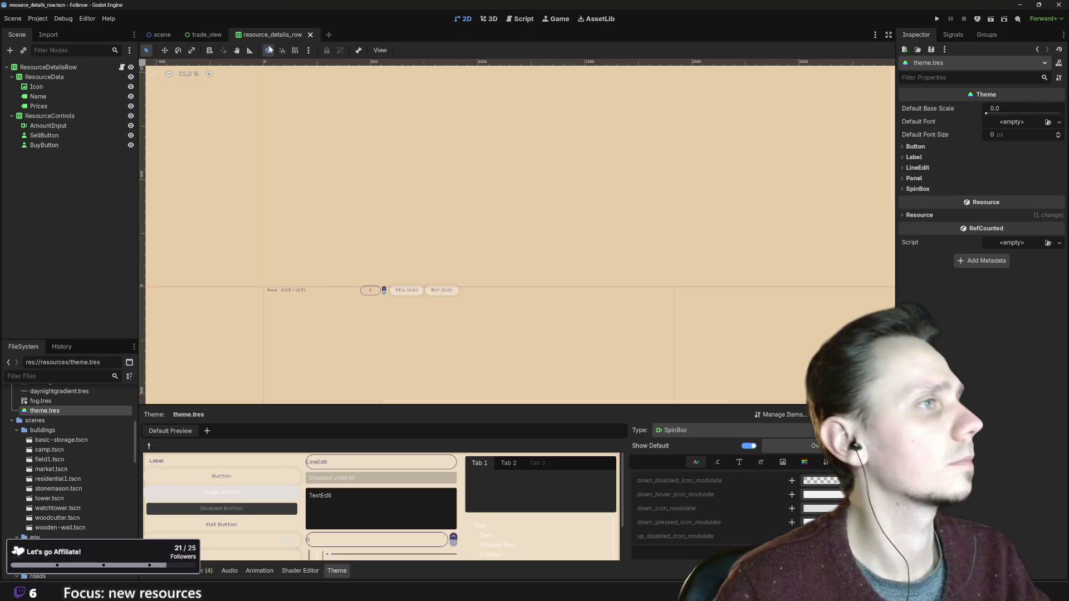
click(189, 34)
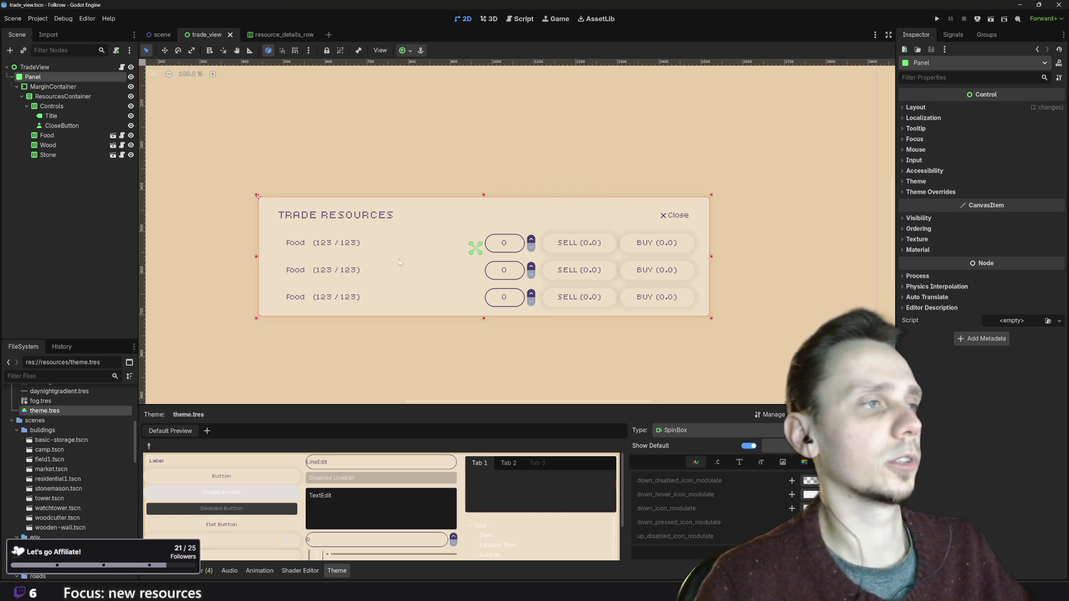
- Set the Food, Wood and Stone rows' resource references to food, wood and stone
click(359, 253)
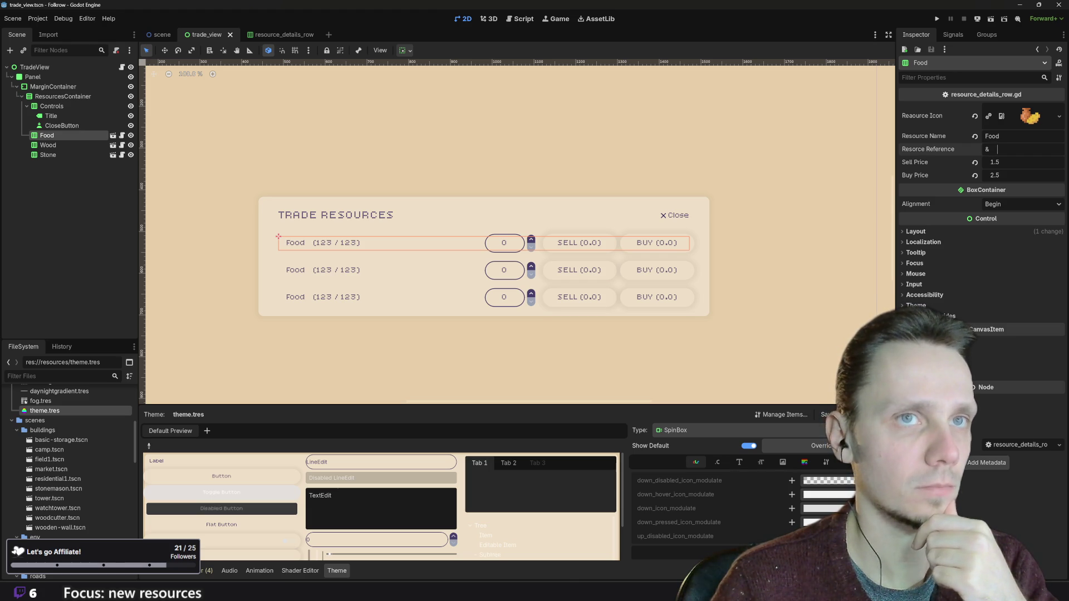
text(food)
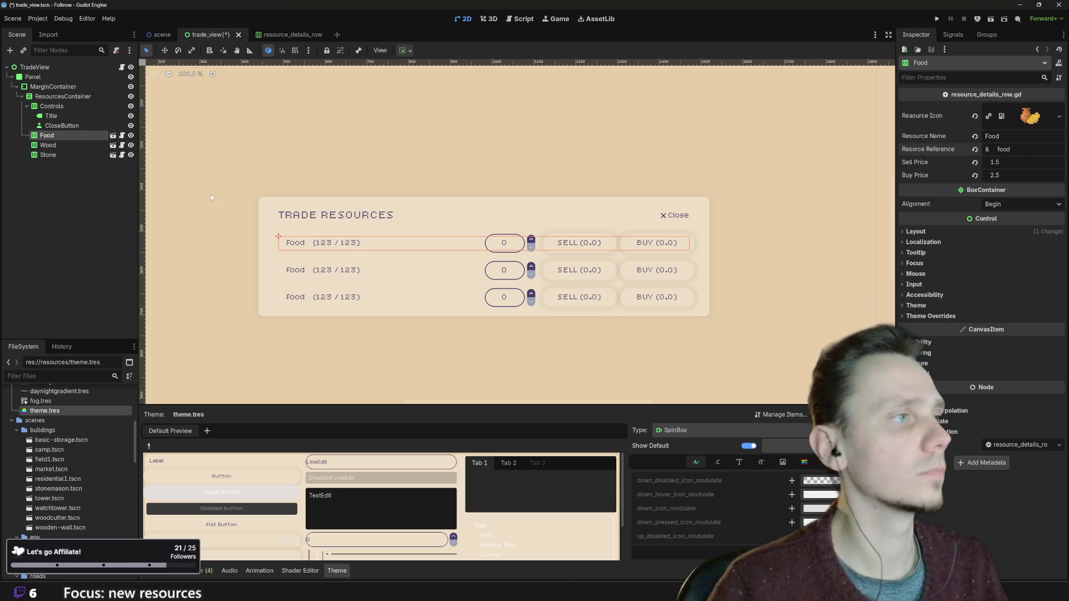
click(83, 145)
click(1002, 149)
text(wood)
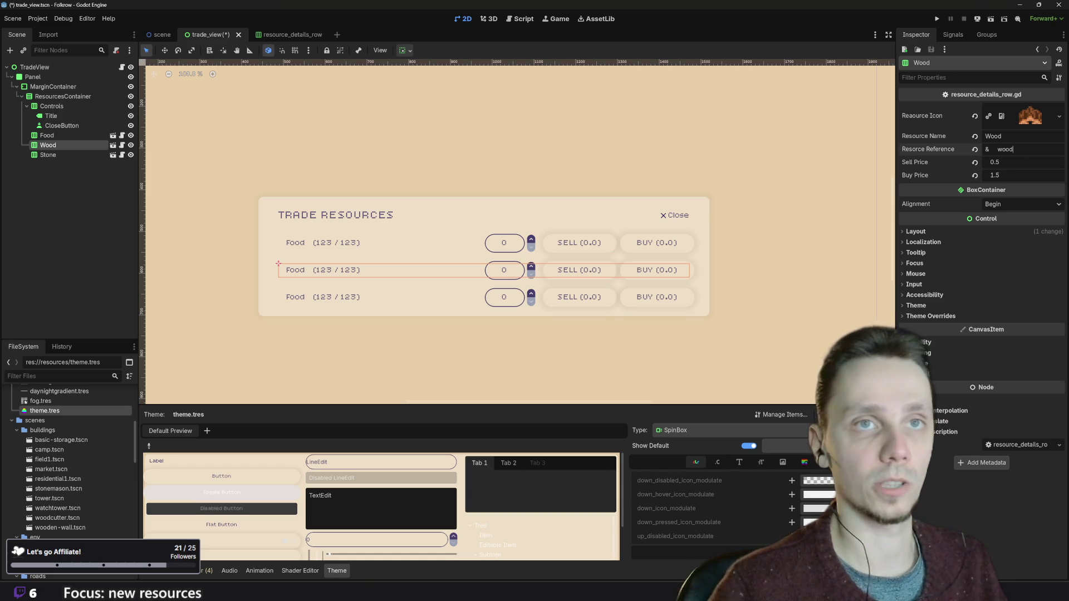
click(85, 155)
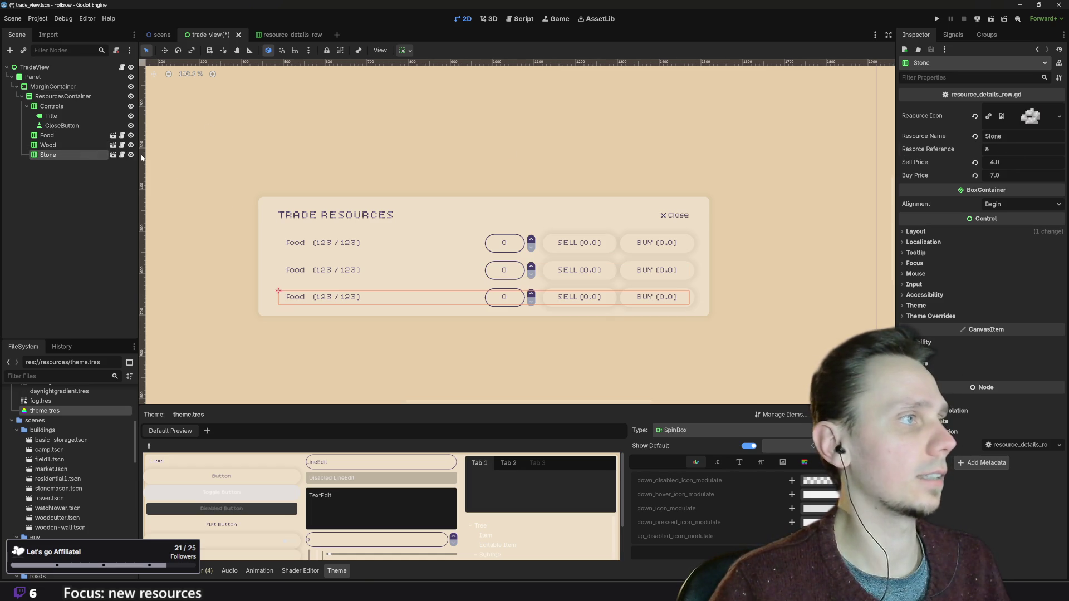
text(stone)
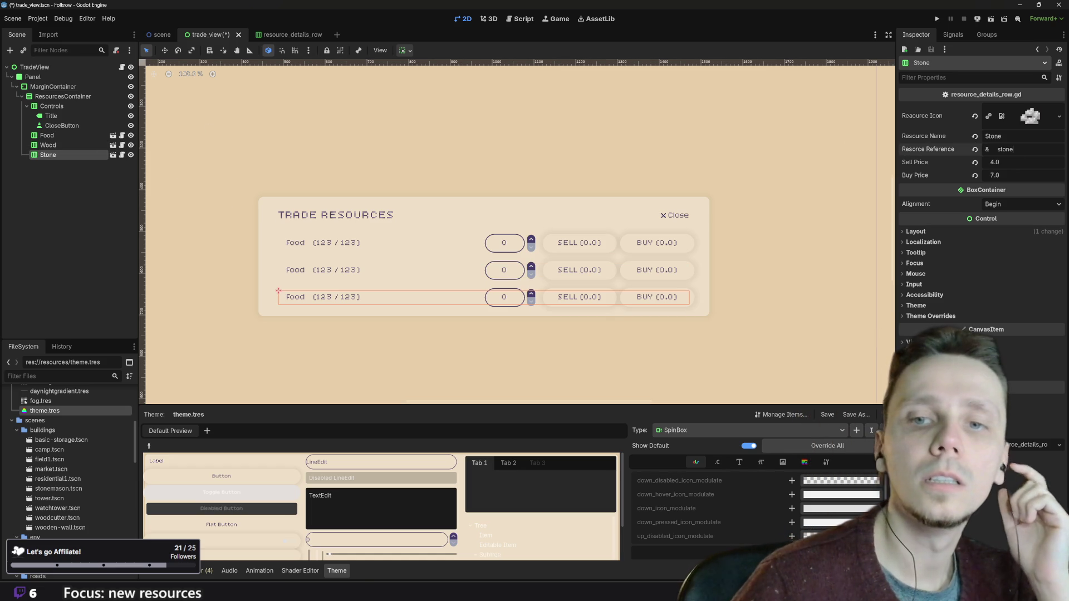
click(72, 141)
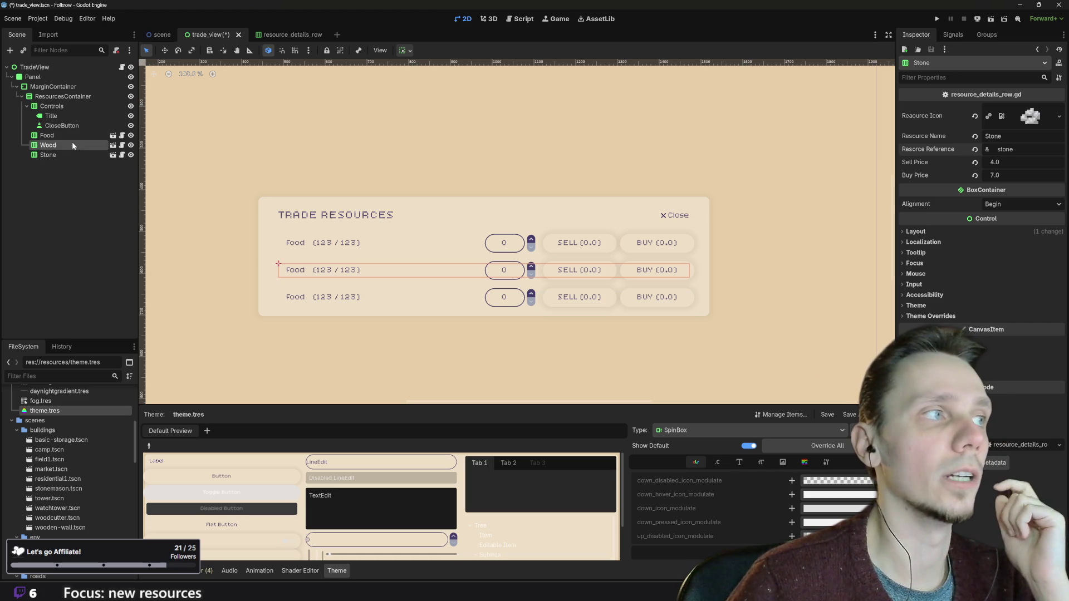
click(72, 137)
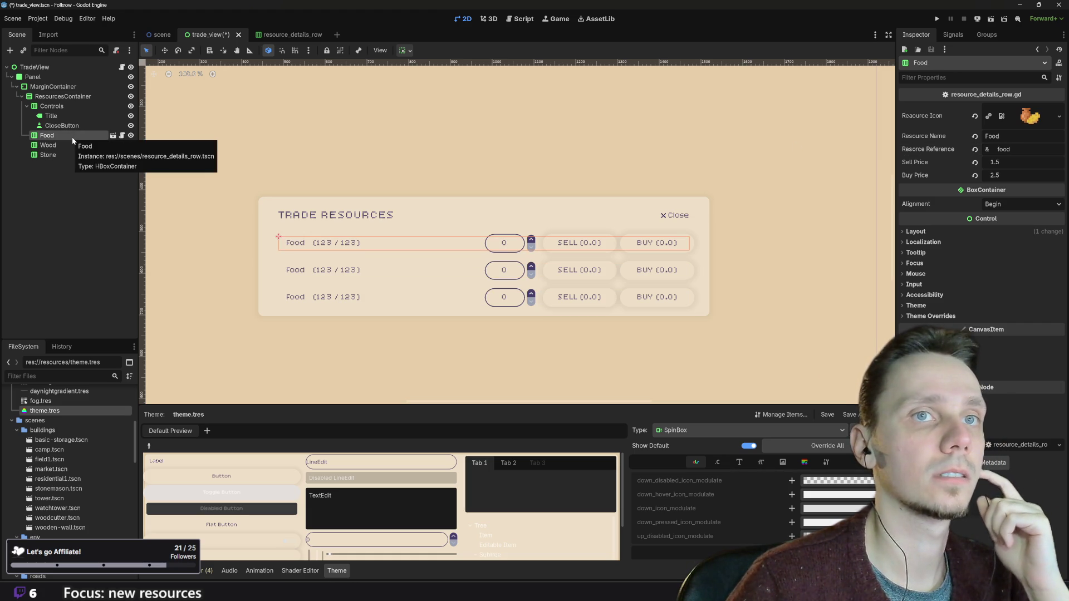
- Save the trade_view scene, recheck the Wood and Stone rows, and run the game
key(ctrl+s)
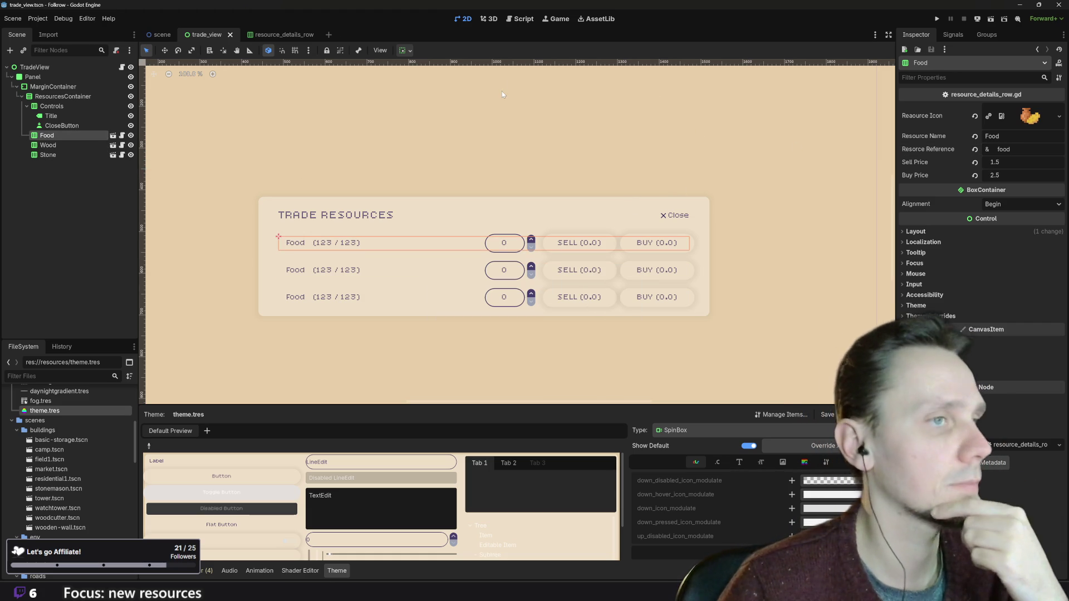
click(414, 270)
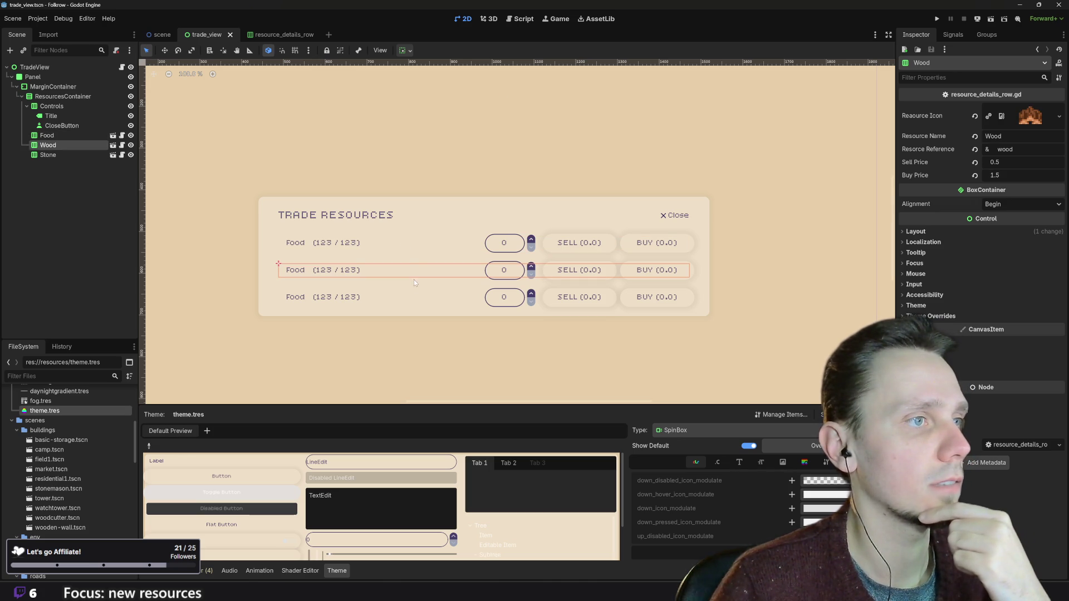
click(415, 297)
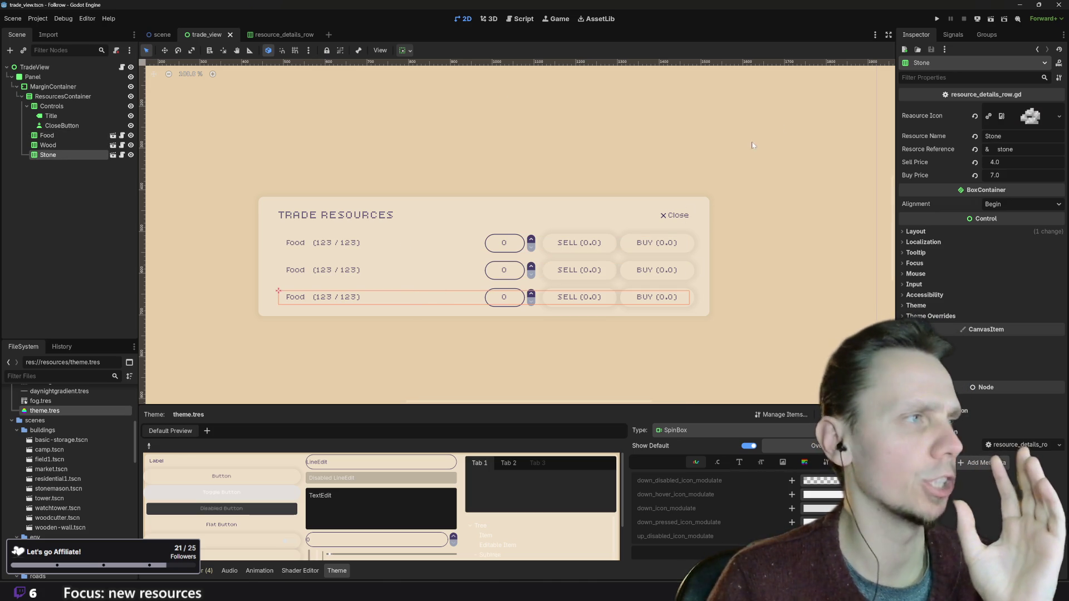
click(937, 19)
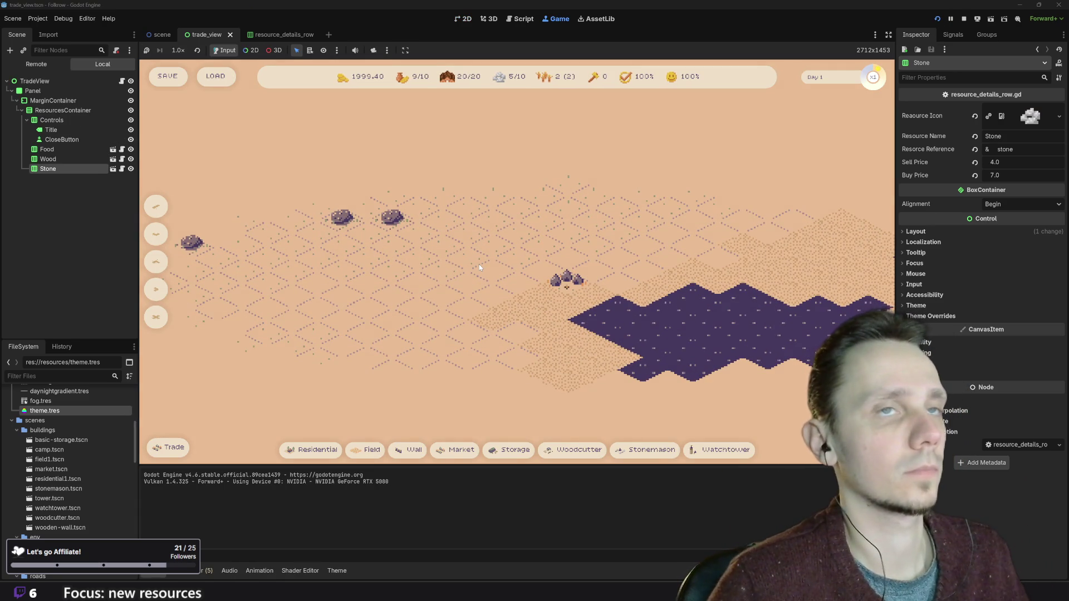
- Pause the game, open Trade Resources and raise the Wood quantity to 5
key(space)
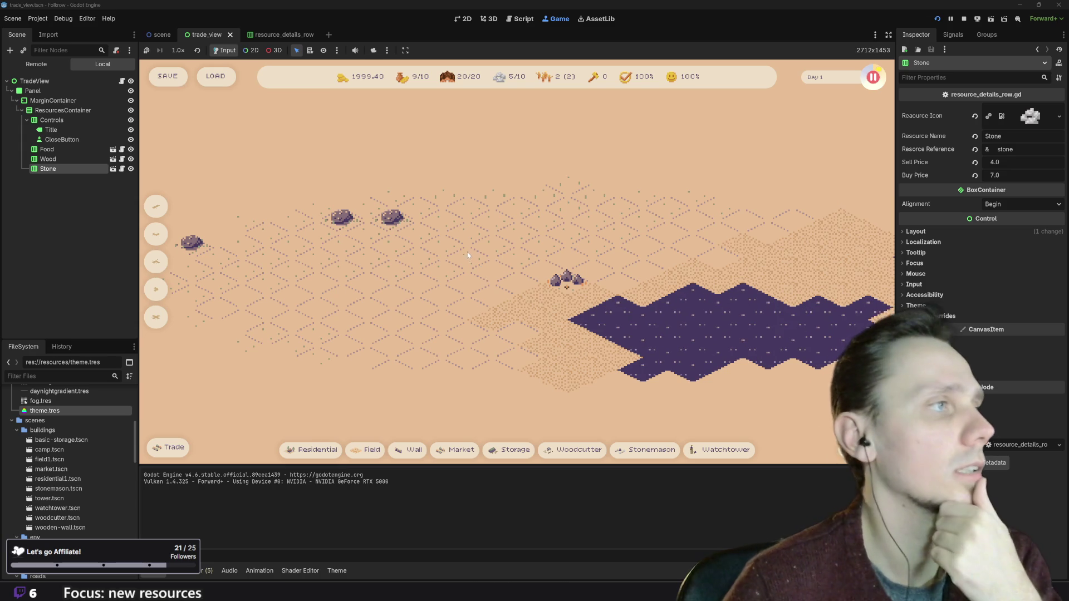
click(177, 448)
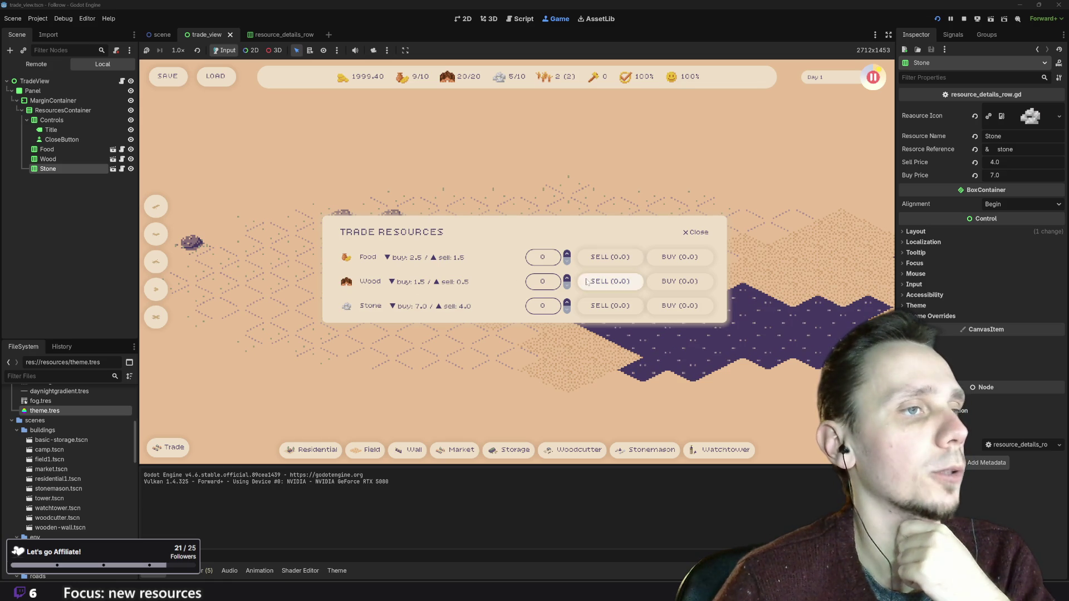
click(567, 279)
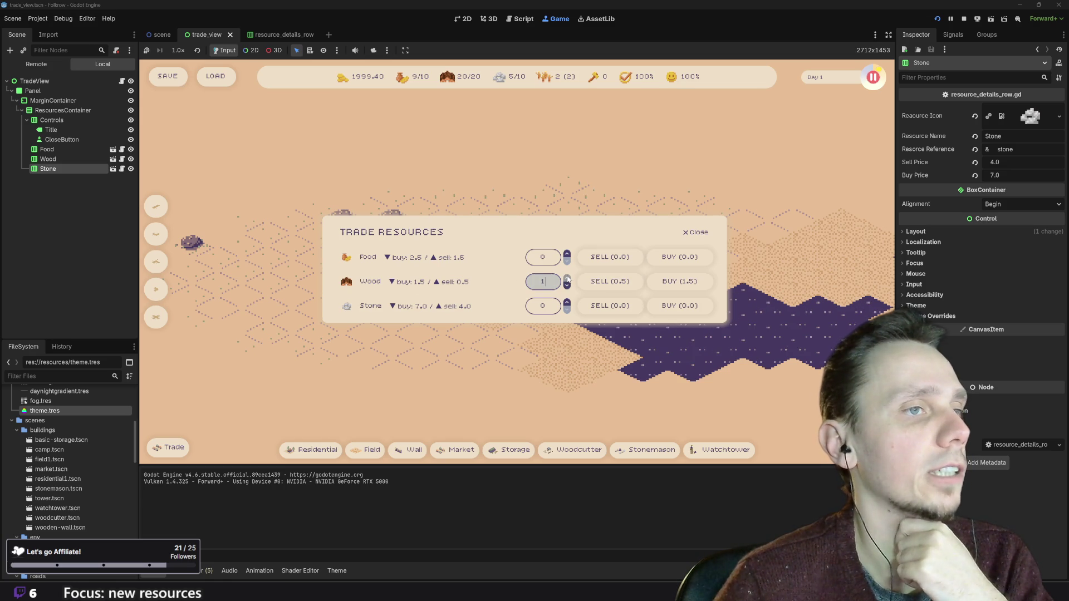
click(567, 279)
click(567, 279)
click(567, 279)
click(567, 280)
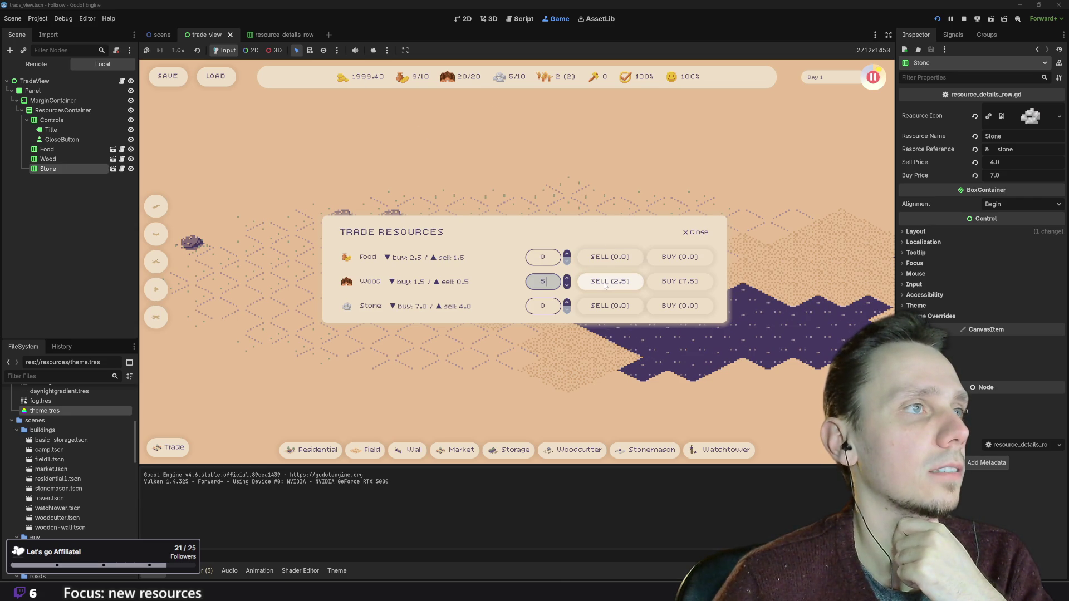
- Sell the 5 Wood, resume the game, then stop it
click(605, 284)
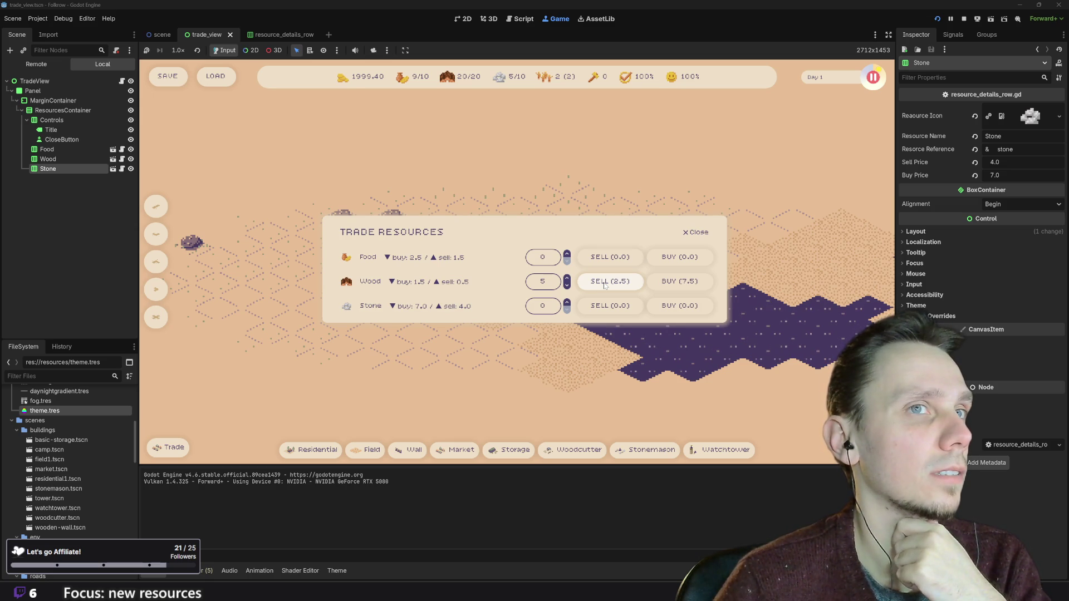
key(space)
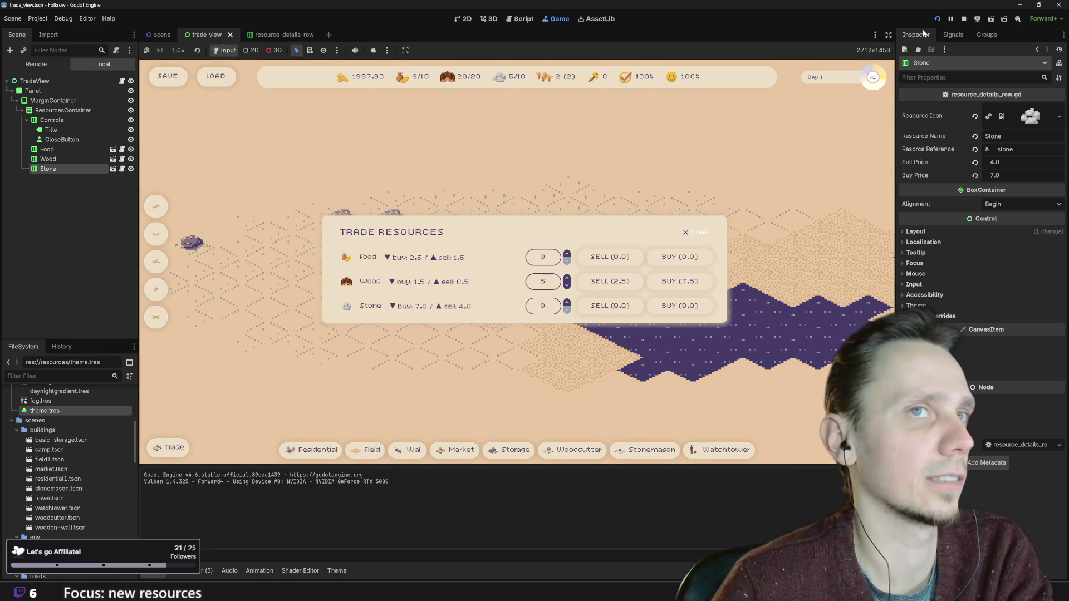
click(965, 19)
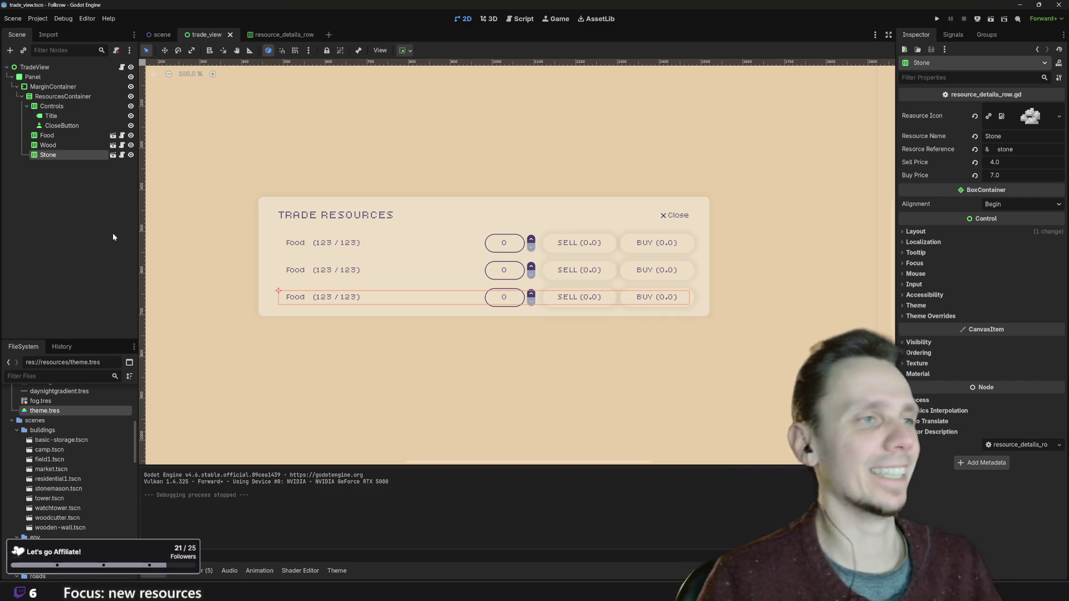
- Add sell_button.pressed.connect(_process_selling) as a new line 23 in resource_details_row.gd
click(522, 20)
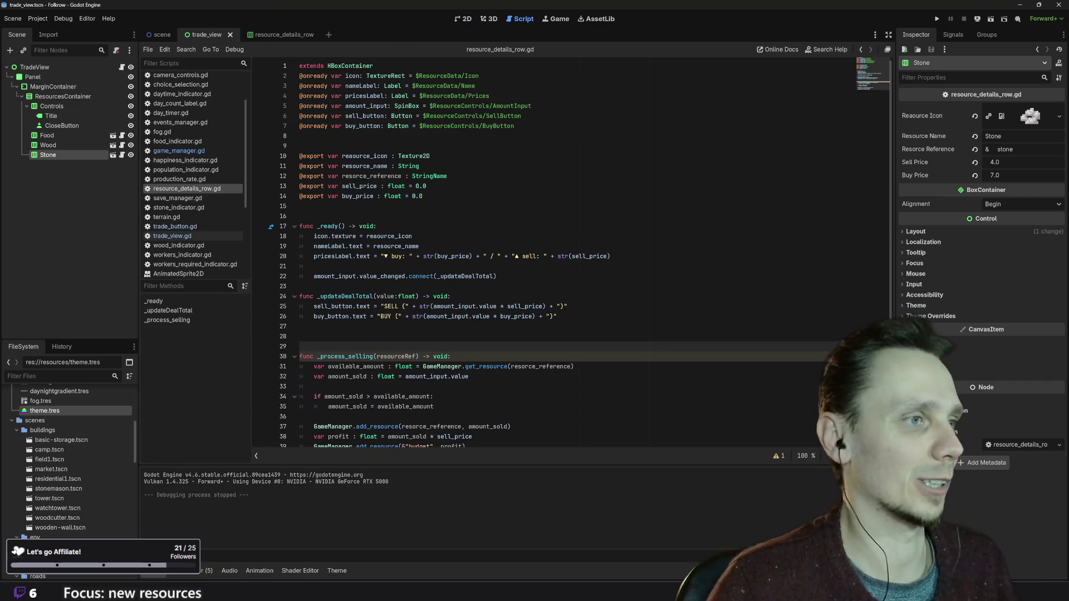
scroll(557, 250, down, 1)
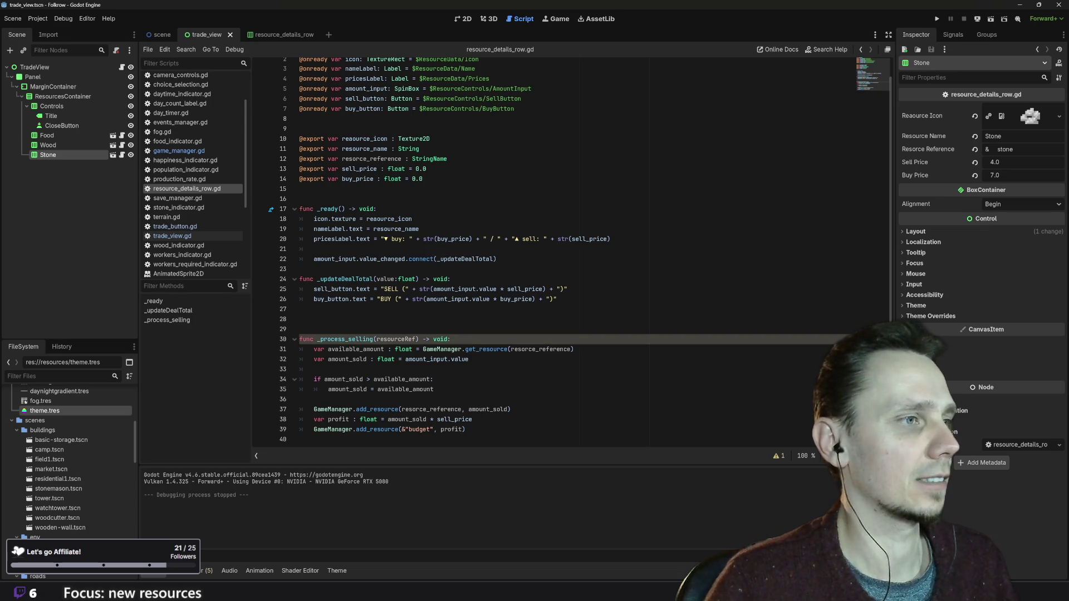
double_click(337, 339)
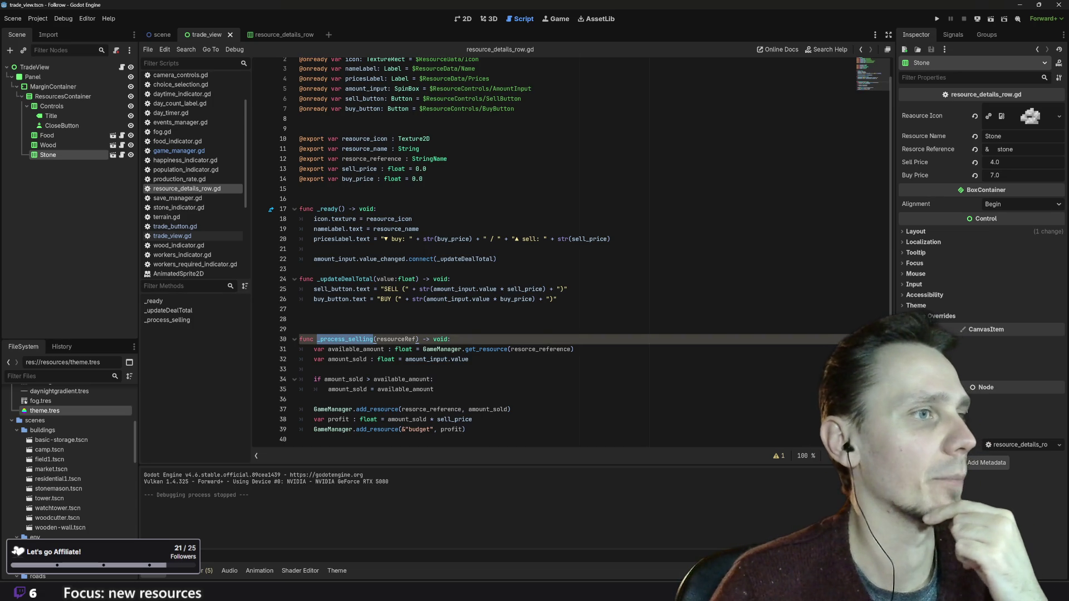
click(497, 259)
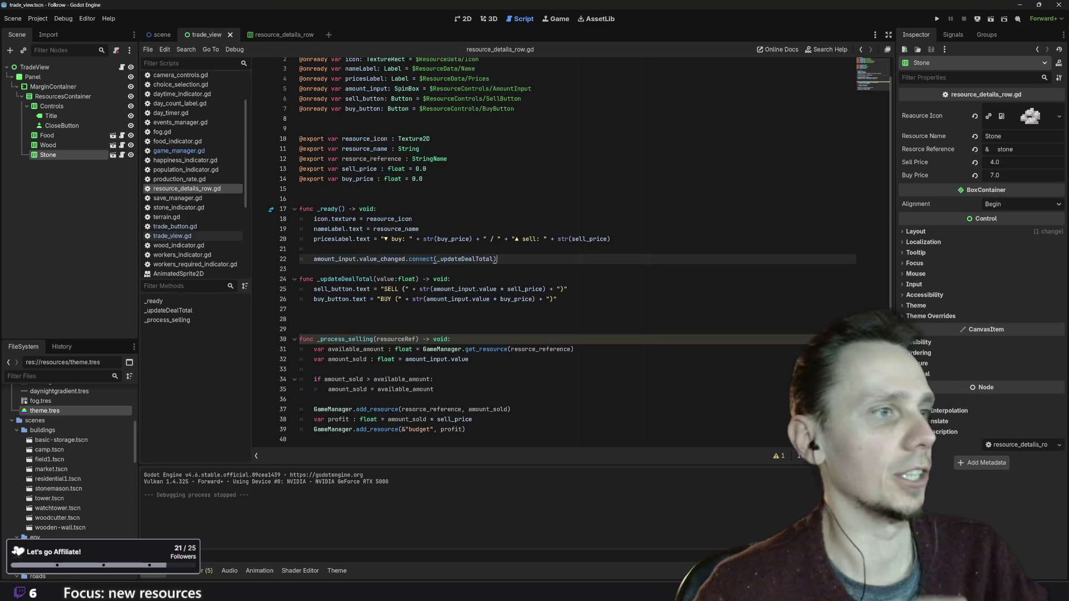
key(Return)
text(see)
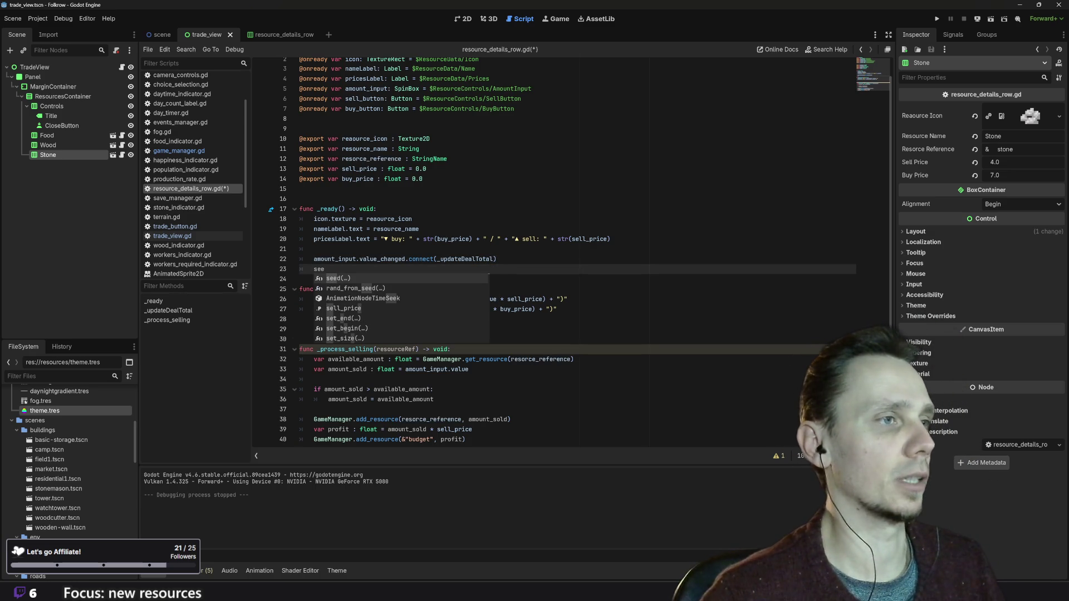
key(BackSpace)
text(ll)
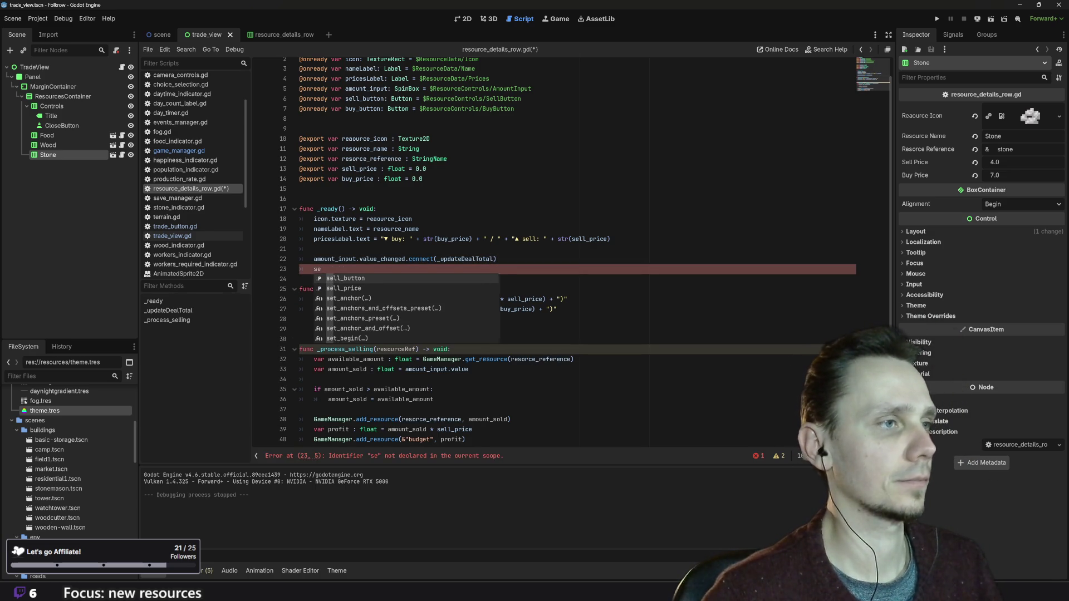
key(Return)
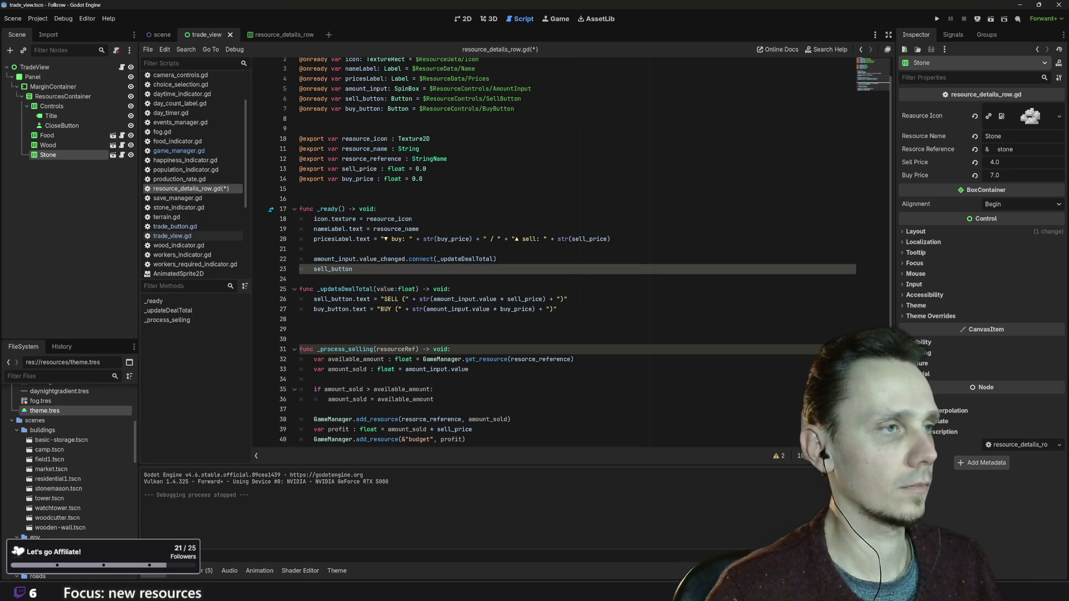
text(.pr)
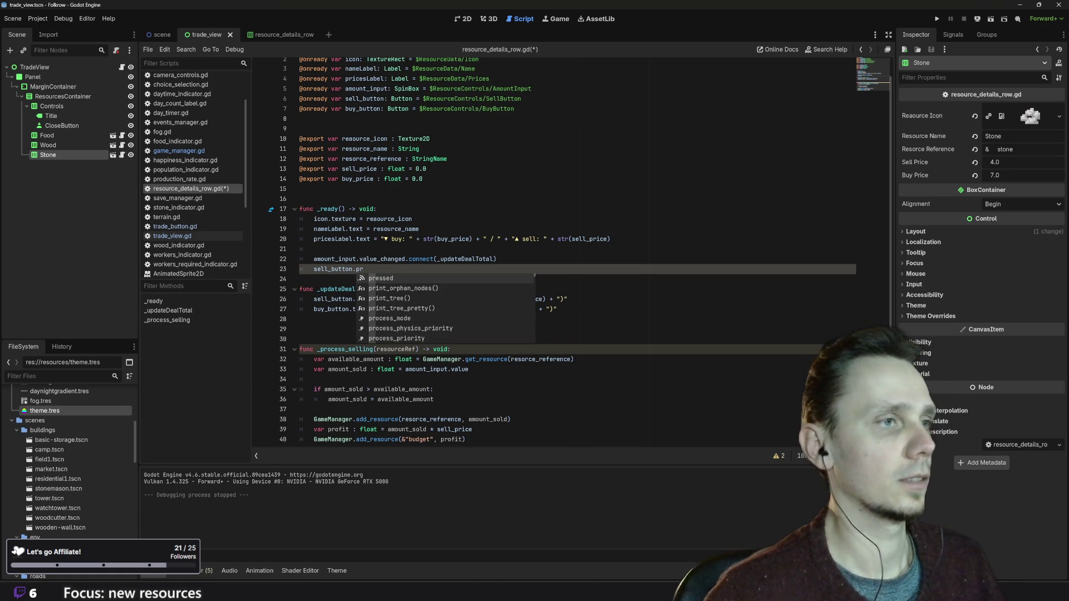
key(Return)
text(co)
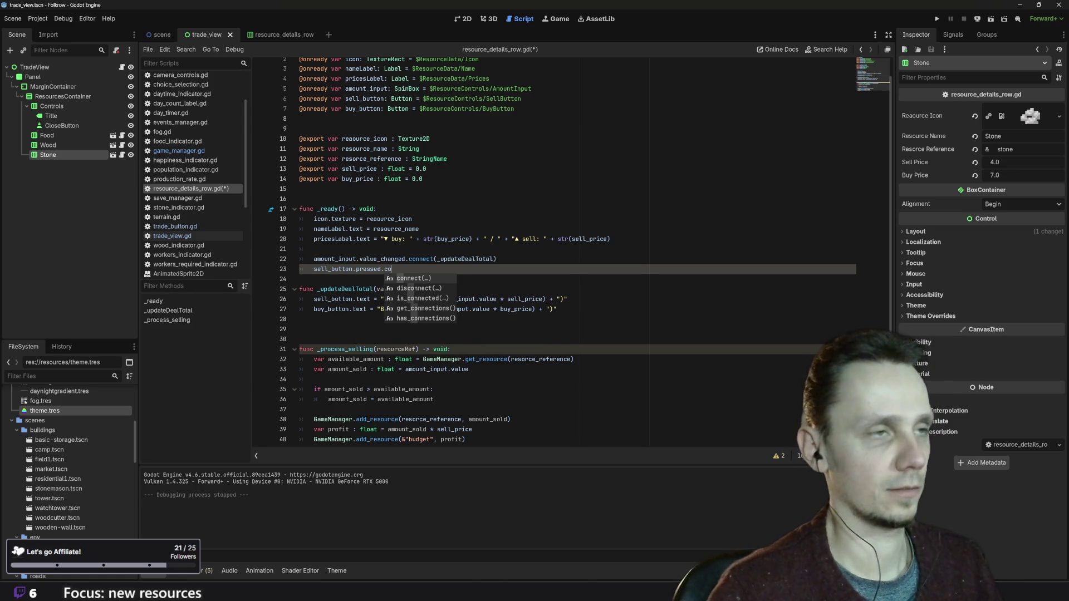
key(Return)
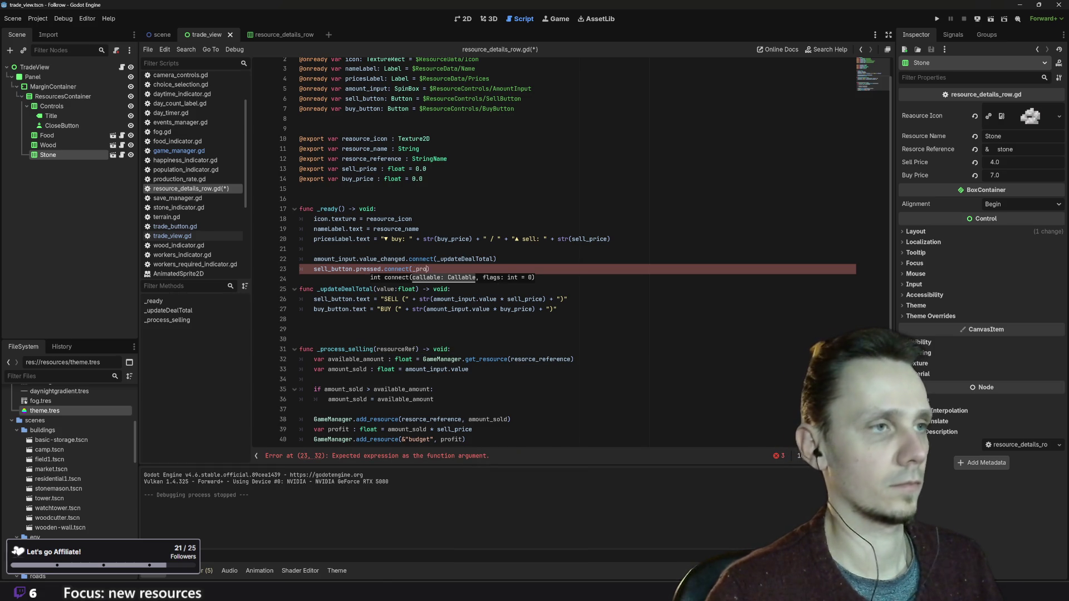
key(Return)
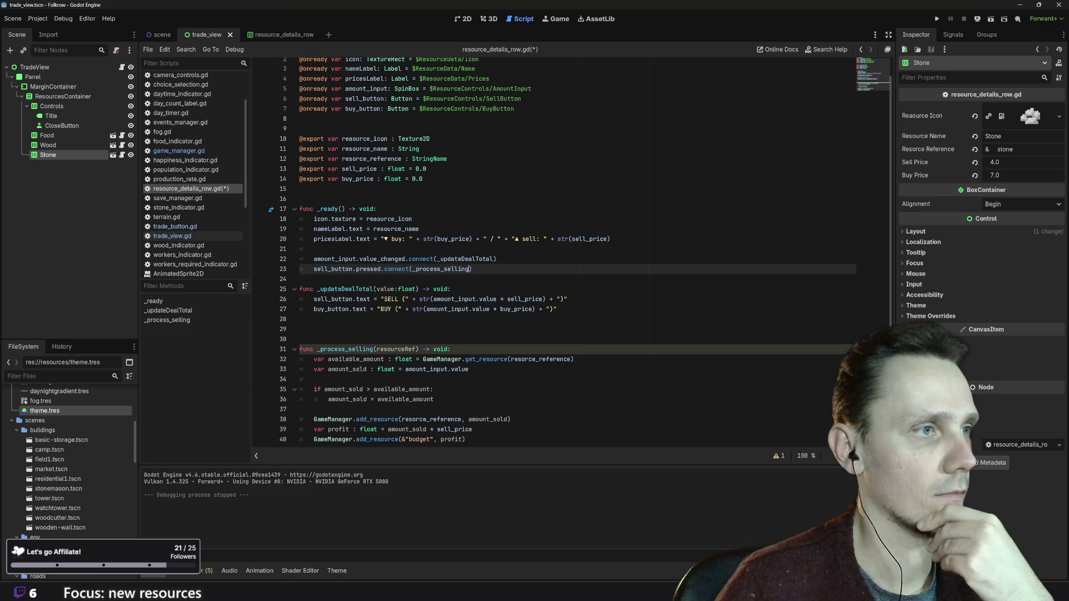
- Save resource_details_row.gd and run the game to test selling
scroll(557, 251, down, 1)
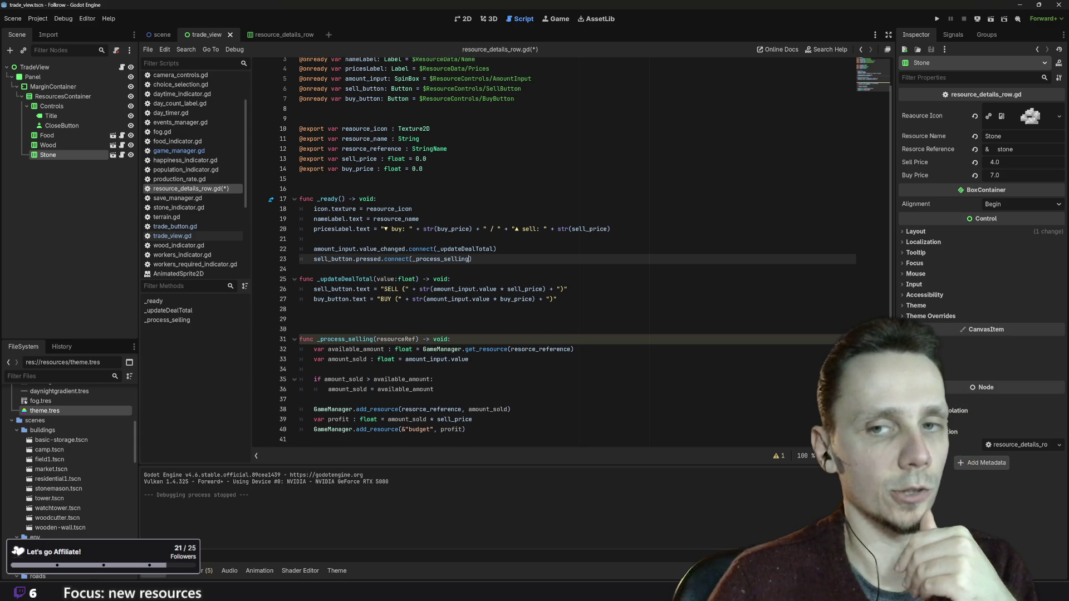
click(304, 319)
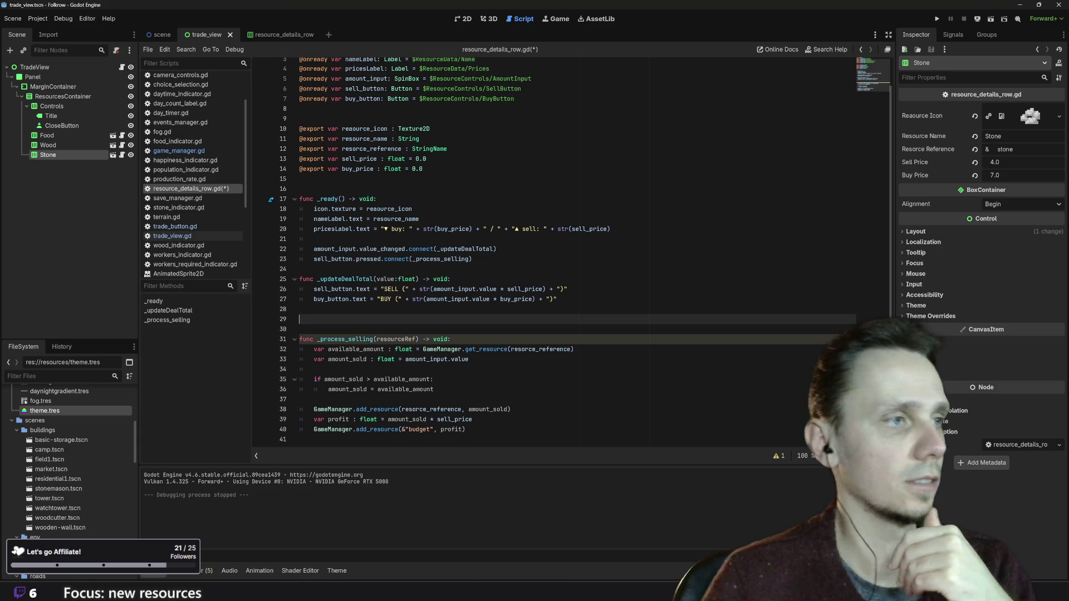
double_click(345, 339)
key(ctrl+s)
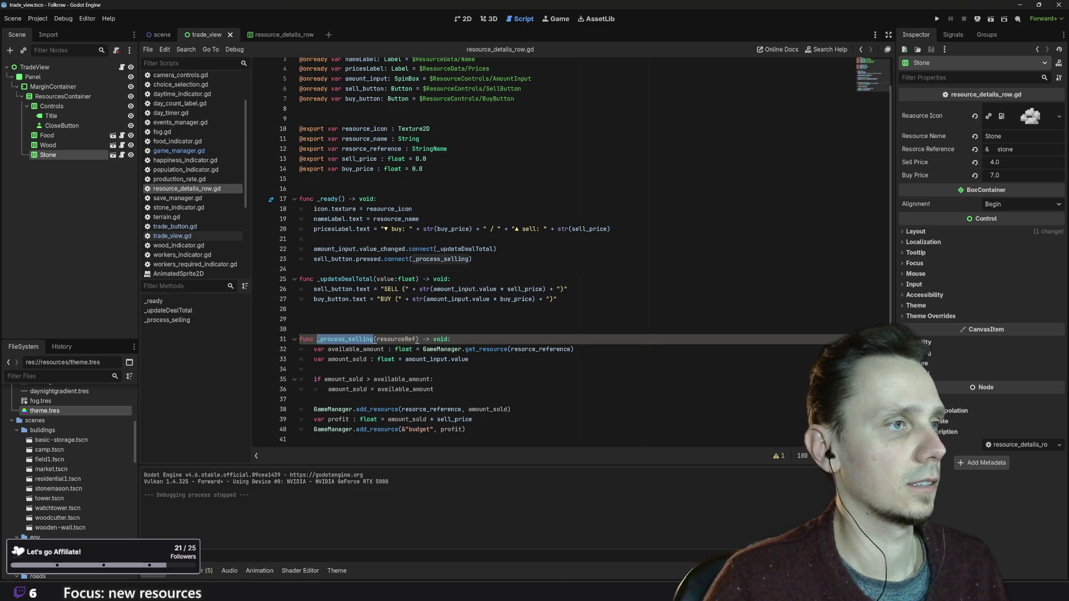
click(937, 19)
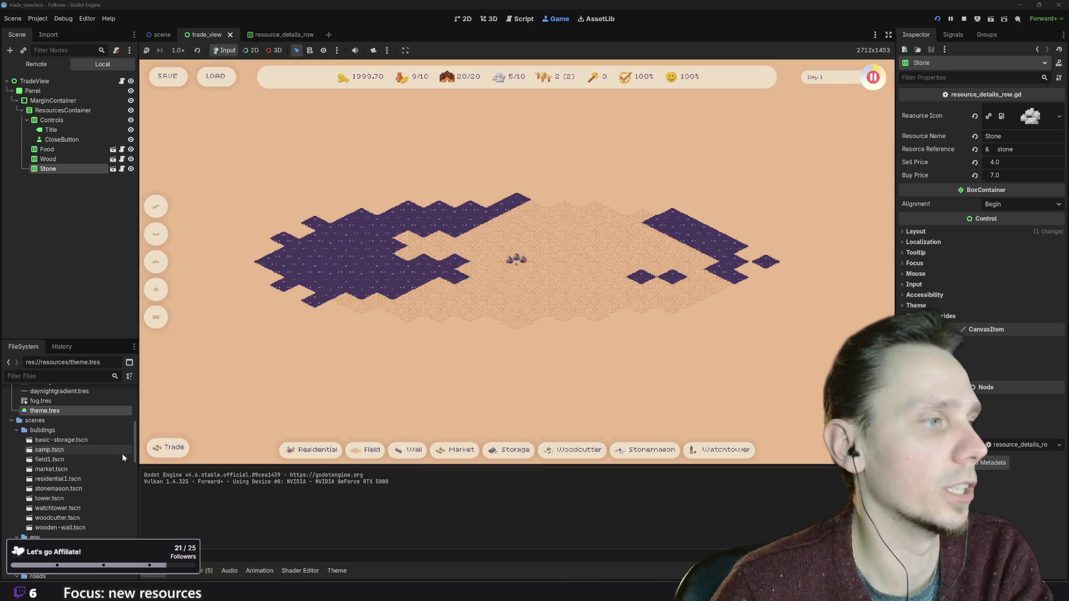
- In Trade Resources, raise the Wood quantity to 10
click(161, 448)
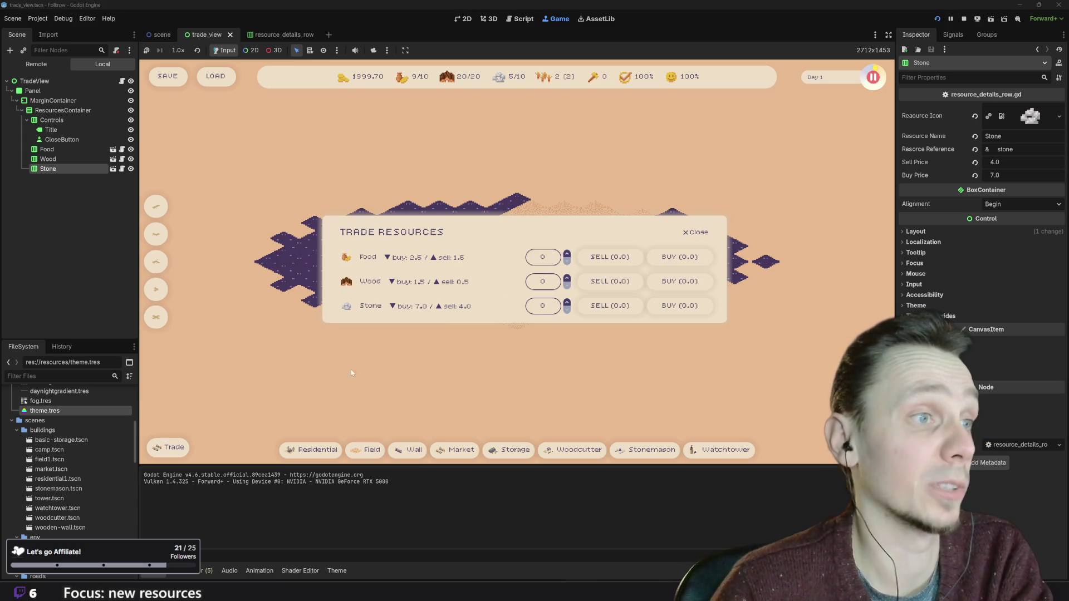
click(567, 278)
click(566, 278)
click(566, 278)
click(567, 278)
click(566, 279)
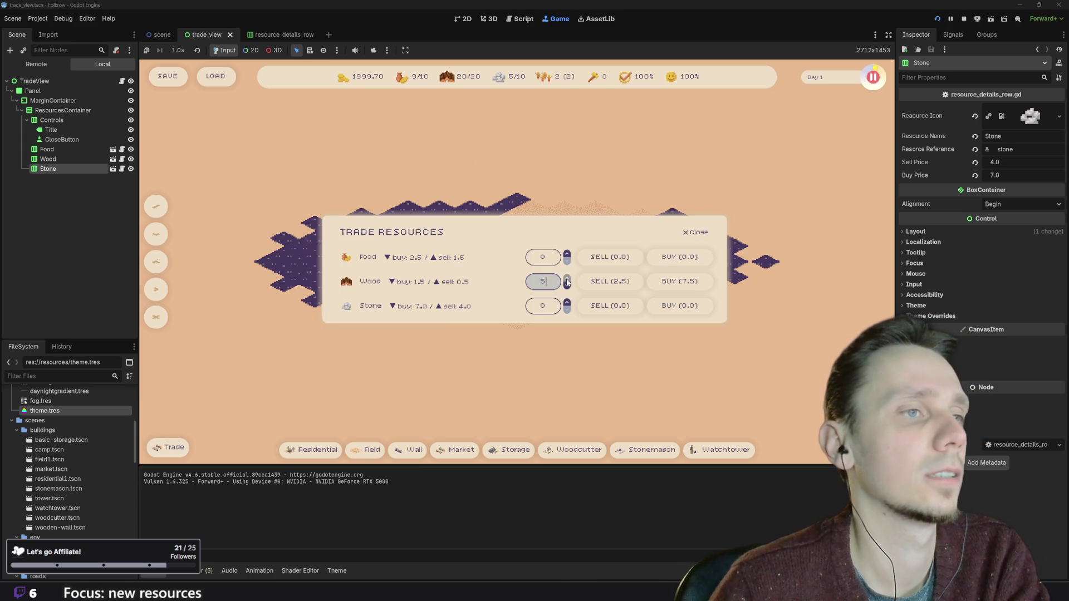
click(566, 279)
click(567, 279)
click(567, 279)
click(567, 279)
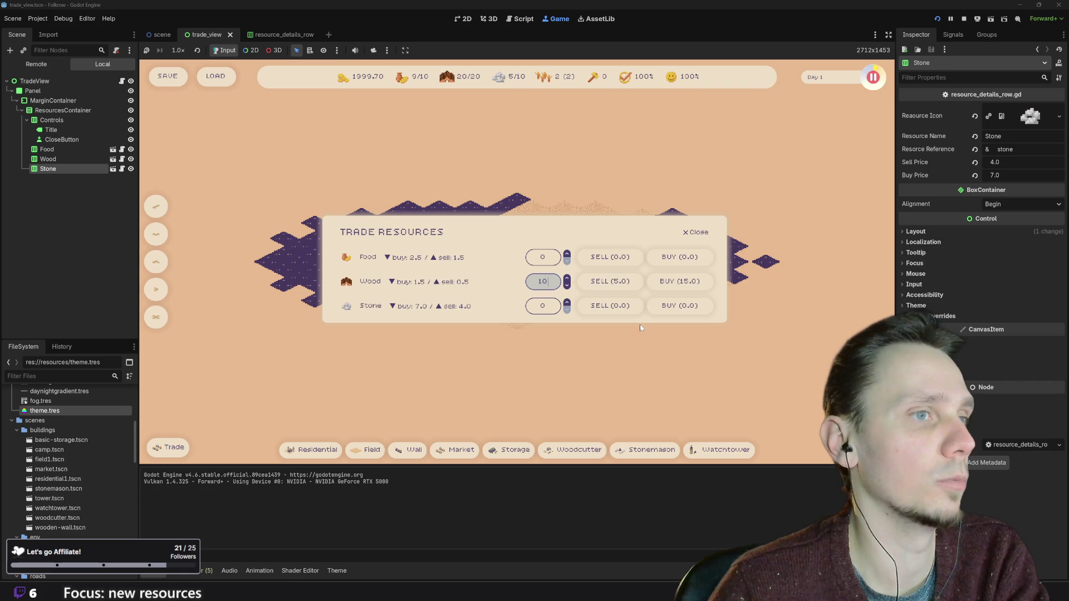
click(607, 281)
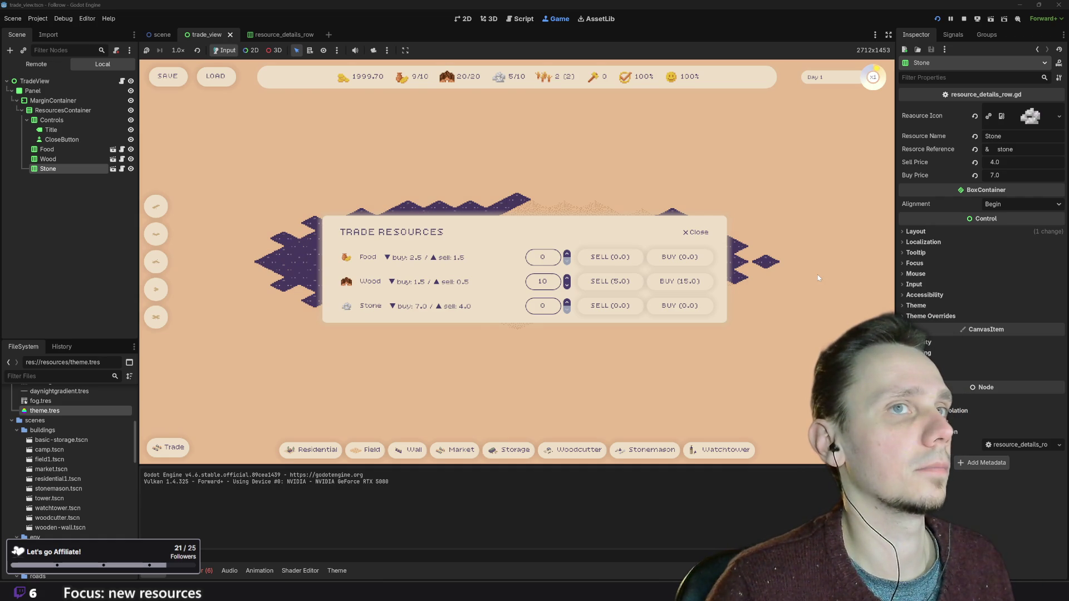
- Try selling the 10 Wood several times, then inspect the 13 errors in the Debugger
click(610, 284)
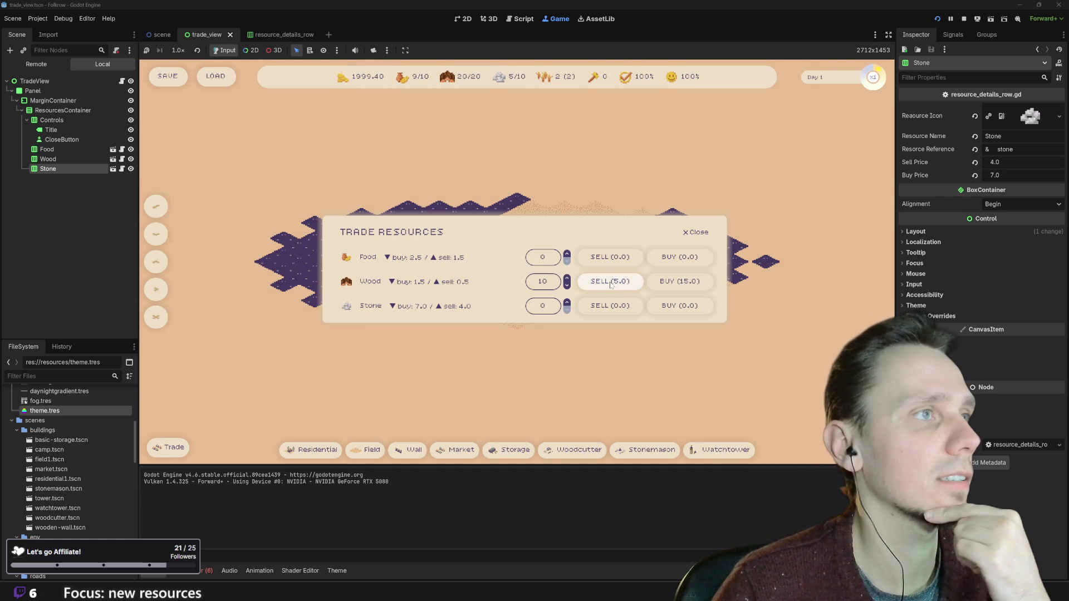
click(611, 285)
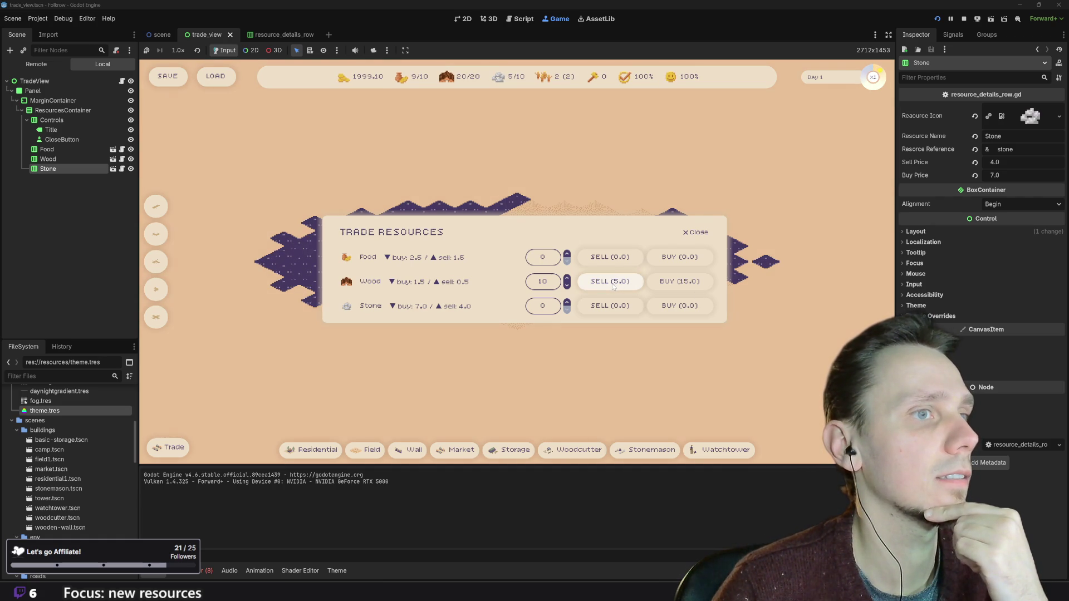
click(612, 285)
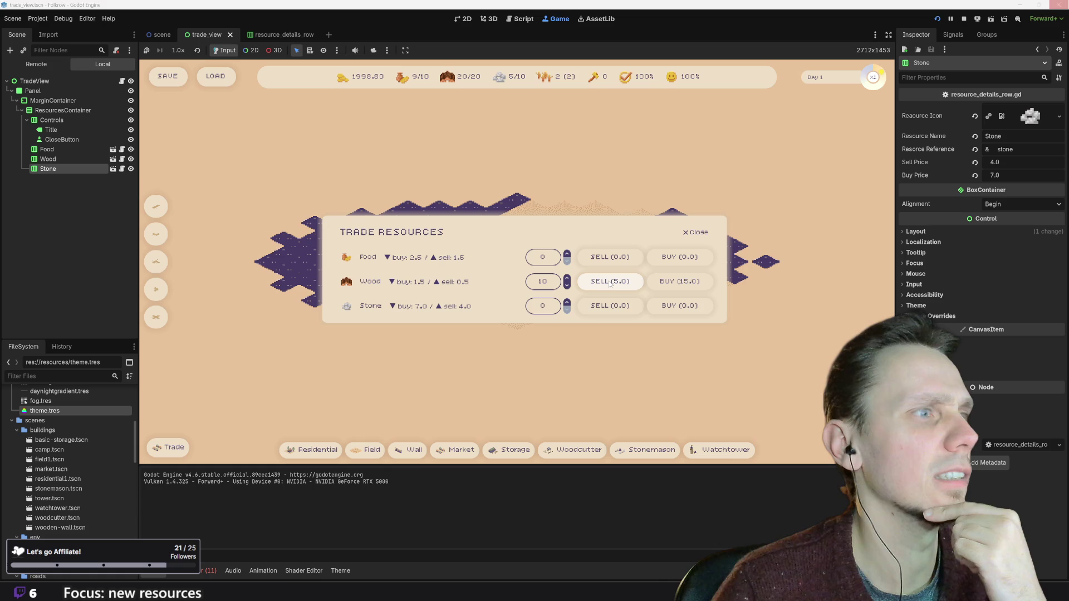
click(602, 288)
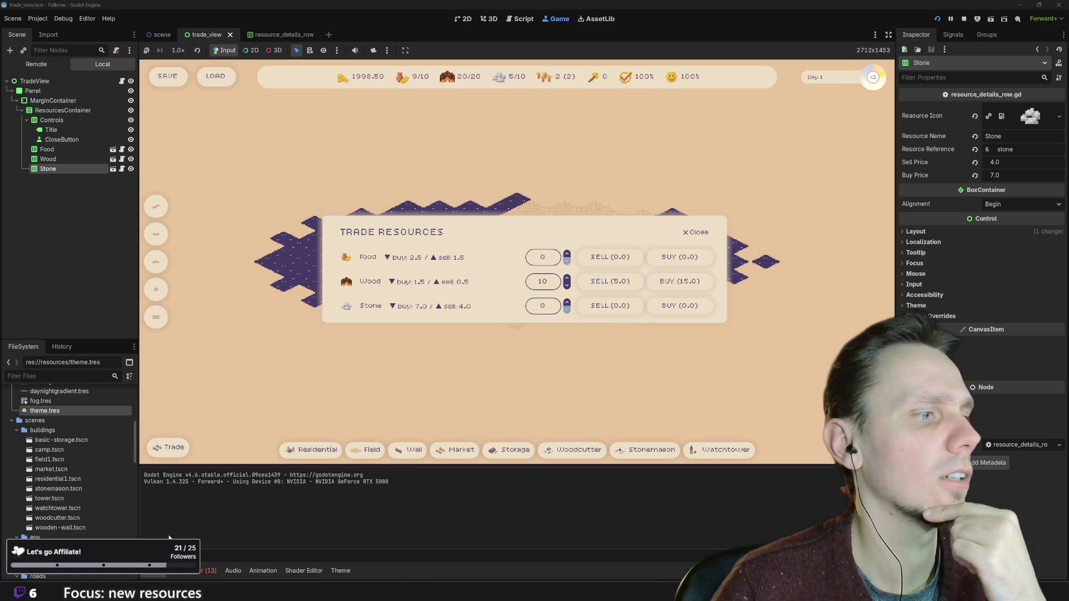
click(203, 571)
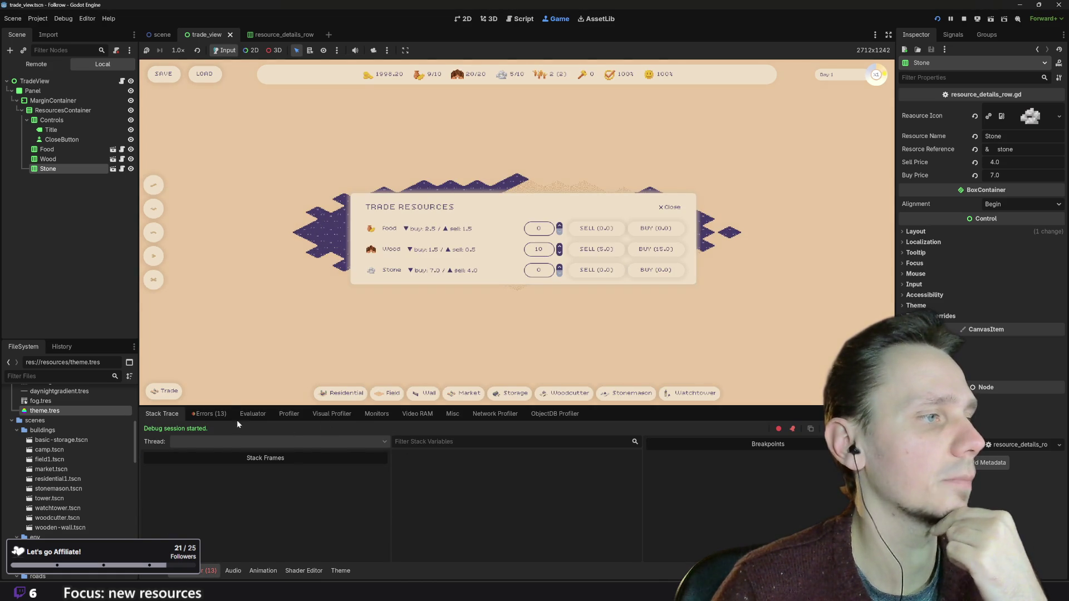
- Review the error list, stop the game, and delete the resourceRef parameter from _process_selling
click(210, 413)
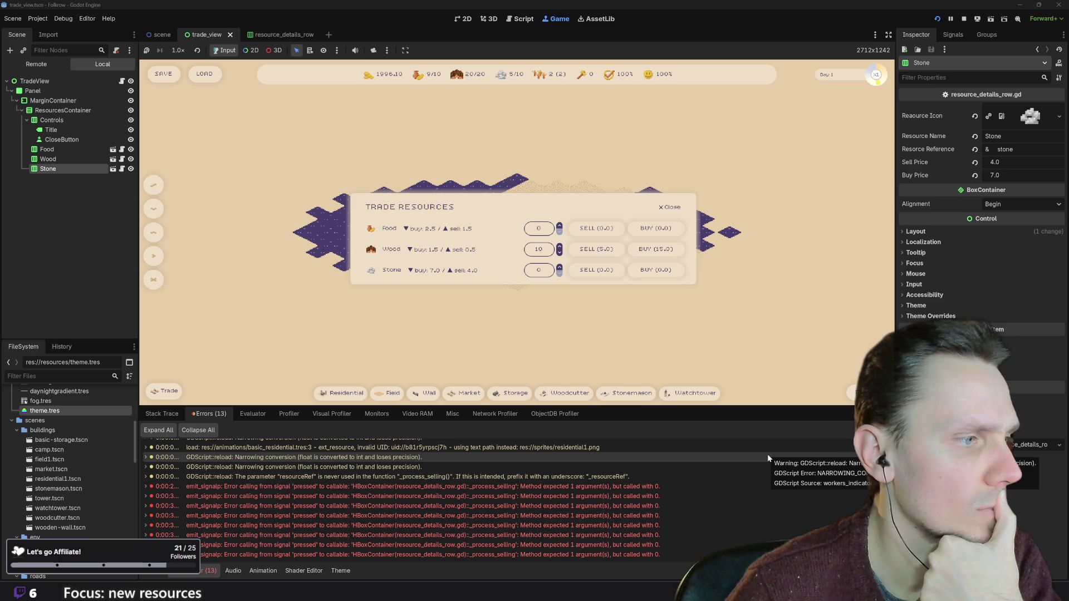
click(961, 21)
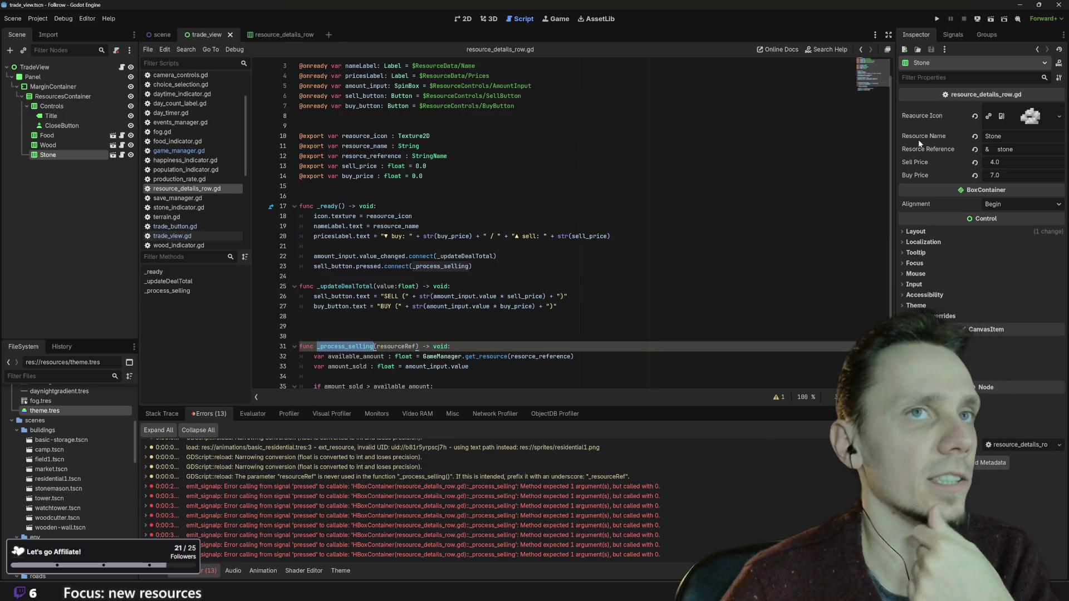
double_click(395, 280)
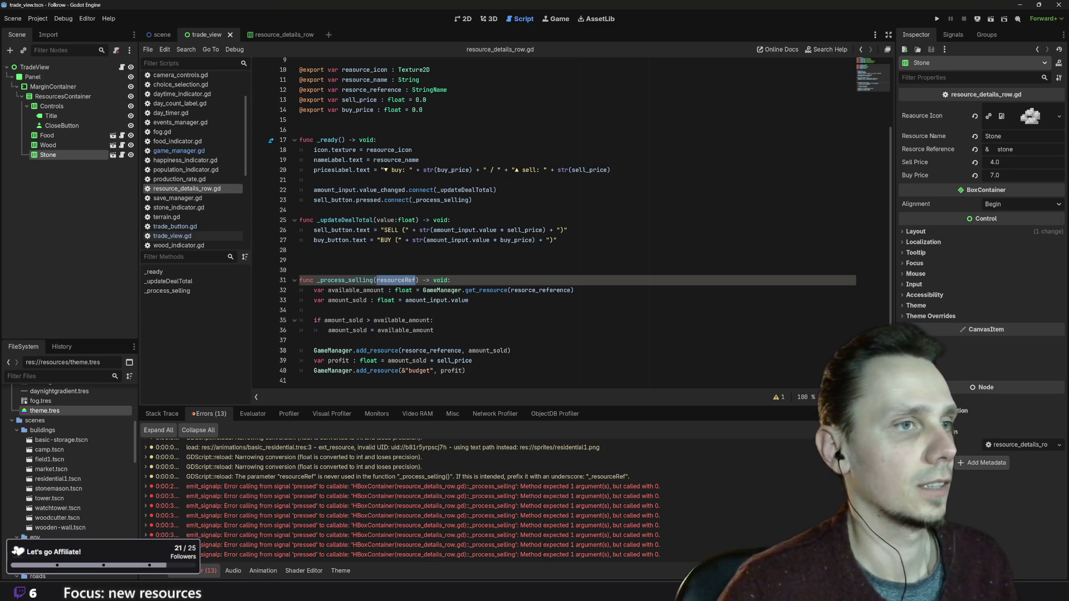
key(BackSpace)
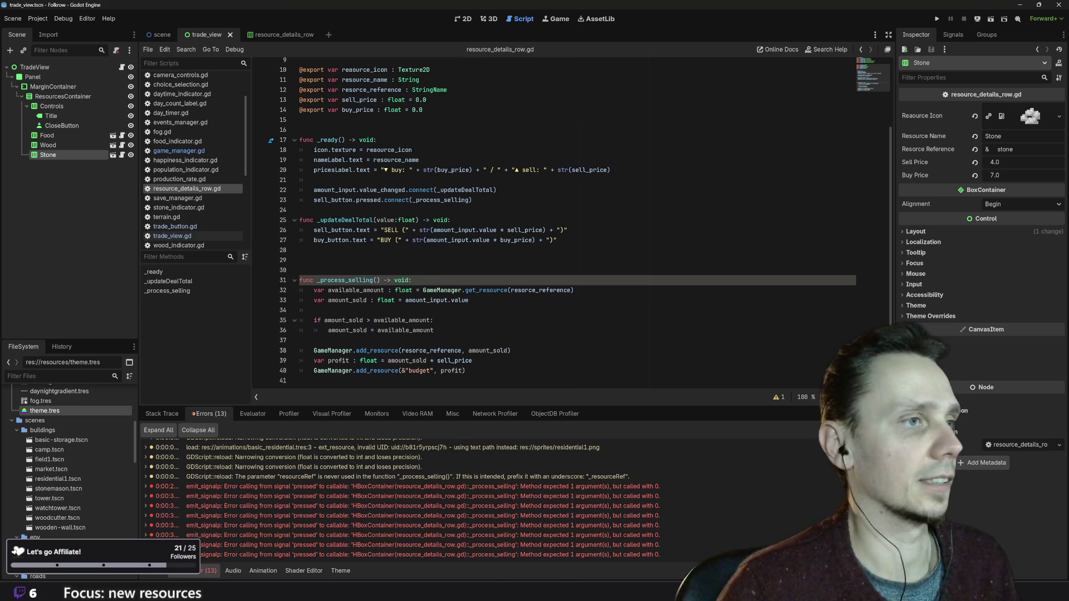
- Save the script and relaunch the game with F5
scroll(554, 222, up, 1)
click(313, 346)
key(ctrl+s)
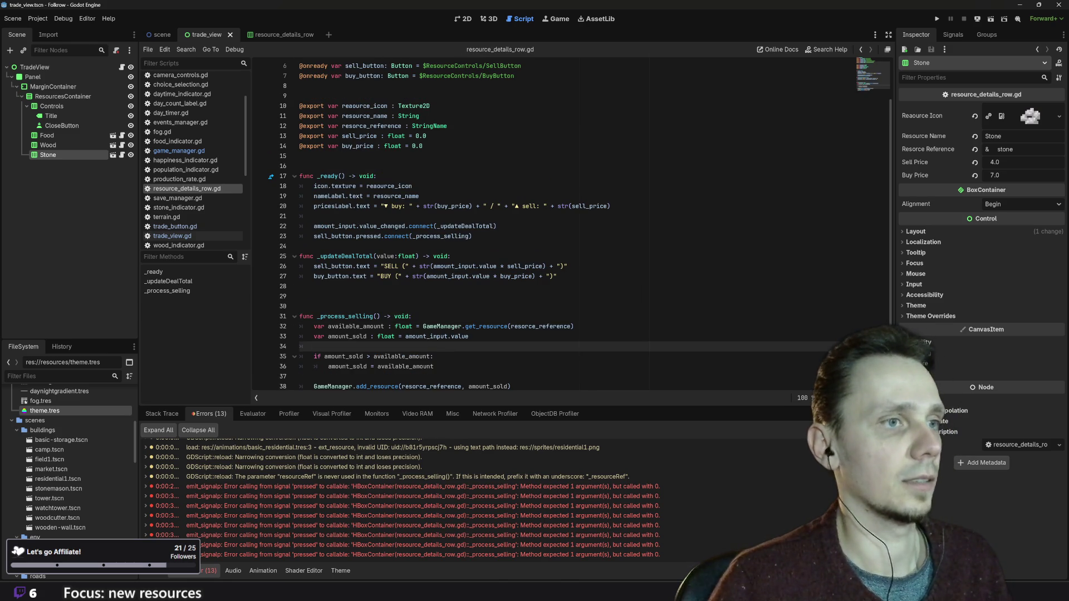
double_click(540, 326)
scroll(554, 222, up, 2)
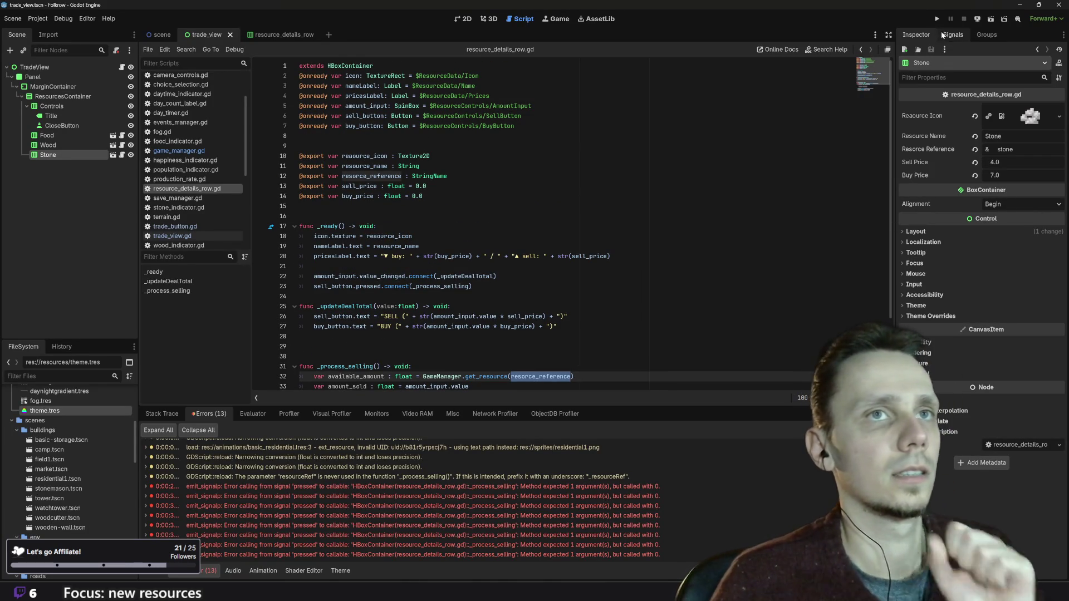
key(F5)
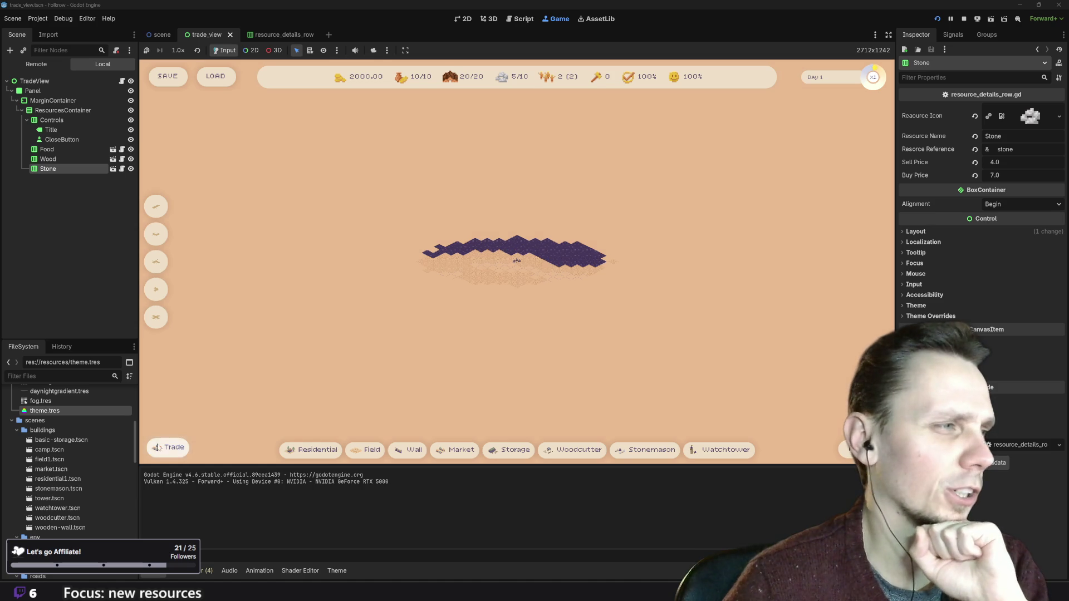
- Set Wood to 10 in Trade Resources, sell it twice for 5.0, then stop the game
click(169, 447)
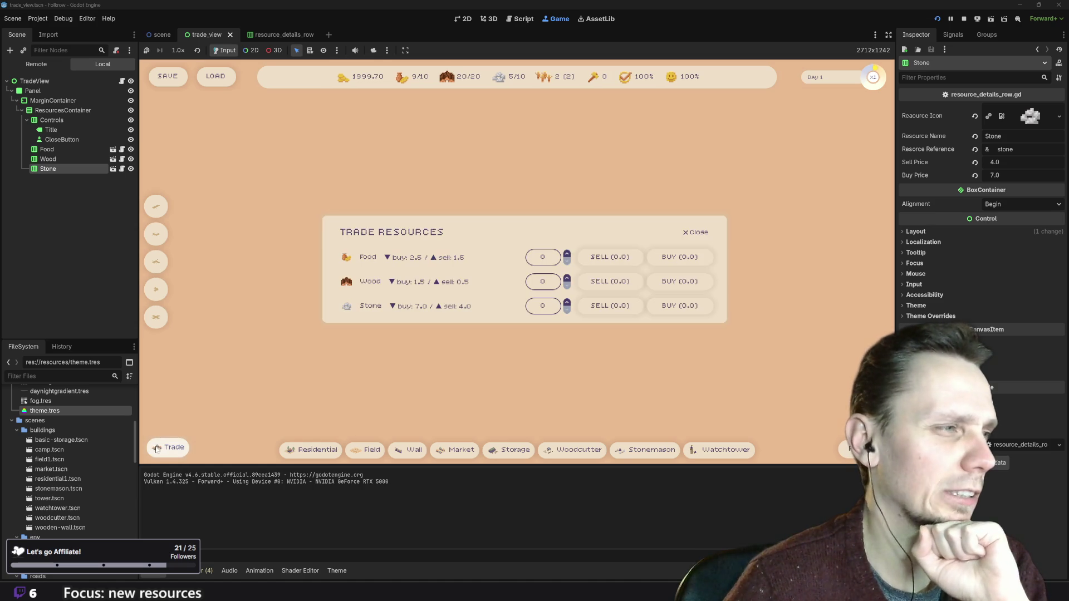
double_click(568, 278)
triple_click(567, 277)
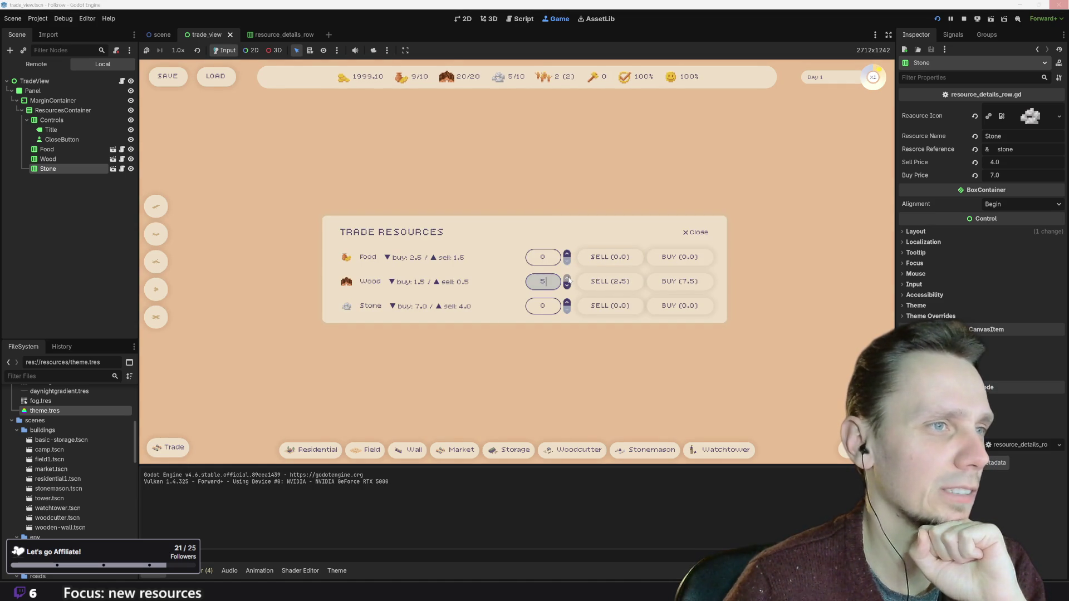
double_click(567, 277)
double_click(567, 277)
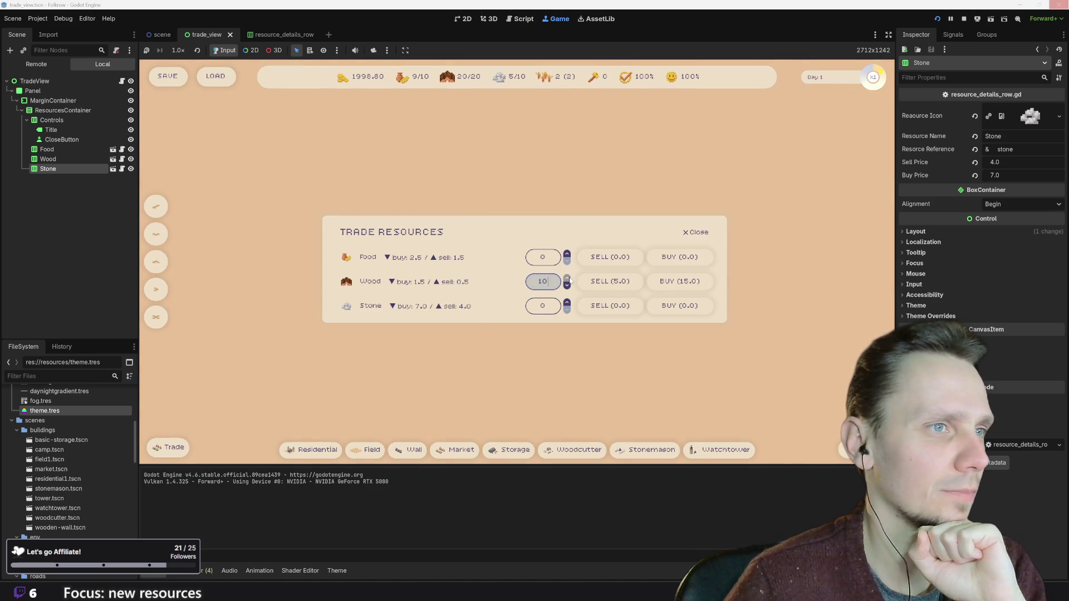
click(603, 285)
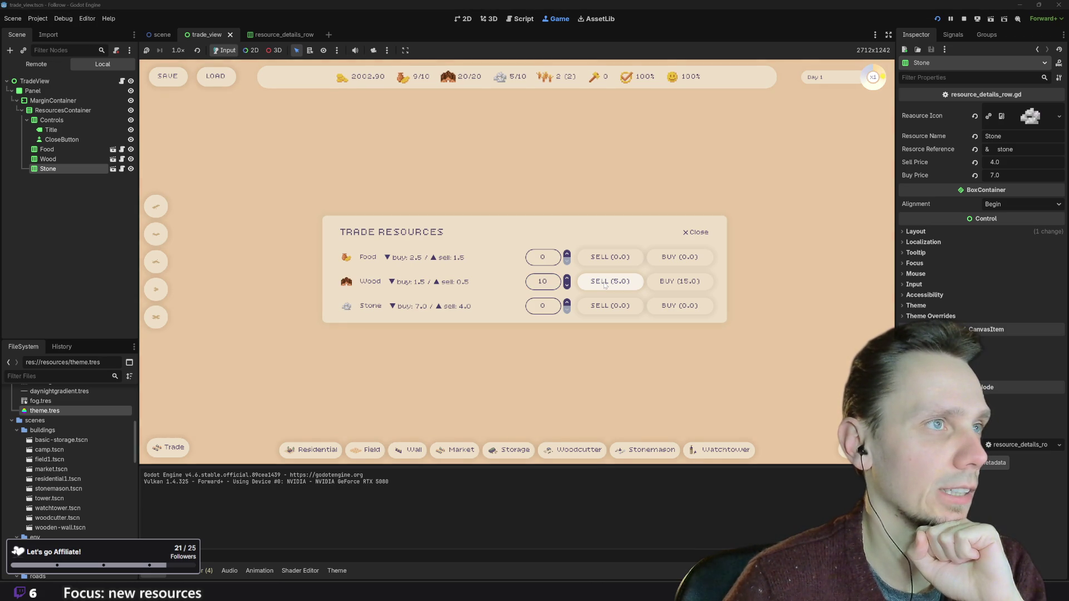
click(607, 285)
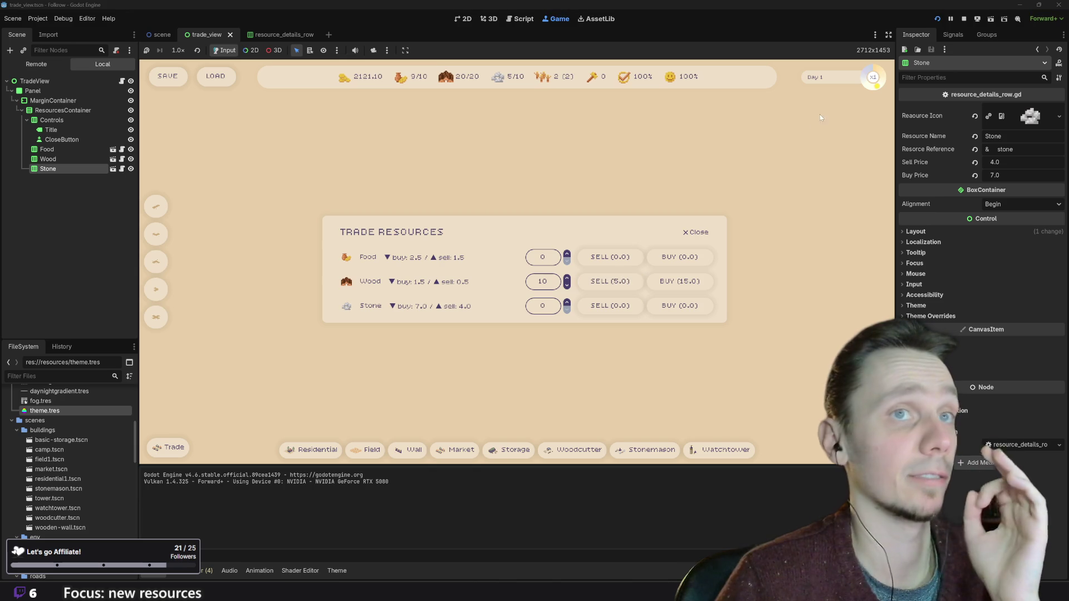
click(962, 18)
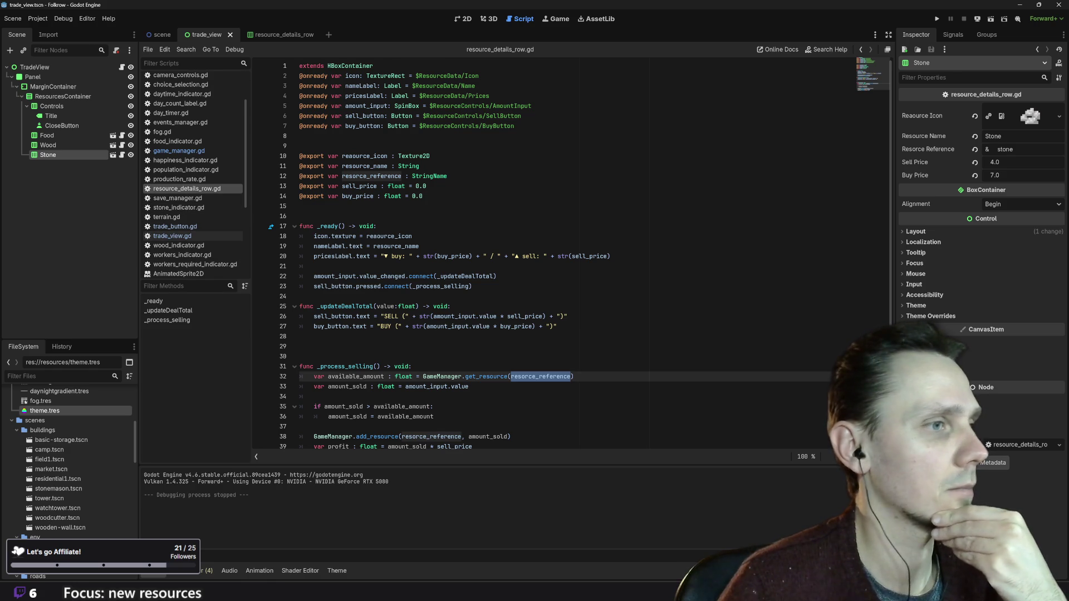
- Insert a minus before amount_sold in the add_resource call on line 38
scroll(532, 422, down, 1)
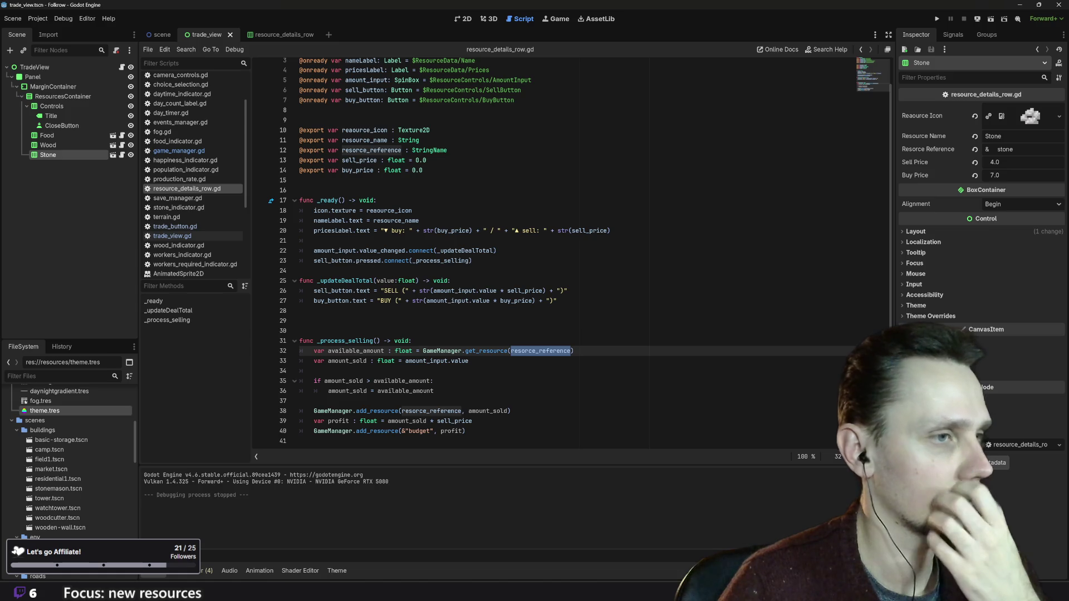
click(466, 431)
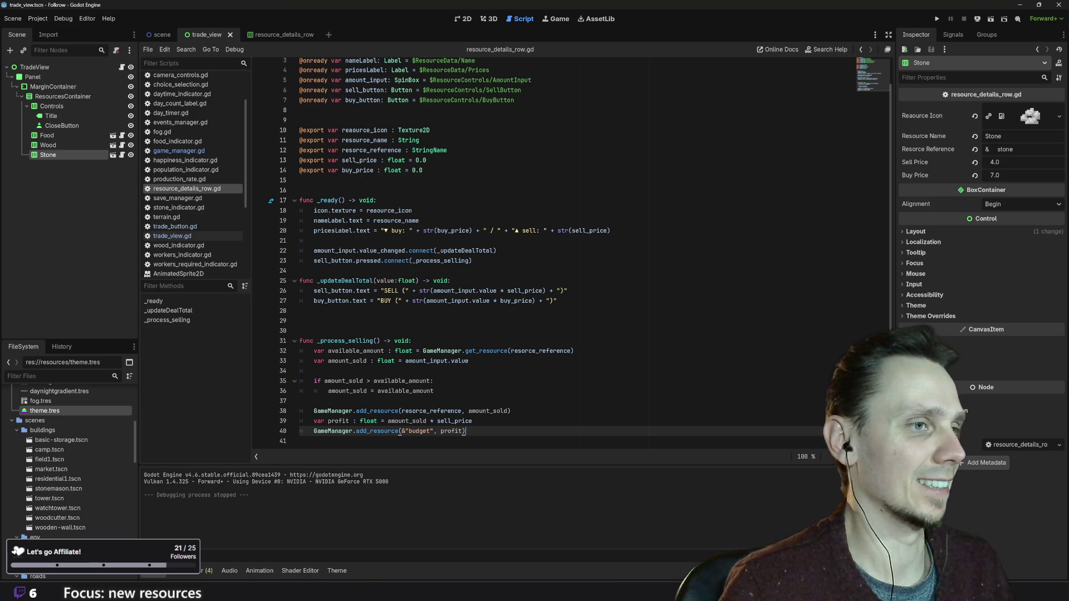
click(468, 411)
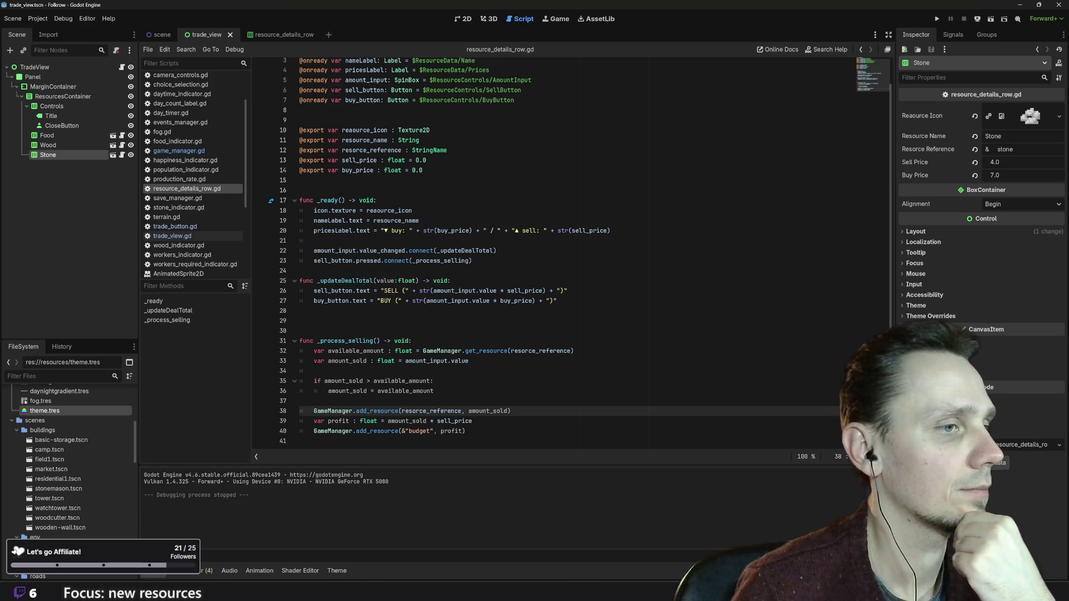
text(-)
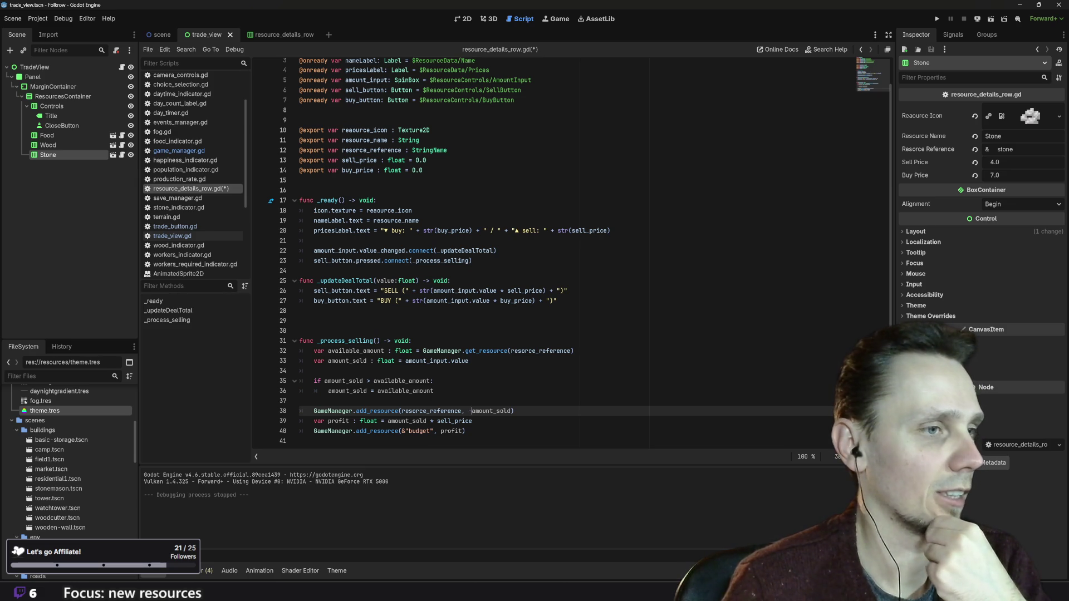
- Keep the -amount_sold argument on line 38 intact, save the script and run with F5
key(ctrl+shift+Right)
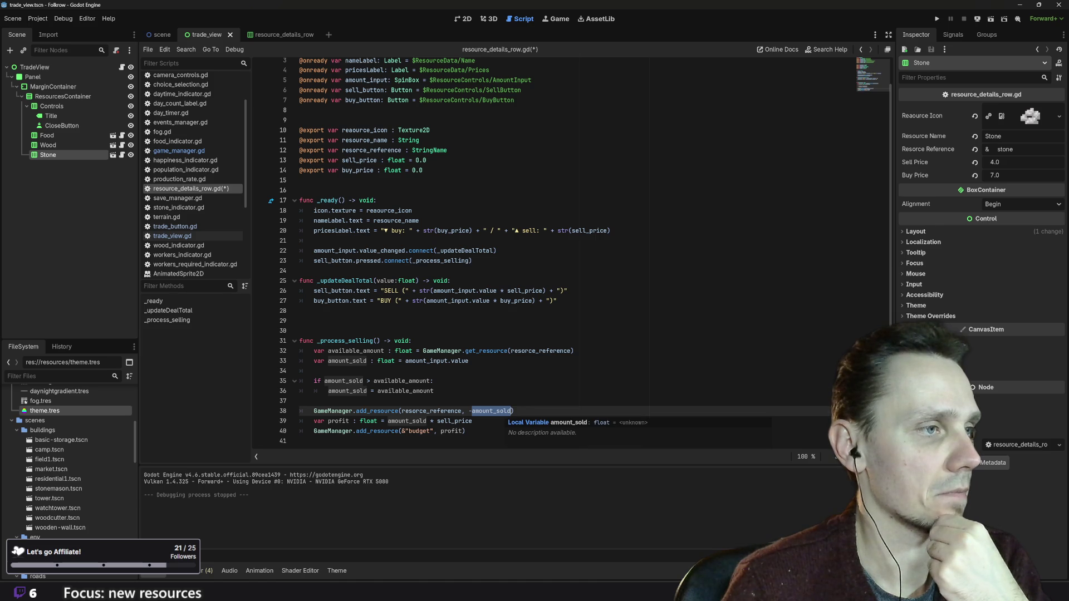
key(End)
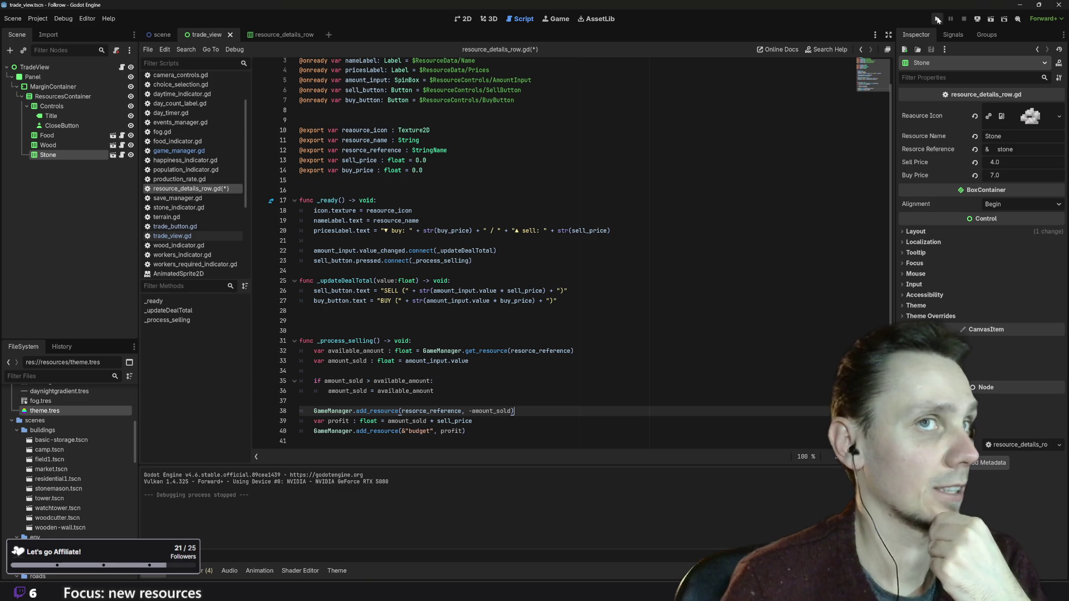
click(937, 19)
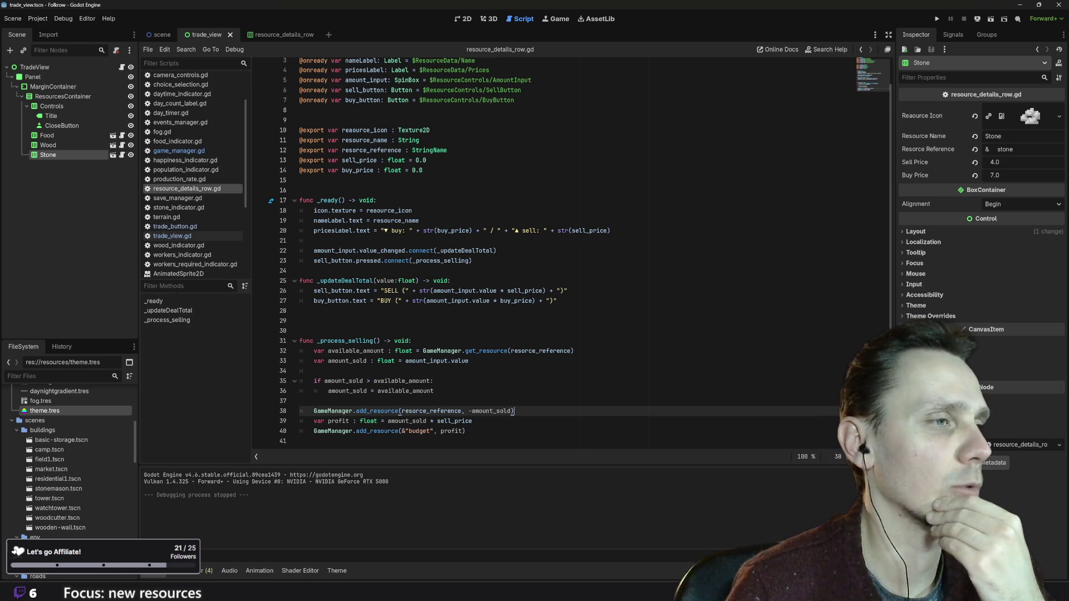
key(ctrl+BackSpace)
key(ctrl+BackSpace)
key(ctrl+BackSpace)
text(a)
key(ctrl+z)
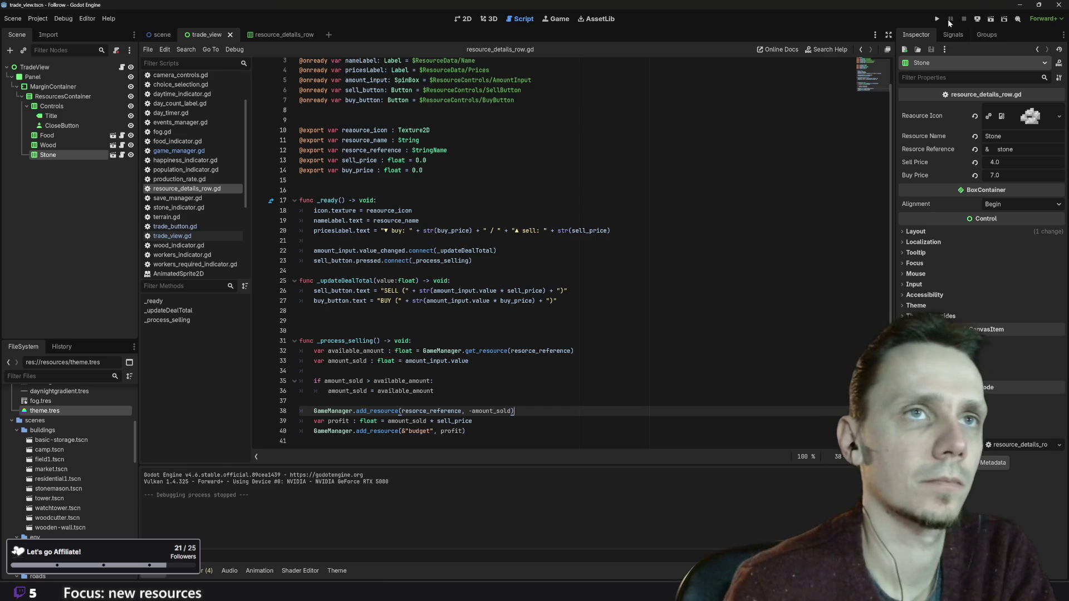
key(F5)
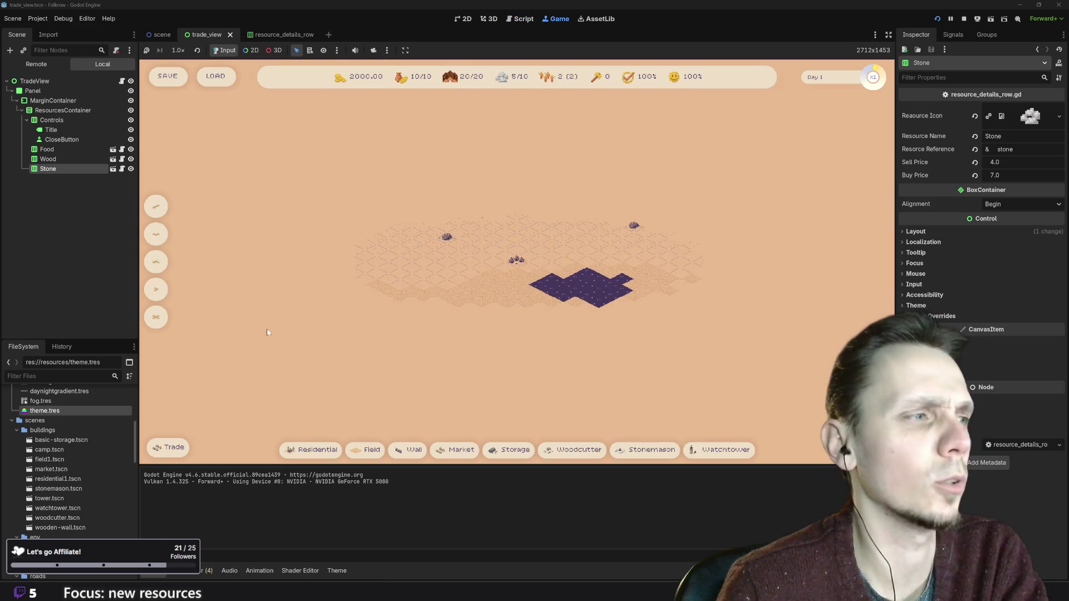
- Set Wood to 10 in Trade Resources and sell it for gold
click(172, 448)
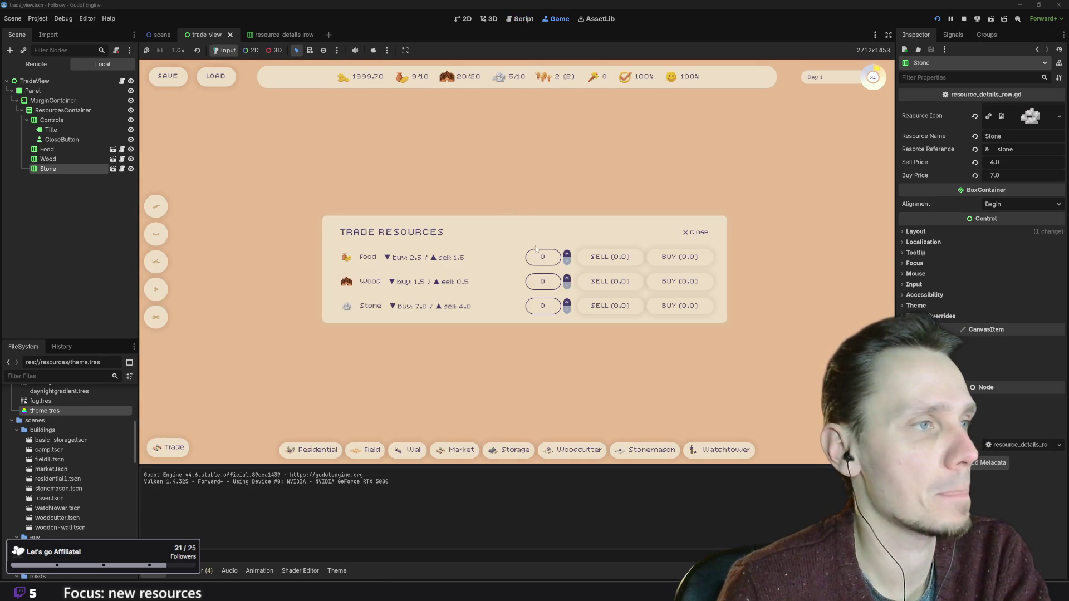
click(567, 279)
click(568, 279)
click(566, 279)
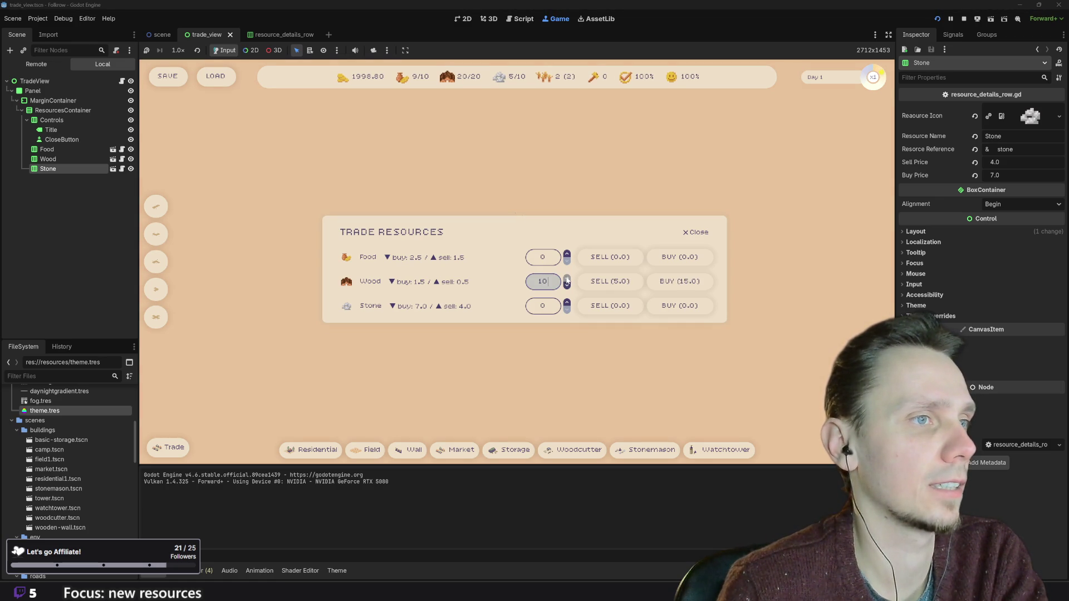
click(611, 286)
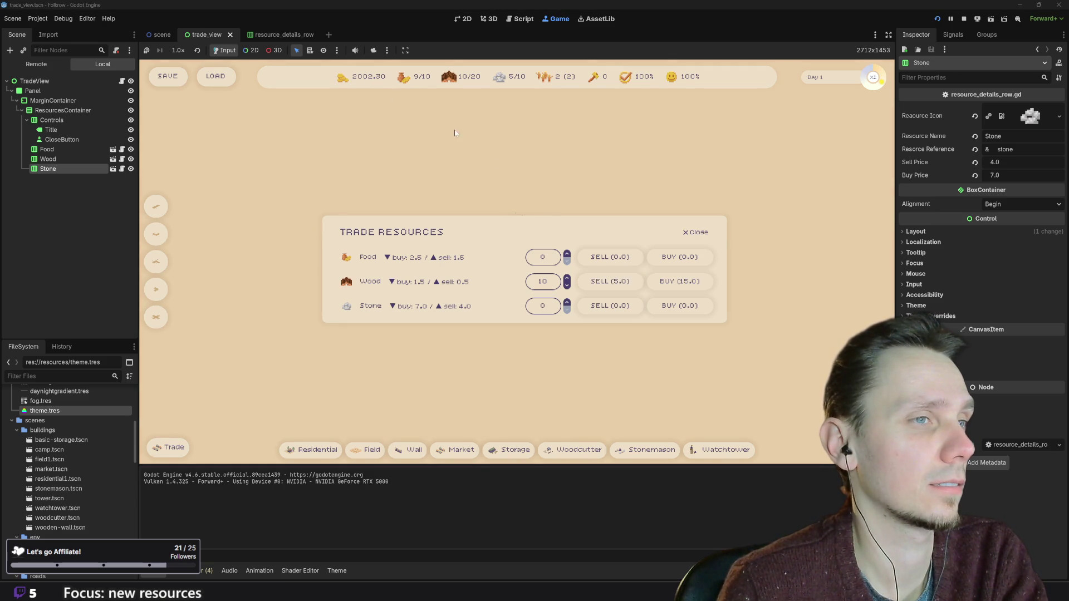
click(615, 284)
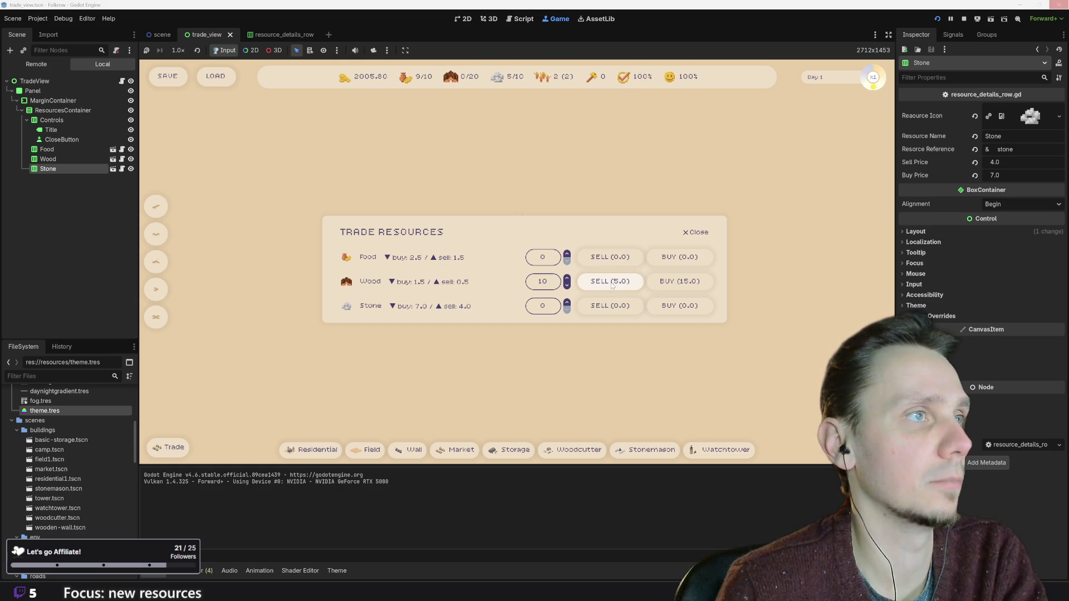
- Test selling with no wood left and a zero quantity, raise Wood to 3, then restart the game
click(602, 284)
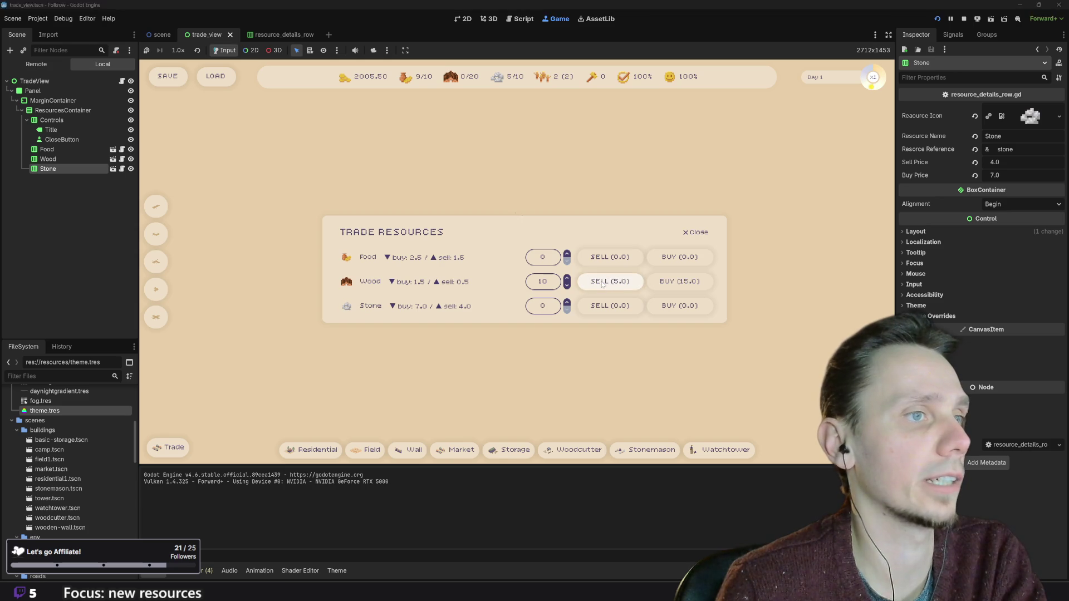
click(567, 286)
click(567, 286)
click(568, 286)
click(568, 287)
click(567, 286)
click(567, 286)
click(568, 286)
click(567, 286)
click(567, 286)
click(567, 286)
click(597, 283)
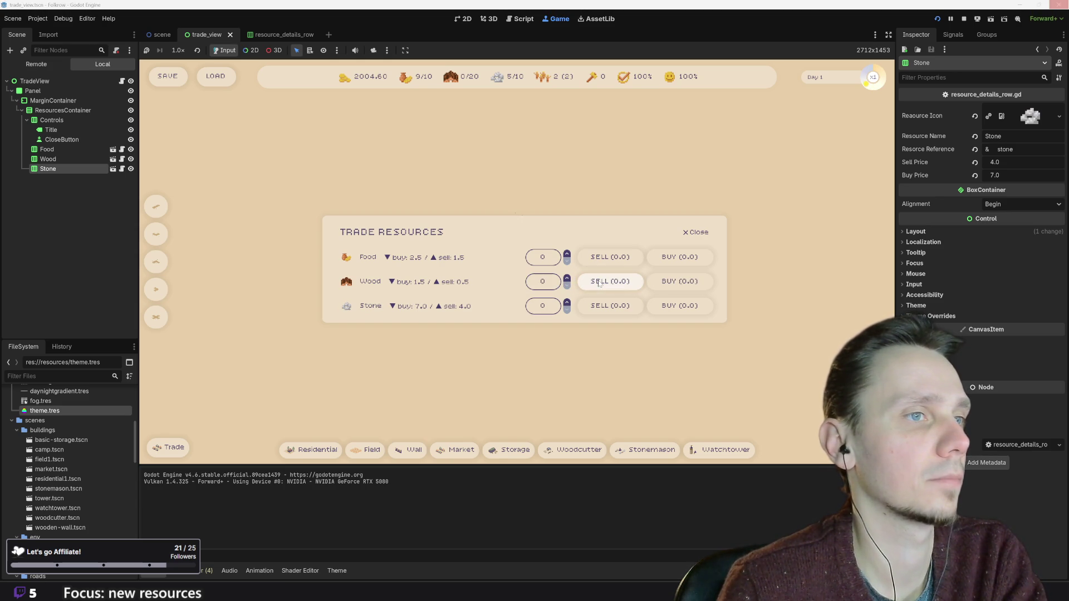
click(567, 279)
click(567, 279)
click(566, 279)
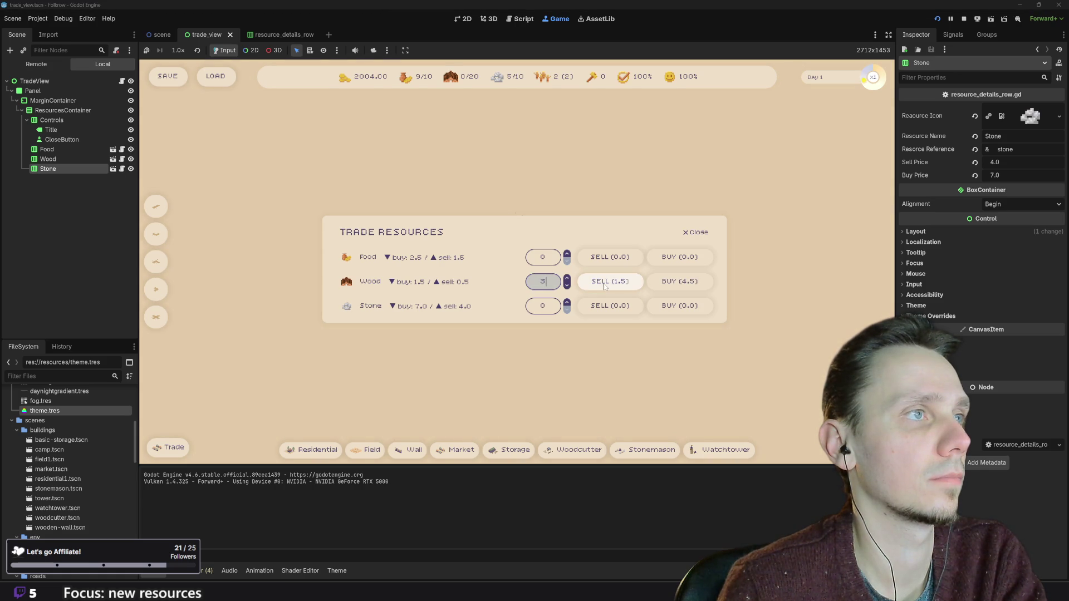
click(937, 18)
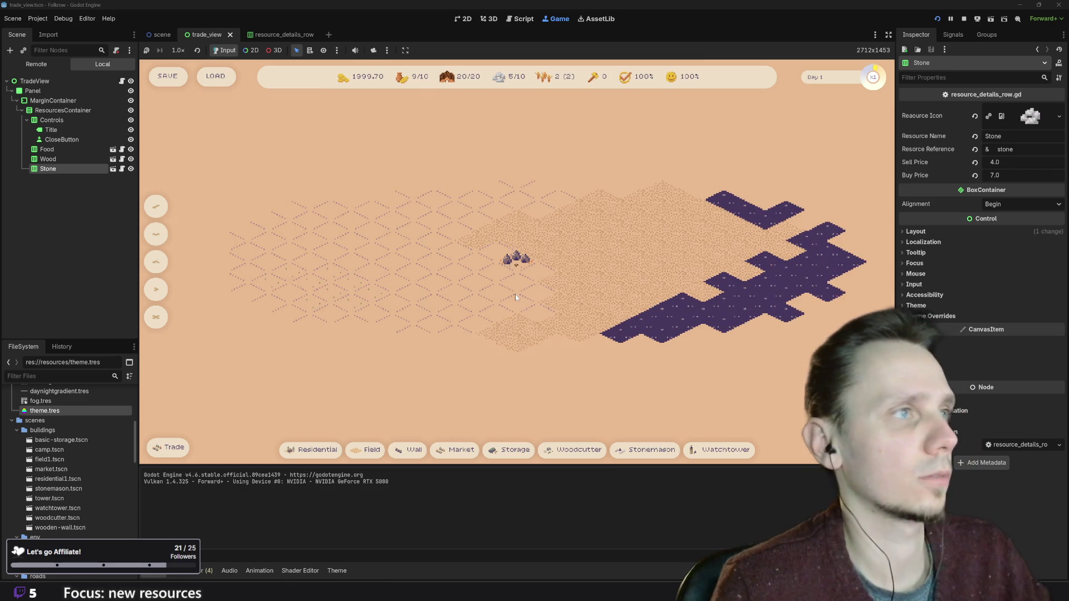
- Enter 20 in the Wood quantity field of Trade Resources and sell it
click(169, 447)
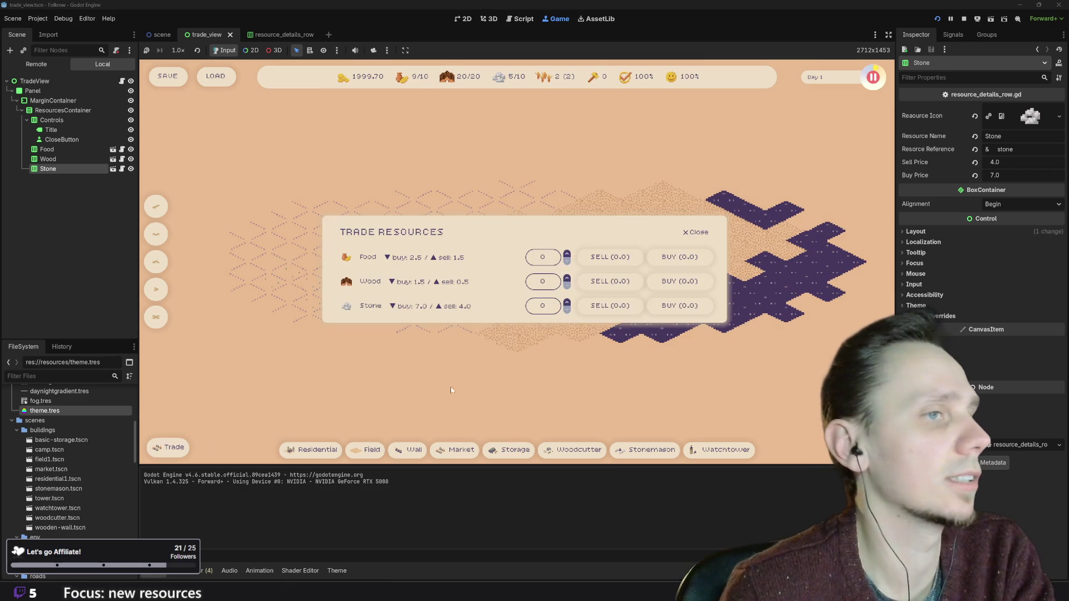
click(542, 281)
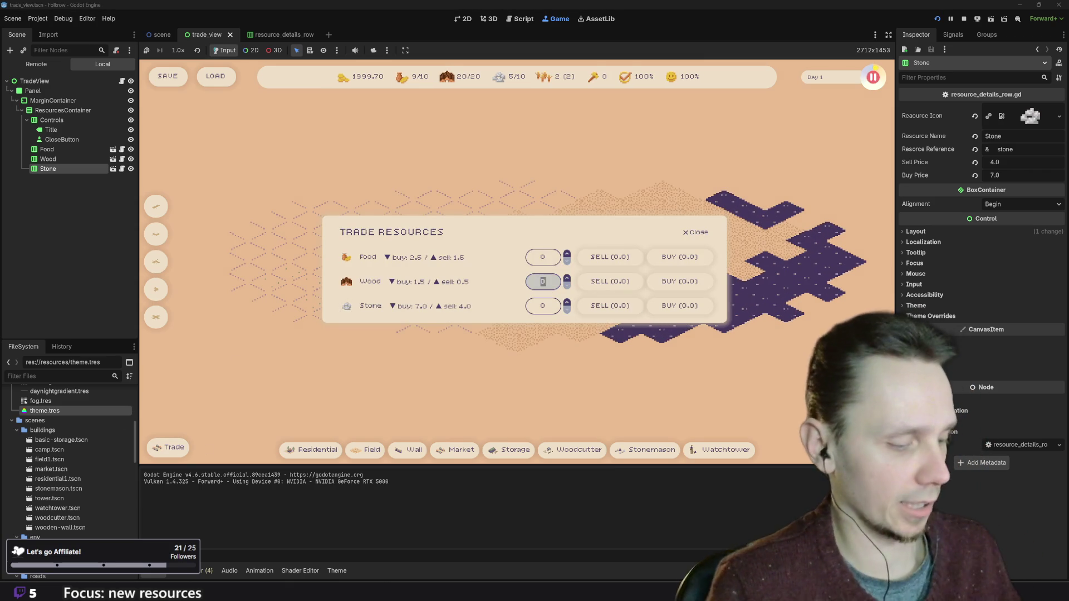
text(20)
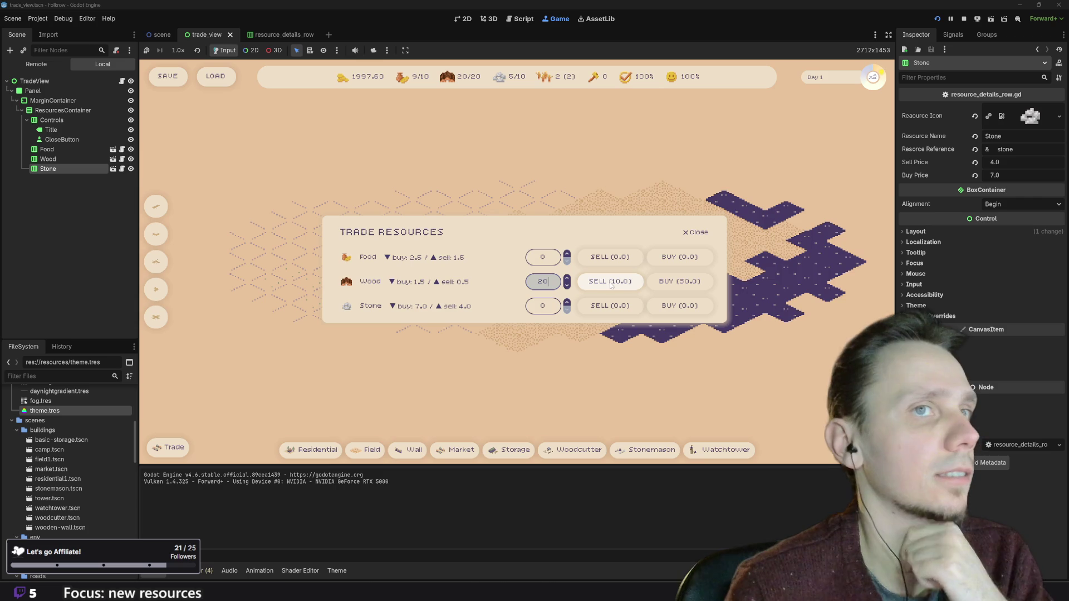
click(614, 285)
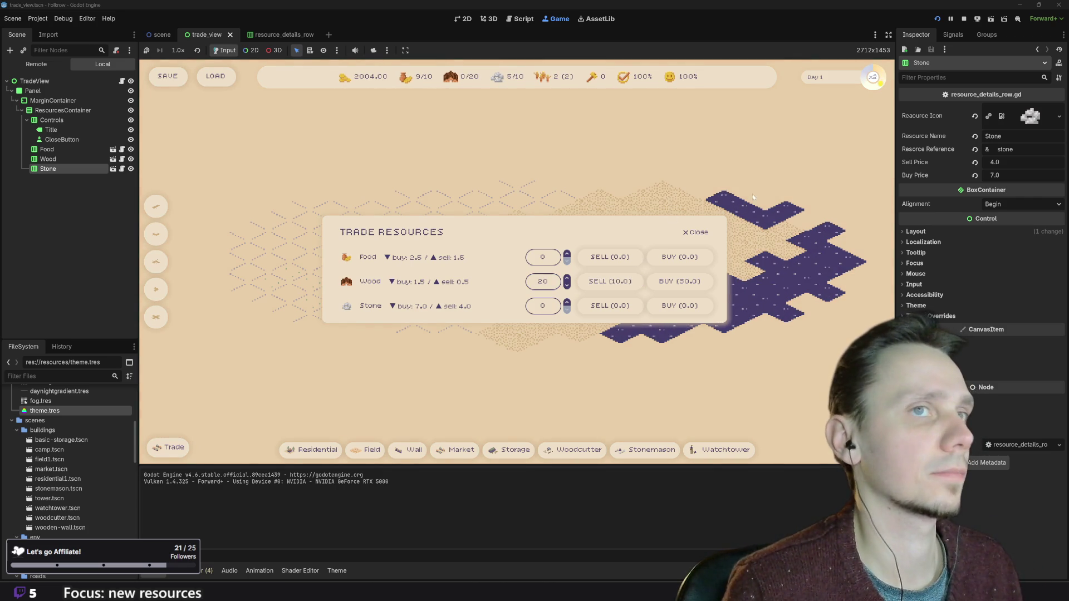
- Pause and restart the game, then scroll Wood up to 20 in Trade Resources and sell again
key(space)
key(space)
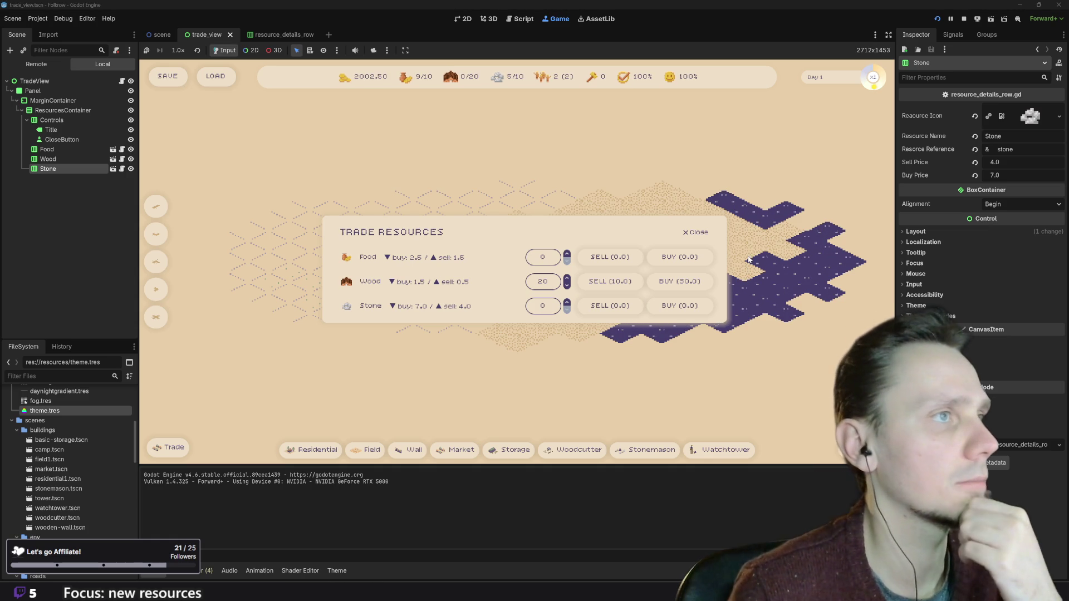
click(937, 18)
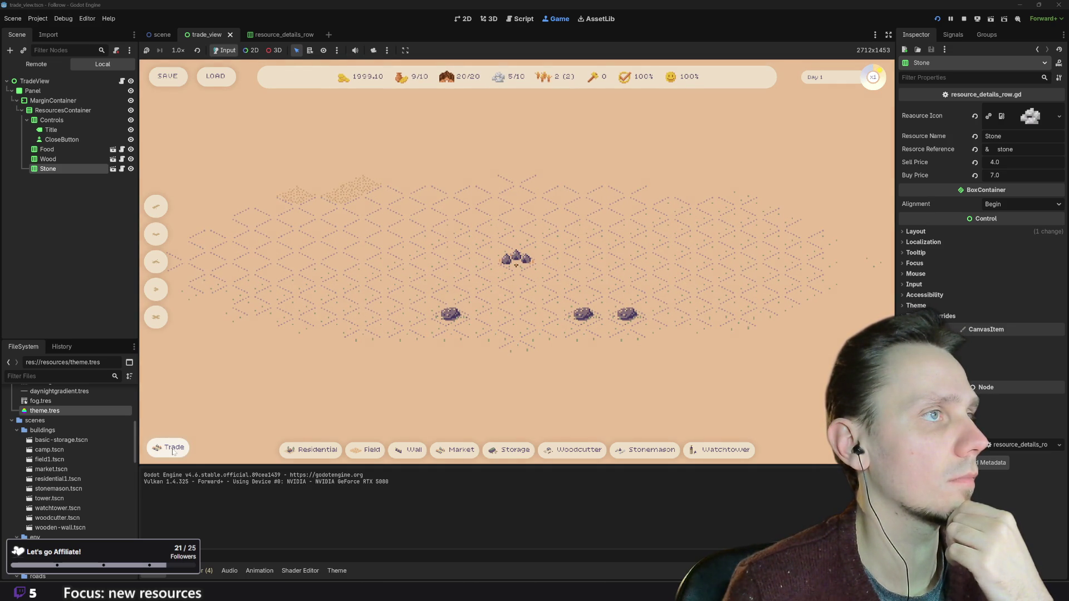
click(174, 449)
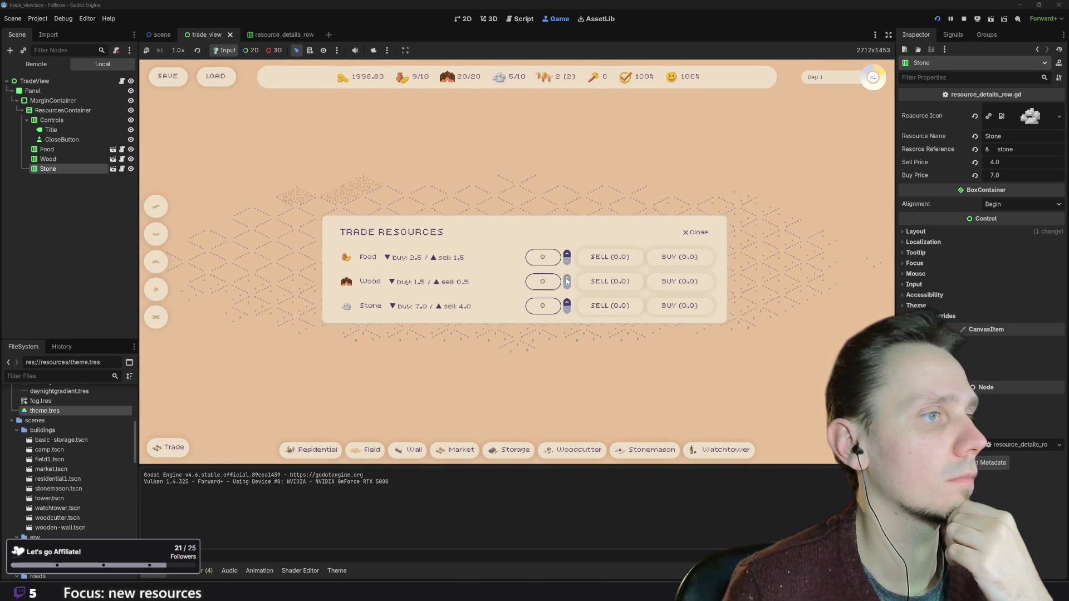
scroll(567, 281, up, 6)
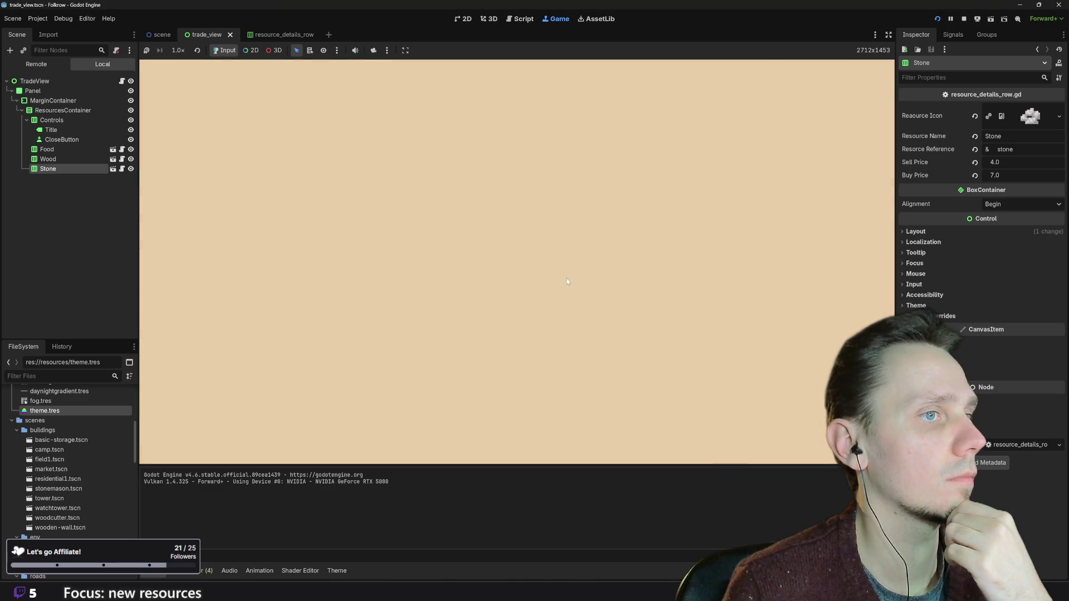
scroll(567, 281, up, 8)
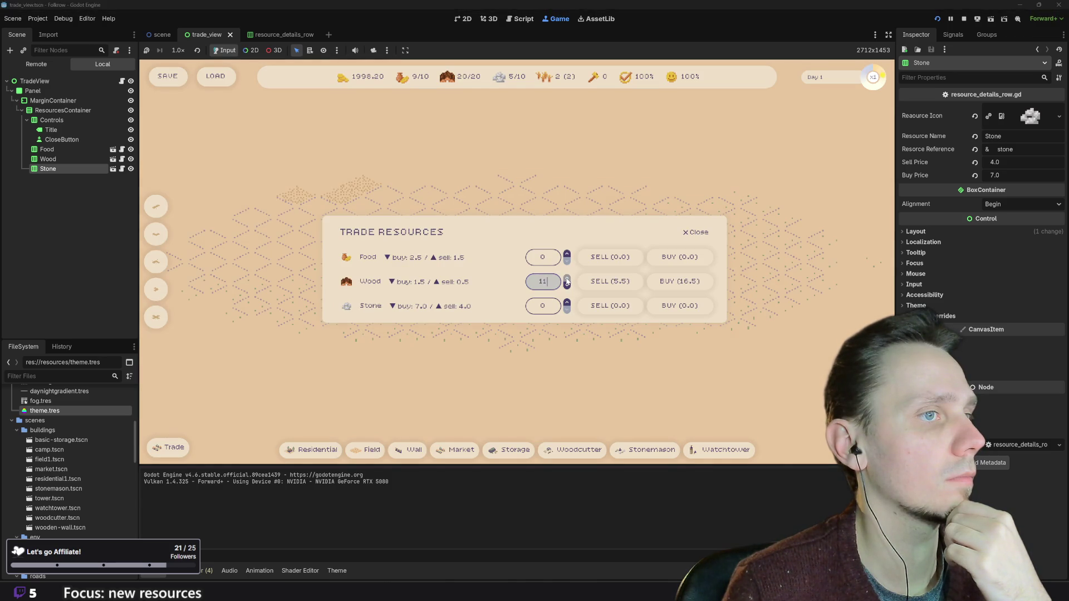
scroll(566, 281, up, 5)
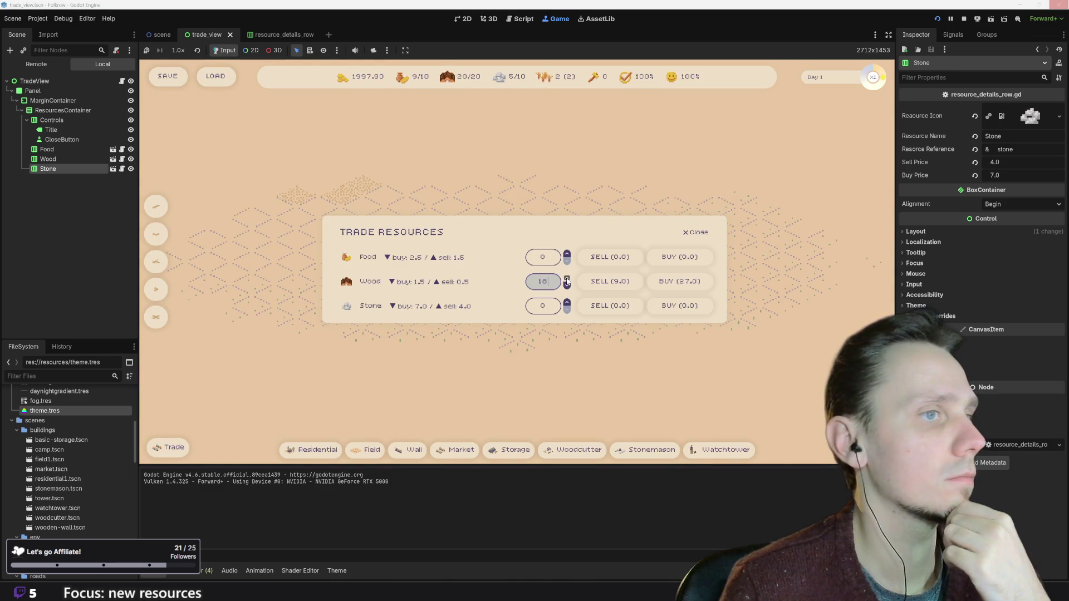
scroll(567, 281, up, 1)
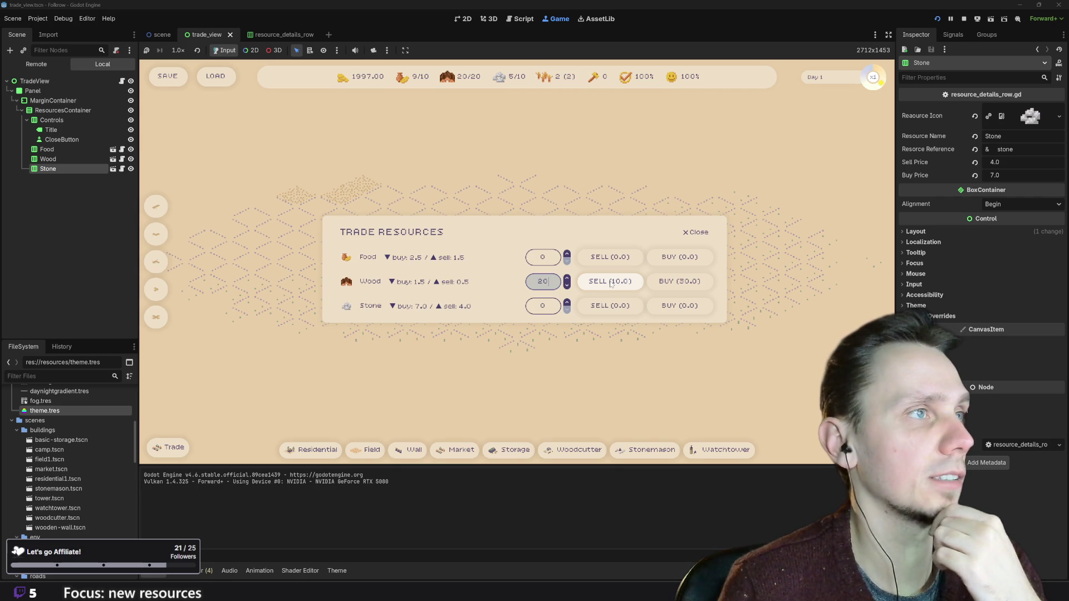
click(611, 283)
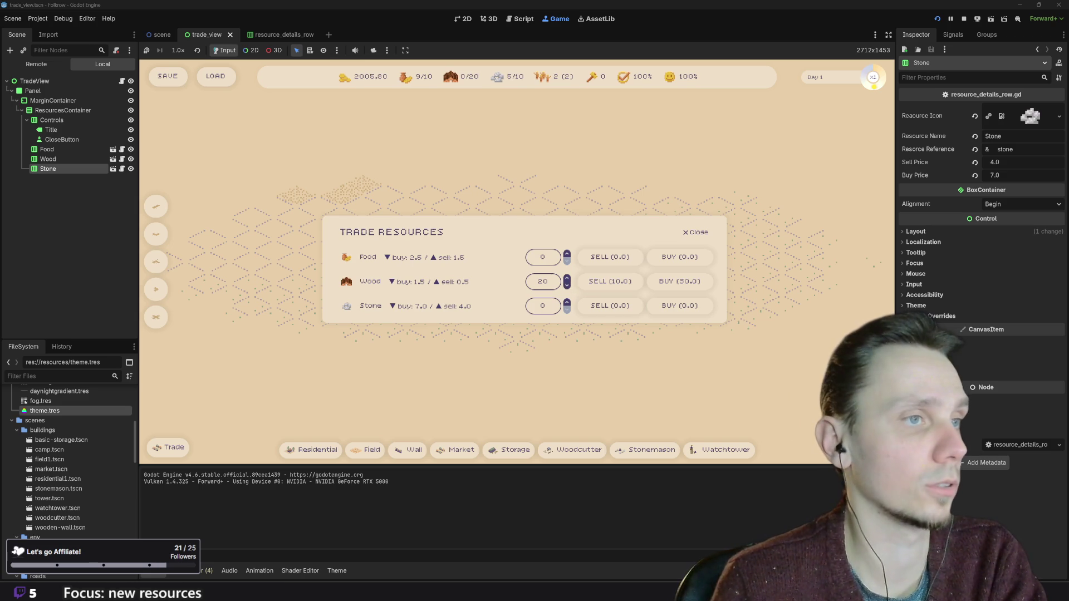
- Click into the Wood, Food and Stone quantity fields to check their editing
click(542, 281)
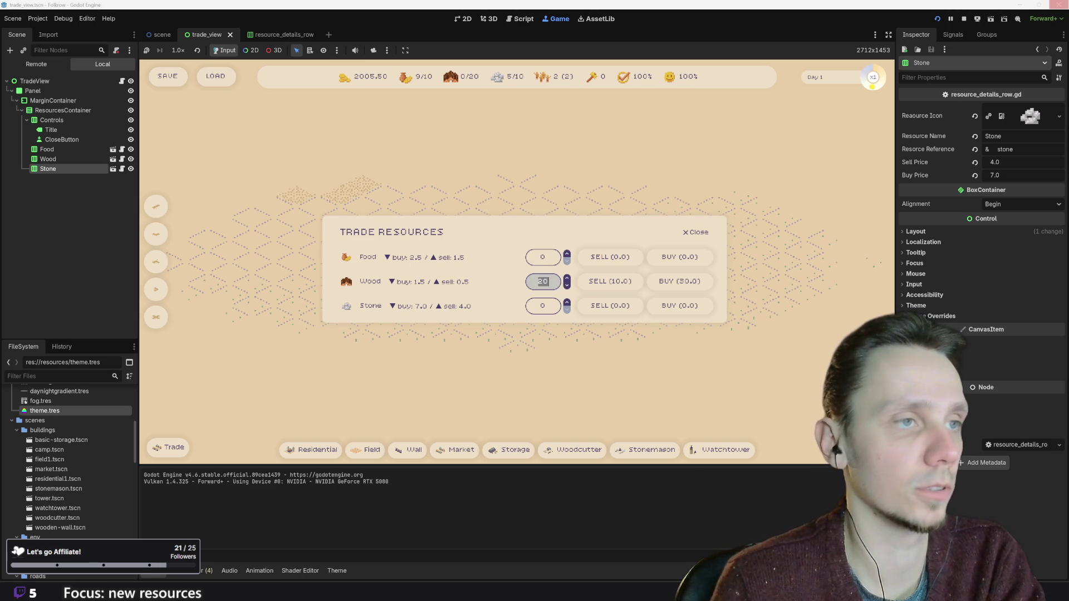
click(547, 281)
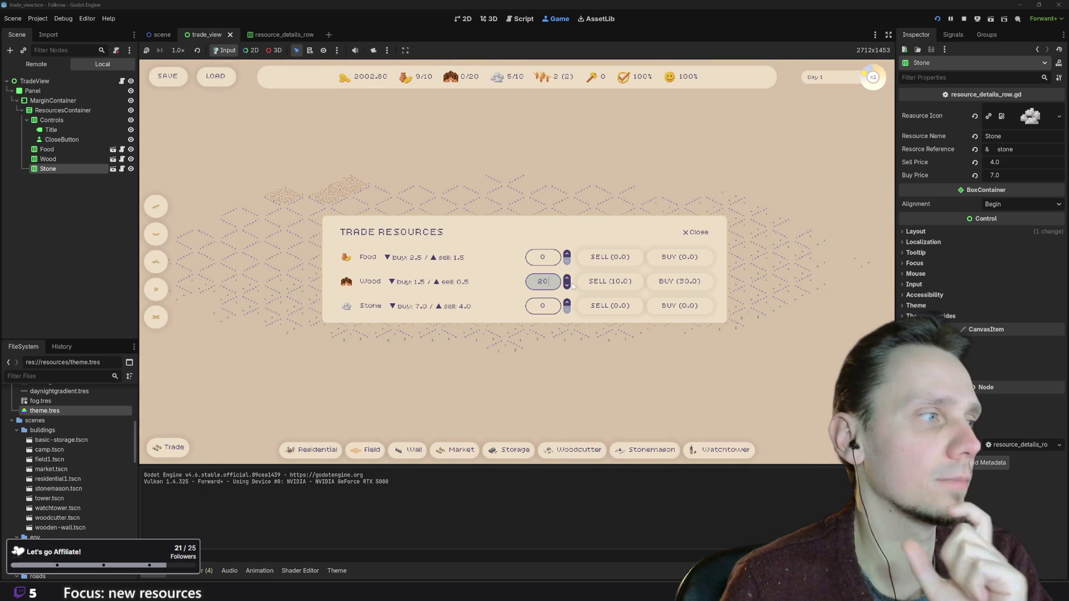
click(543, 257)
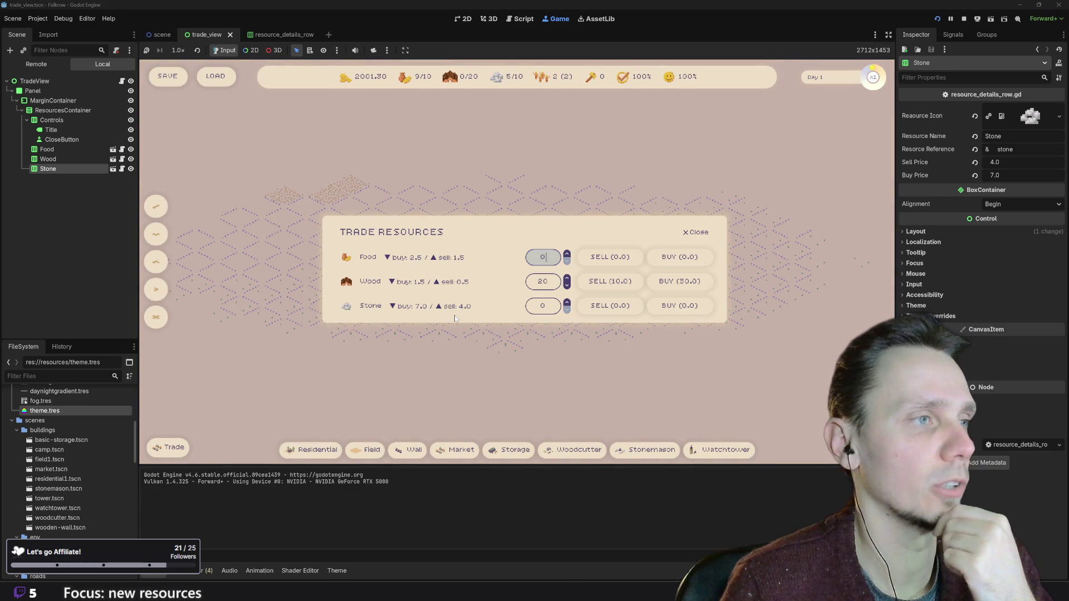
click(543, 305)
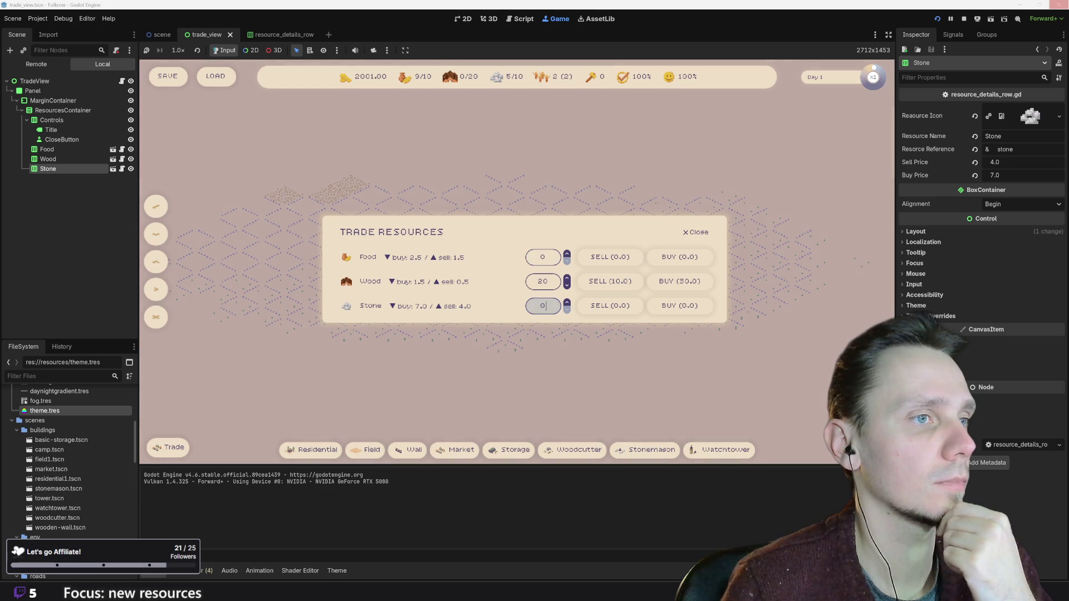
- Raise the Stone quantity to 10 and sell it
click(567, 302)
click(567, 303)
click(567, 303)
click(567, 303)
click(567, 303)
click(568, 303)
click(567, 303)
click(567, 303)
click(567, 303)
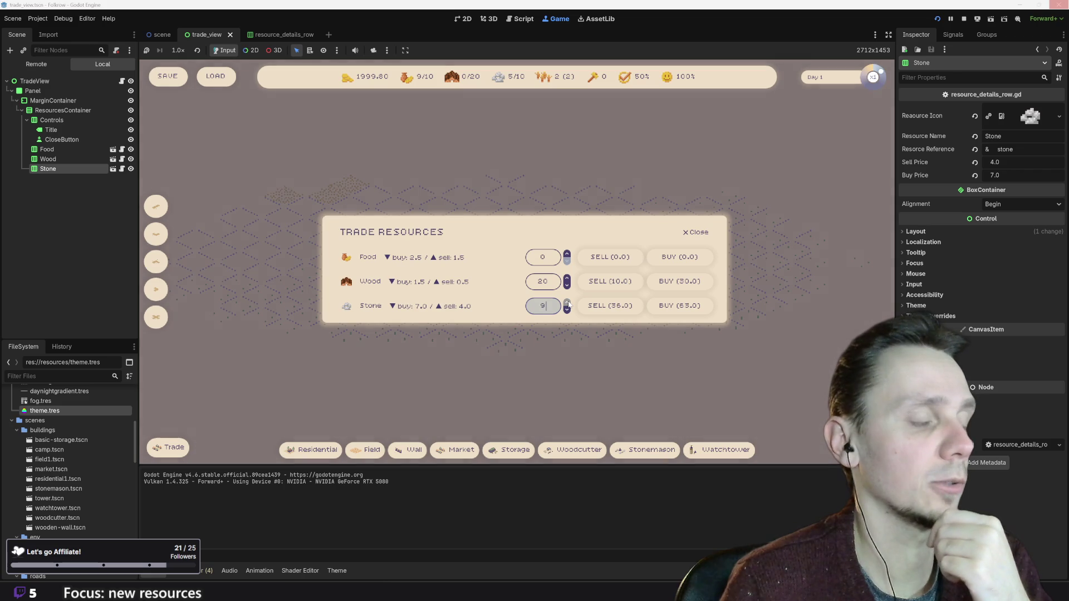
click(567, 303)
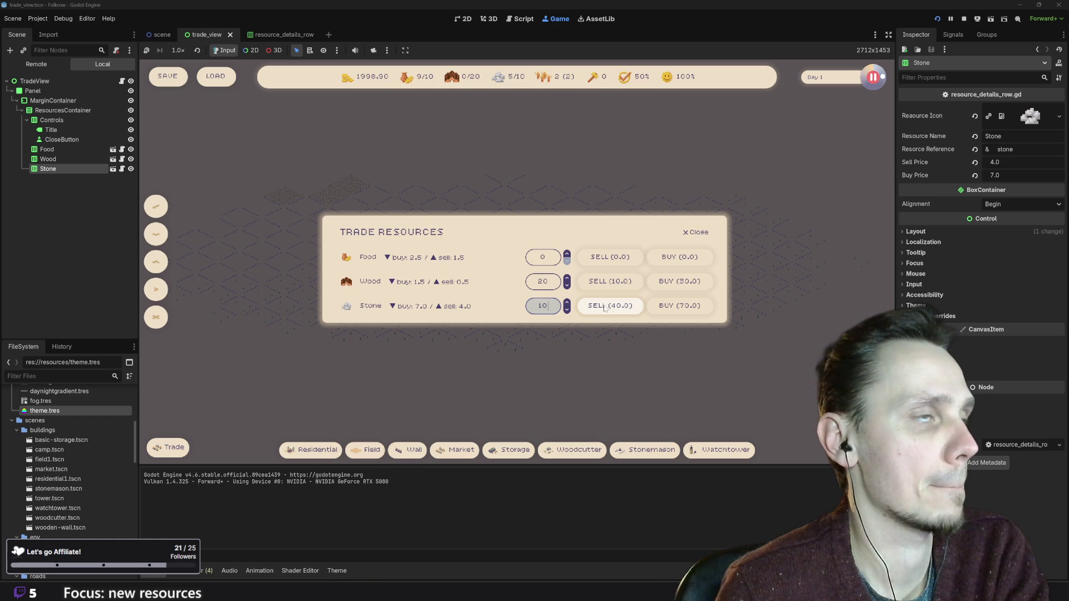
click(605, 308)
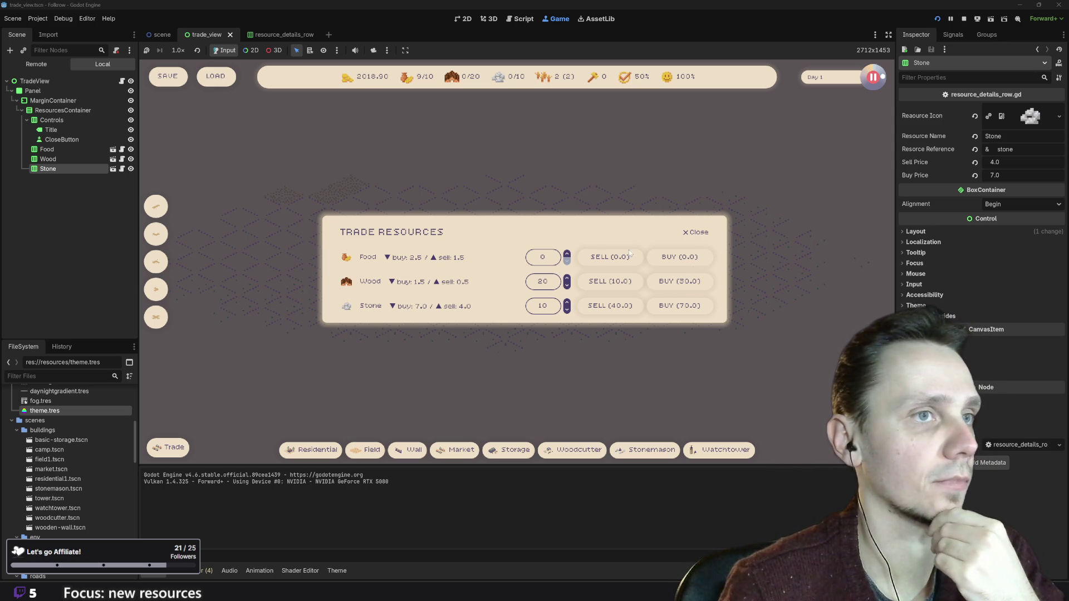
- Sell 12 food, close the Trade Resources panel and stop the game
click(566, 254)
click(567, 254)
click(567, 254)
click(567, 255)
click(566, 254)
click(566, 254)
click(567, 254)
click(567, 254)
click(567, 254)
click(566, 254)
click(567, 255)
click(567, 254)
click(615, 258)
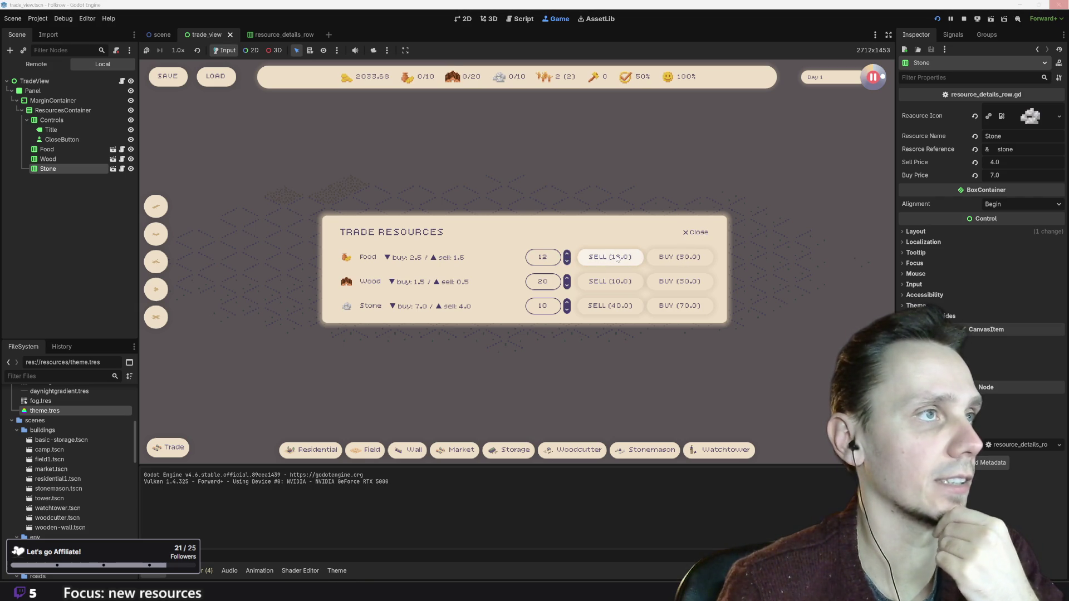
click(696, 233)
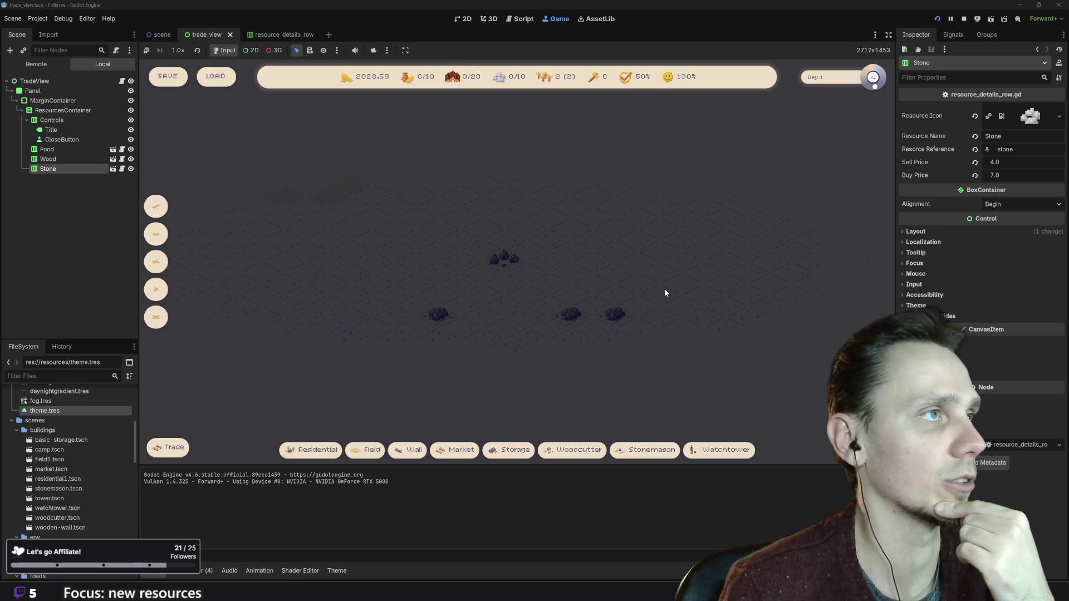
click(964, 19)
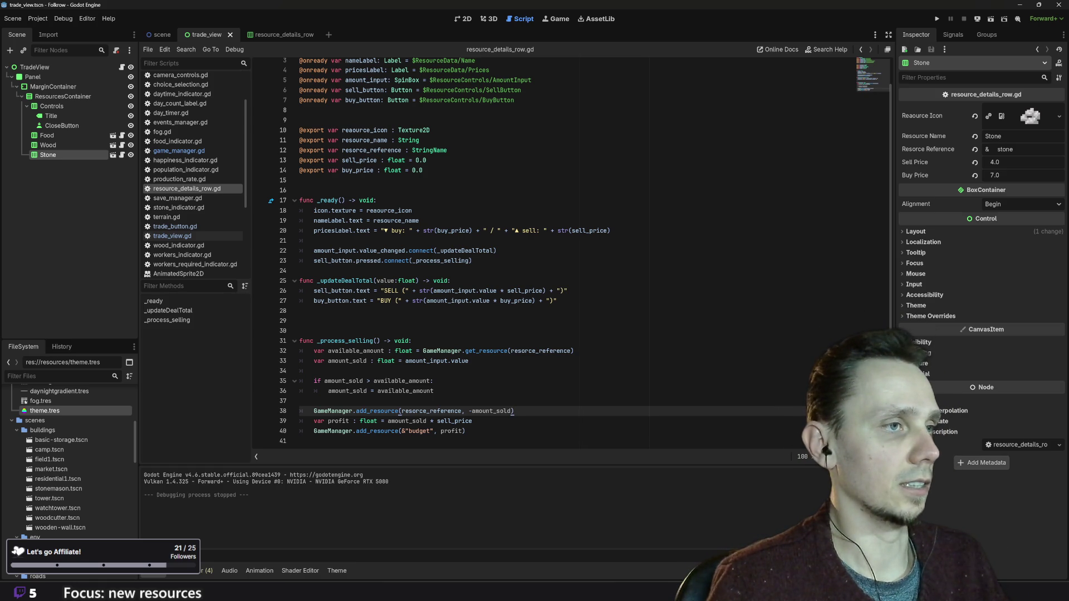
- Add buy_button.pressed.connect(_process_buying) below the sell_button connect line in _ready()
scroll(585, 254, up, 1)
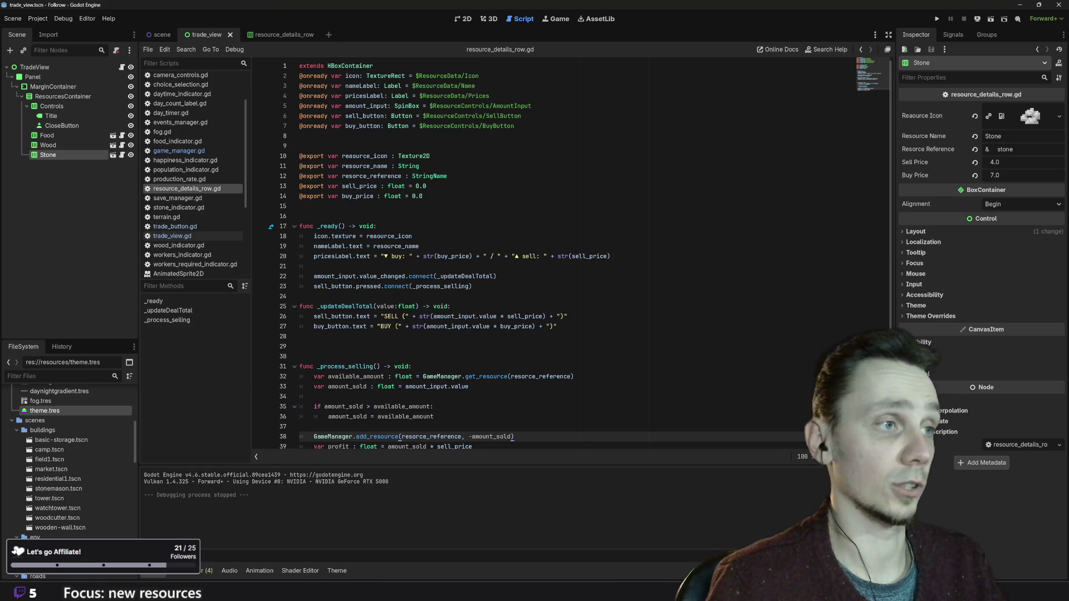
click(473, 286)
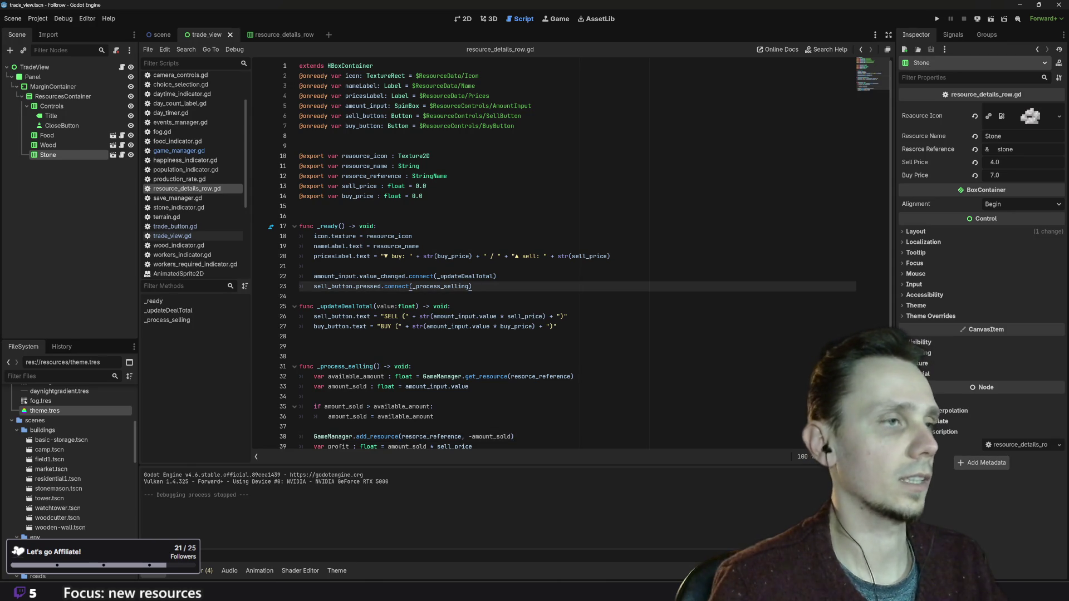
key(Return)
text(buy_button)
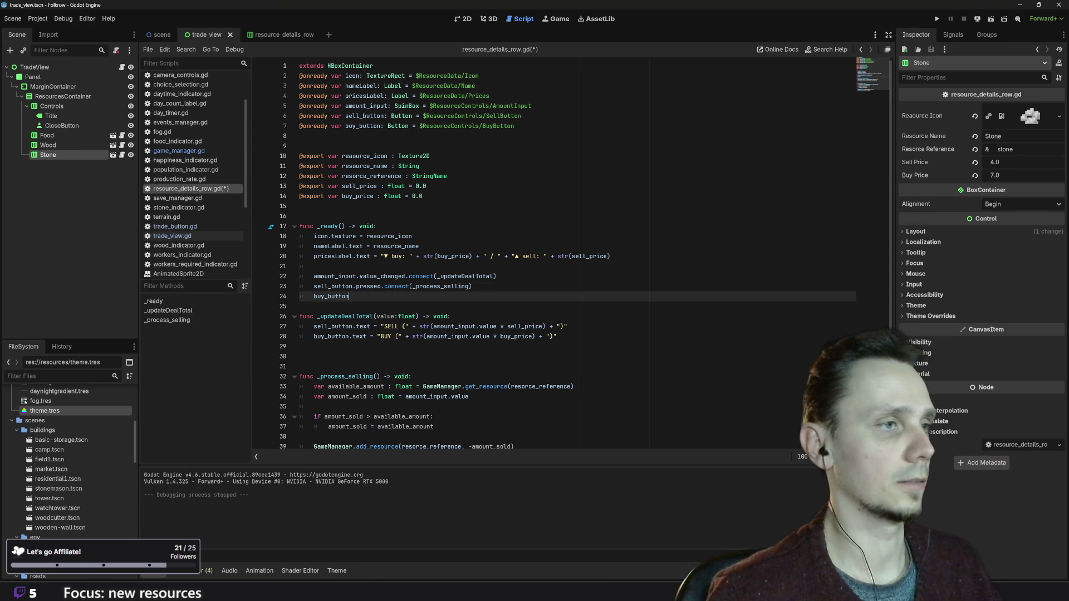
text(.pre)
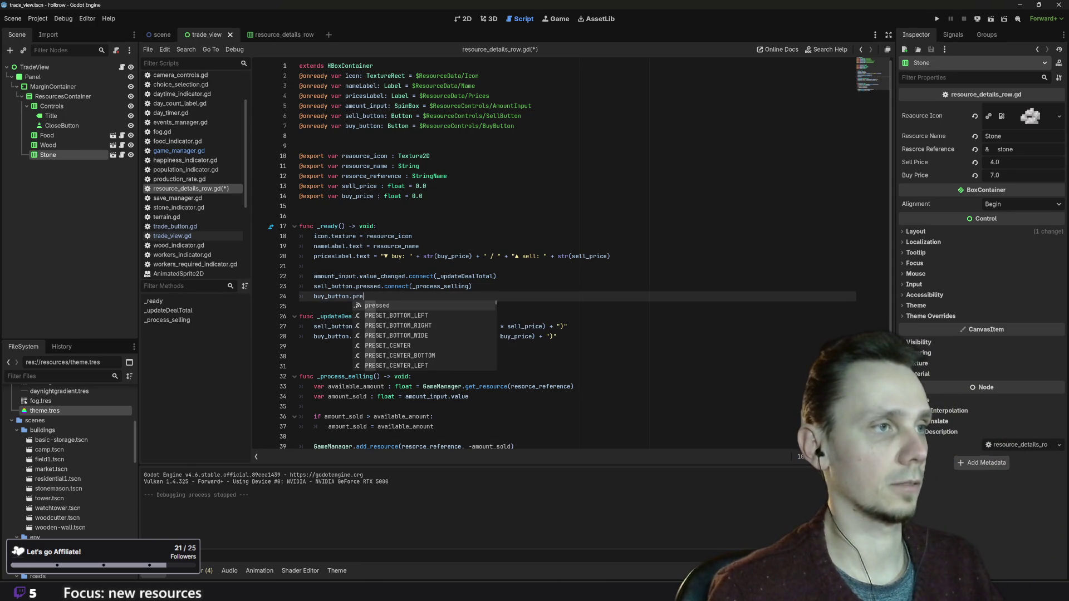
text(ssed.con)
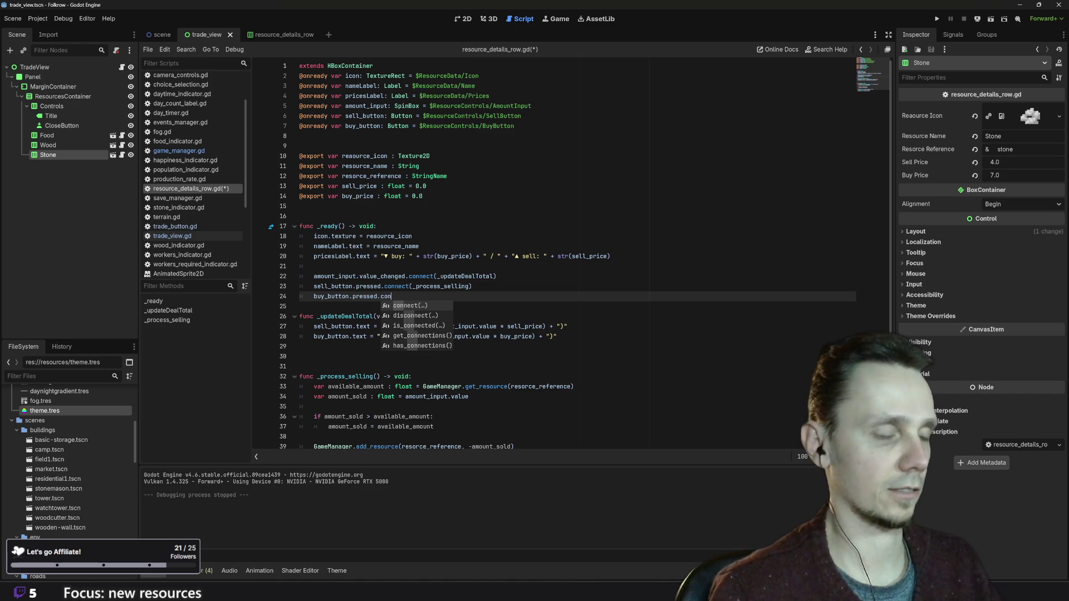
key(Return)
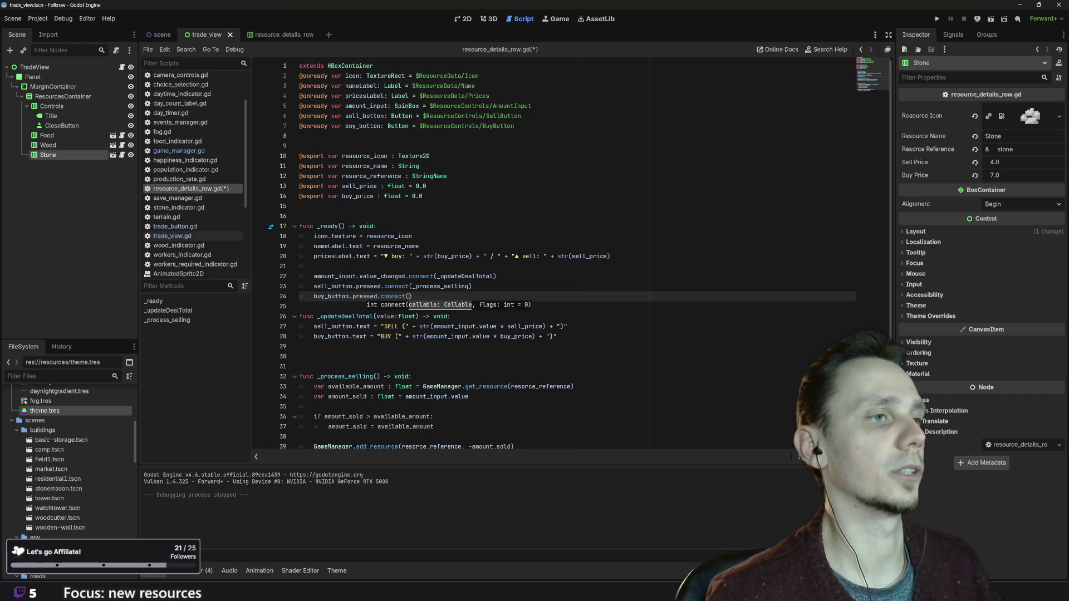
text(_)
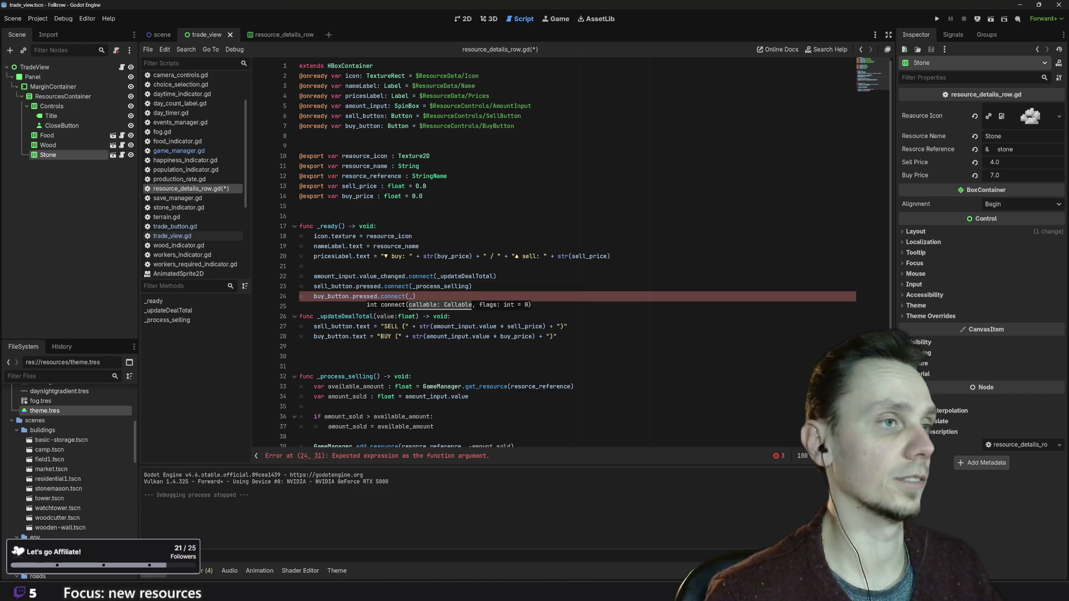
text(process_)
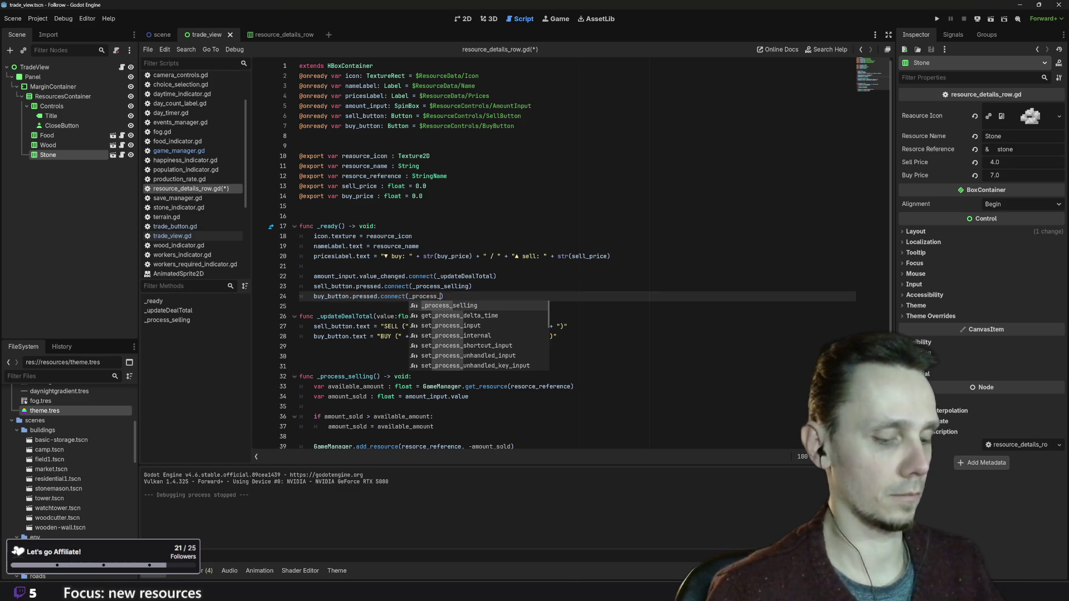
text(b)
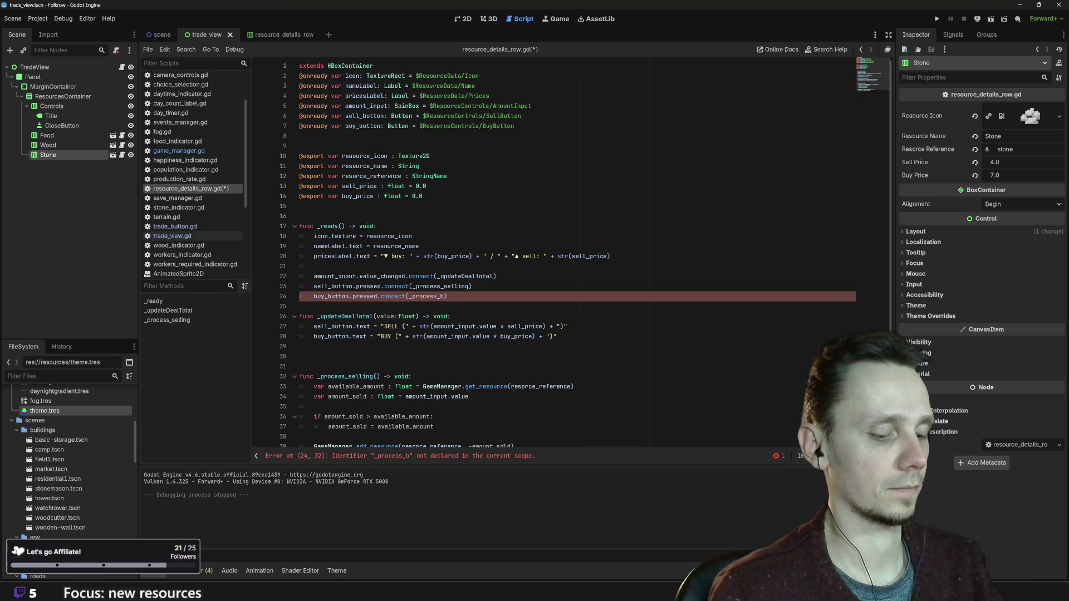
text(uying)
key(shift+Left)
key(shift+Left)
key(shift+Left)
key(shift+Left)
key(shift+Left)
key(shift+Left)
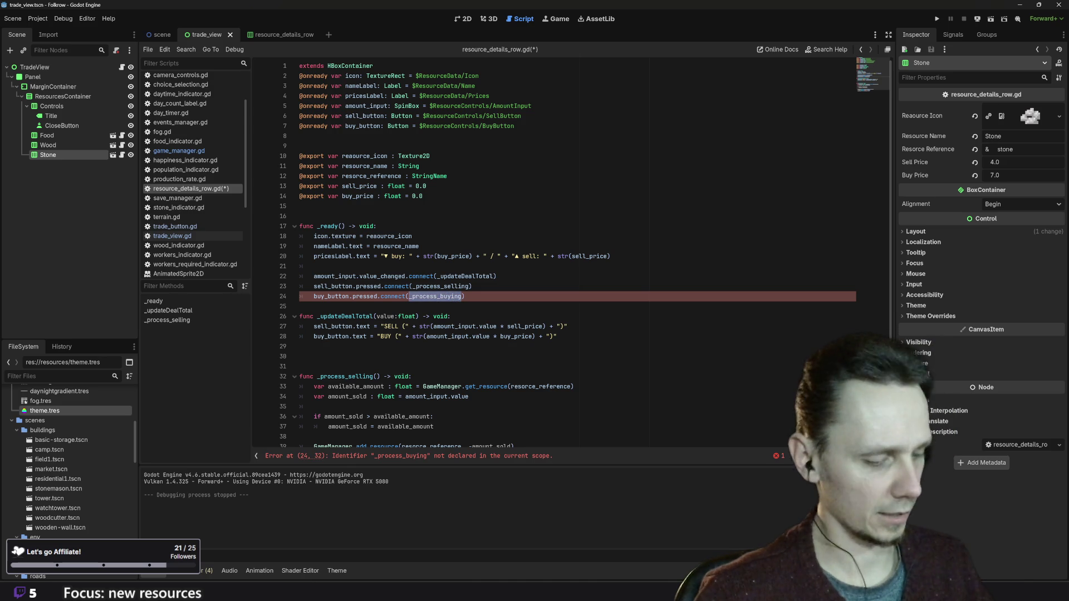
- Add a blank line after the _process_selling function
scroll(579, 250, down, 1)
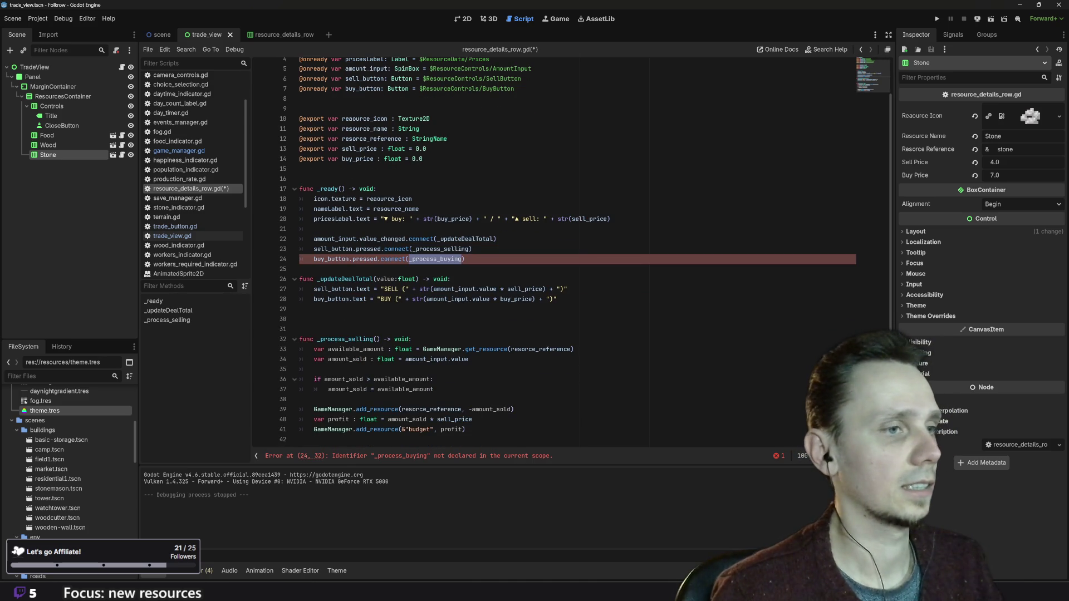
click(467, 429)
key(Return)
key(Return)
key(Return)
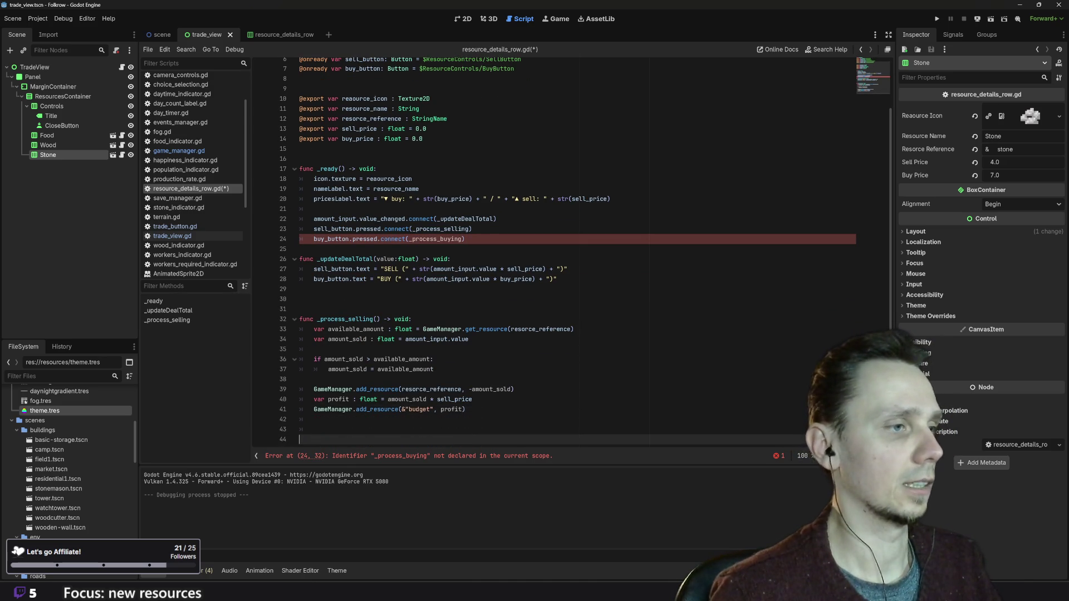
- Declare func _process_buying() -> void: with a desired_amount line adapted from amount_sold
text(func)
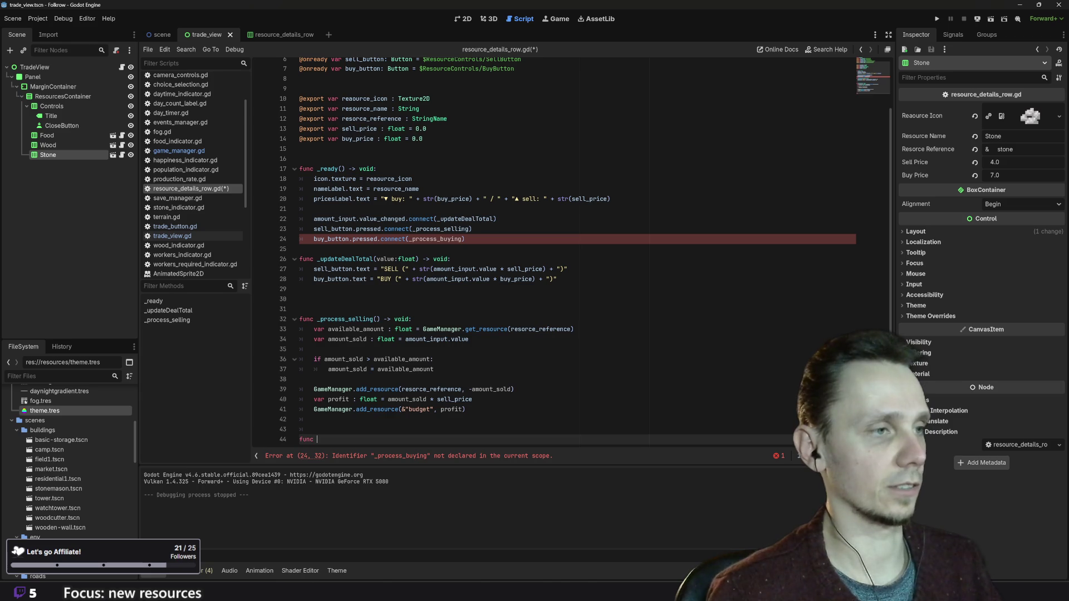
text( _process_buying() )
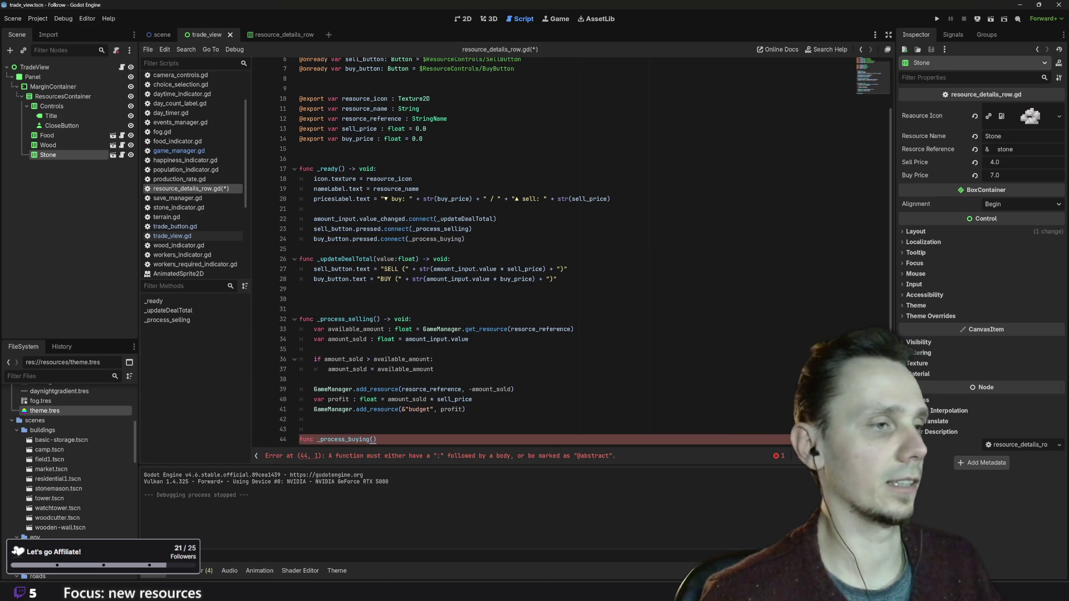
text(->)
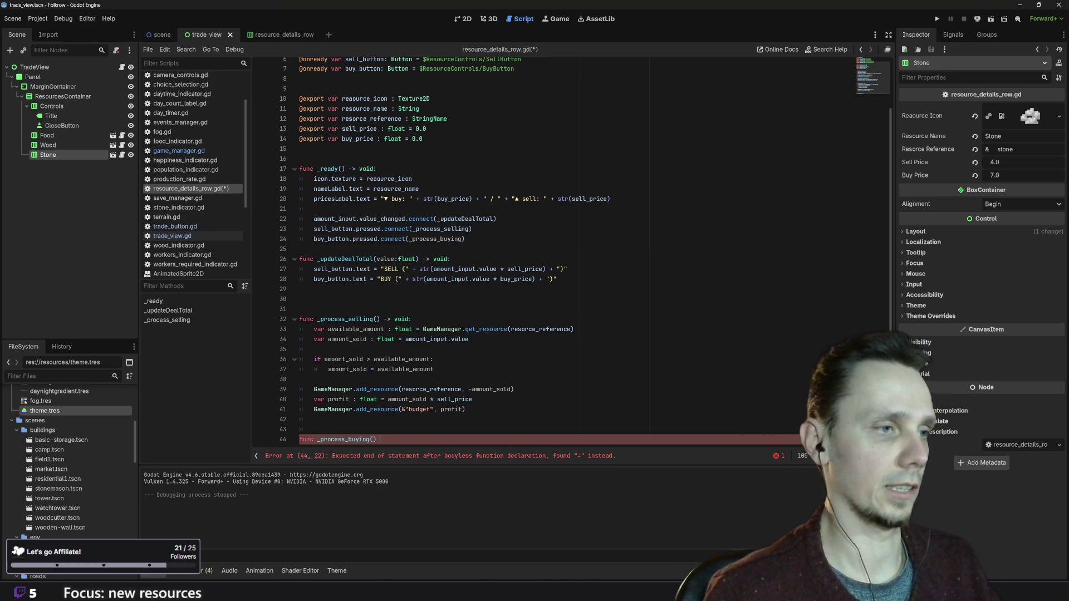
text( void:)
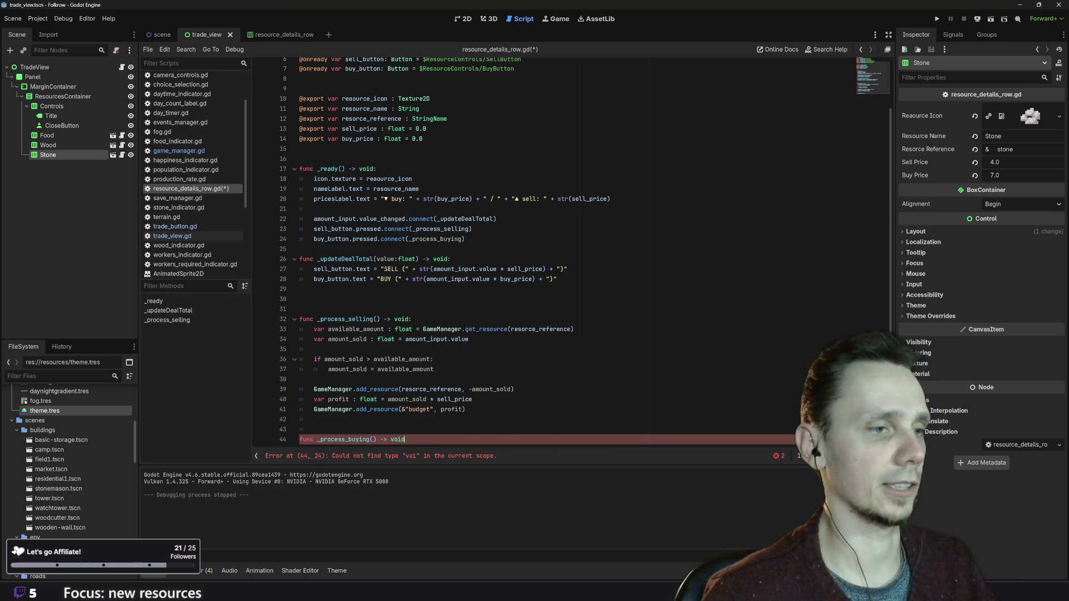
key(Return)
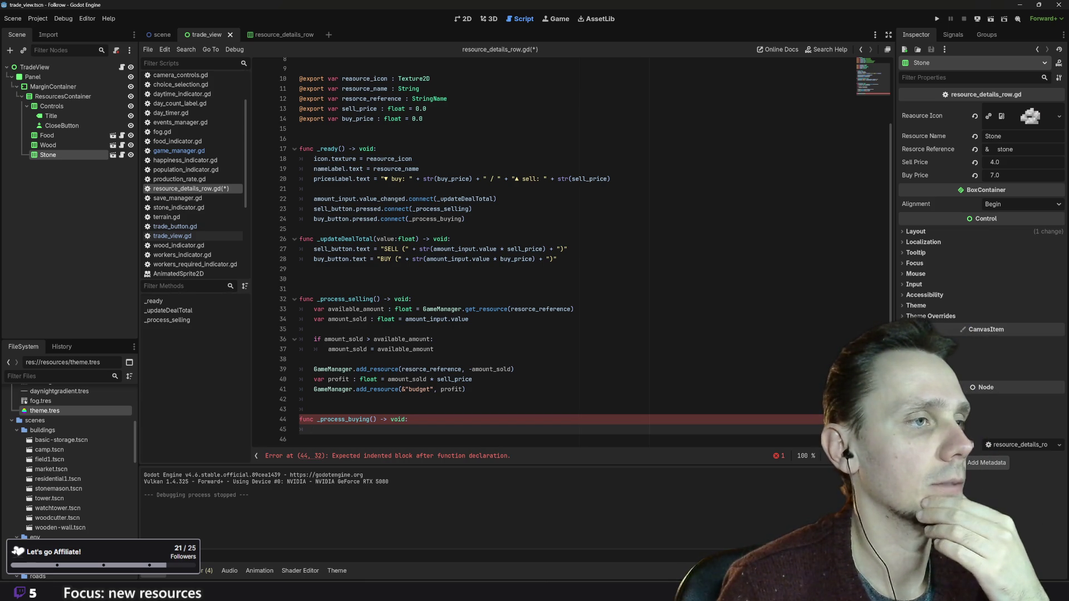
drag(469, 318, 314, 319)
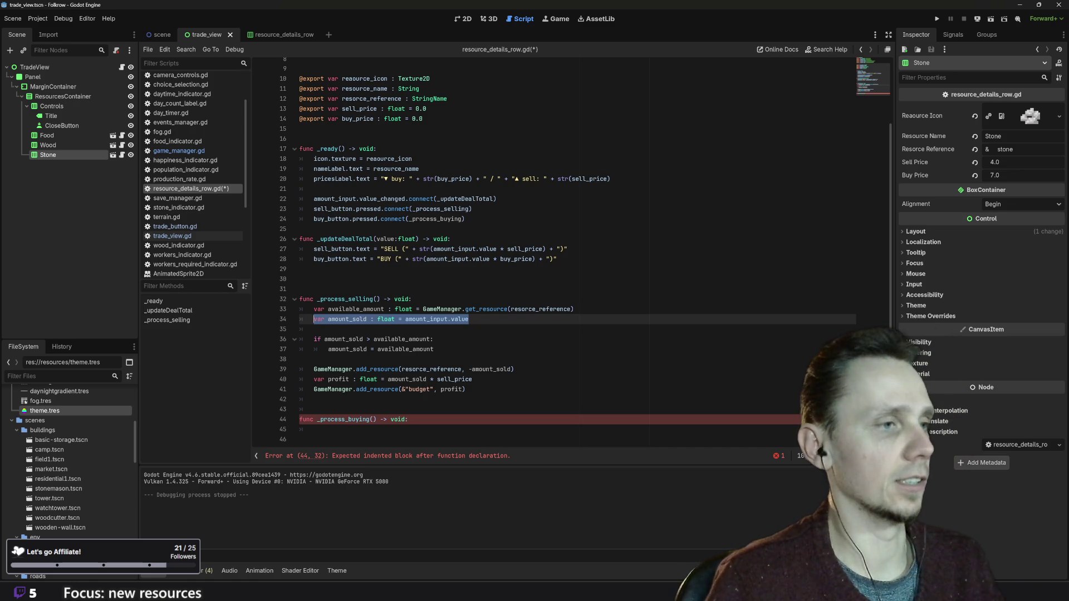
key(ctrl+c)
click(313, 430)
key(ctrl+v)
click(342, 430)
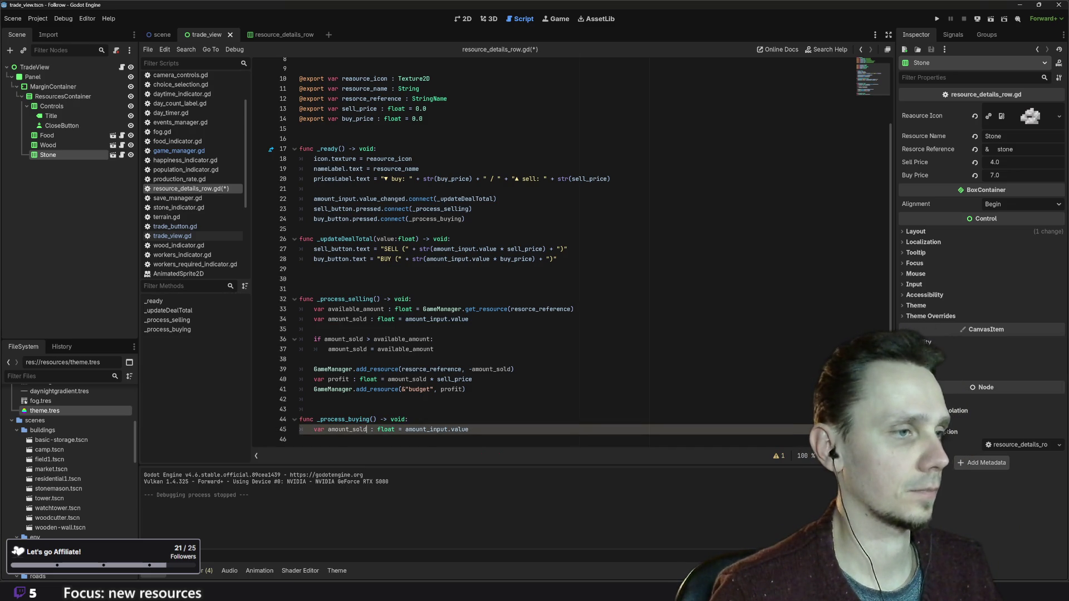
key(BackSpace)
key(BackSpace)
key(BackSpace)
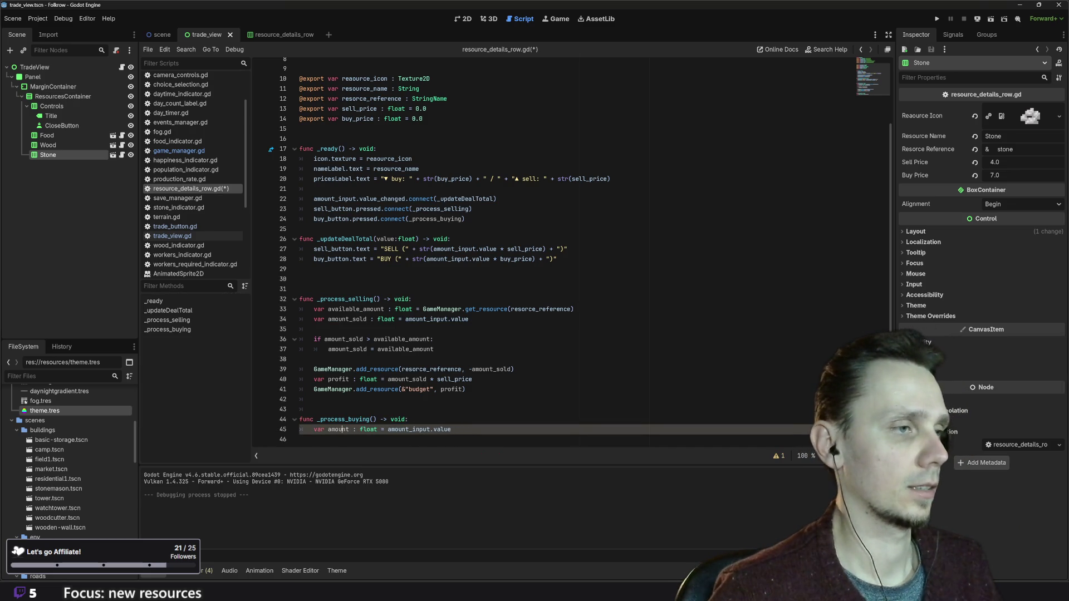
text(desired_)
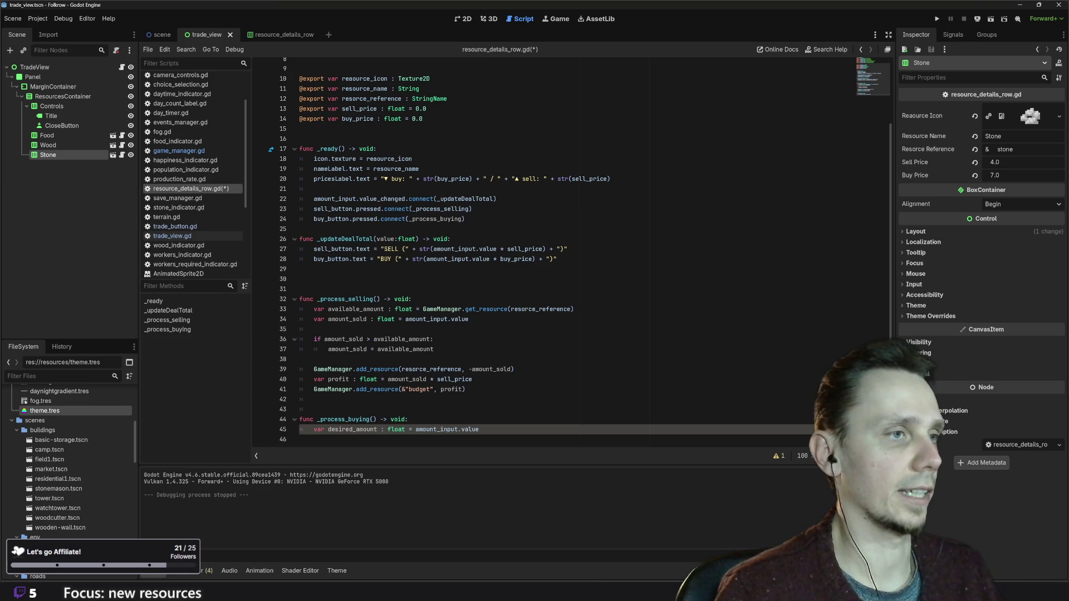
- Copy the available_amount line from _process_selling to the top of _process_buying
click(407, 419)
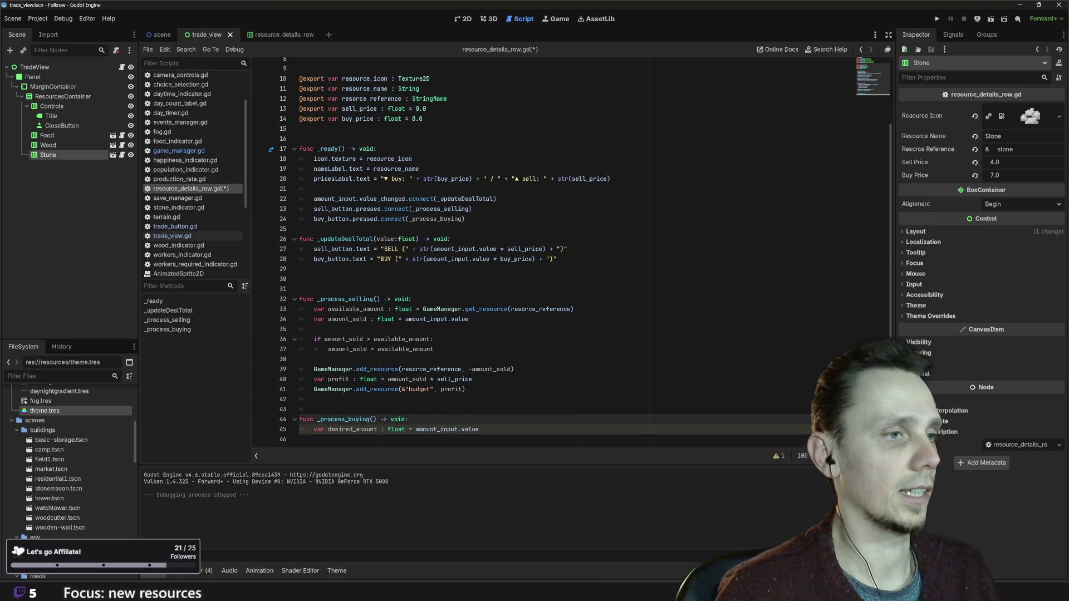
click(574, 309)
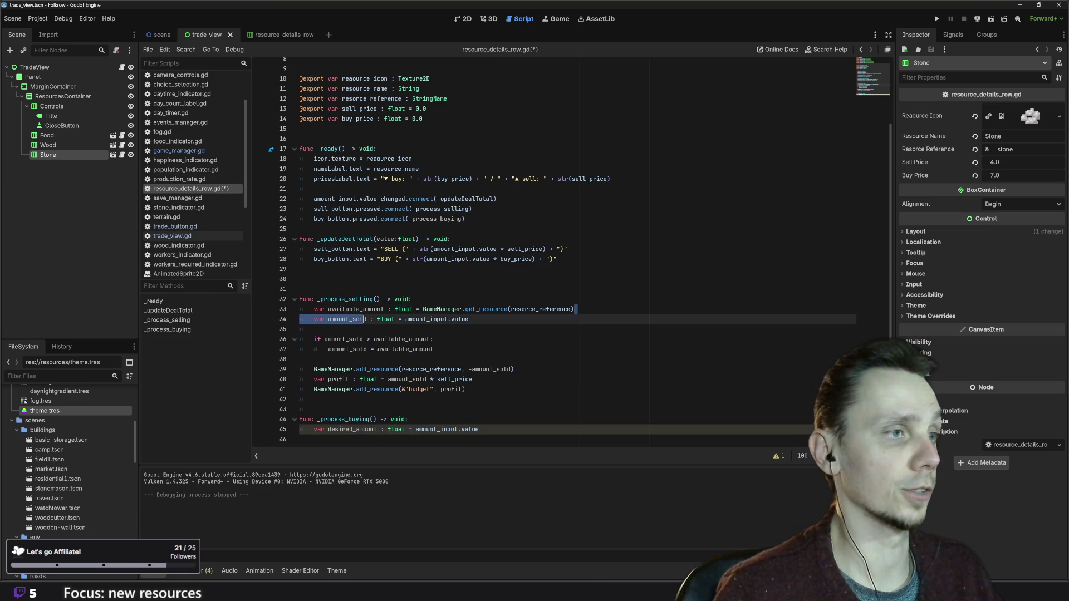
key(shift+Home)
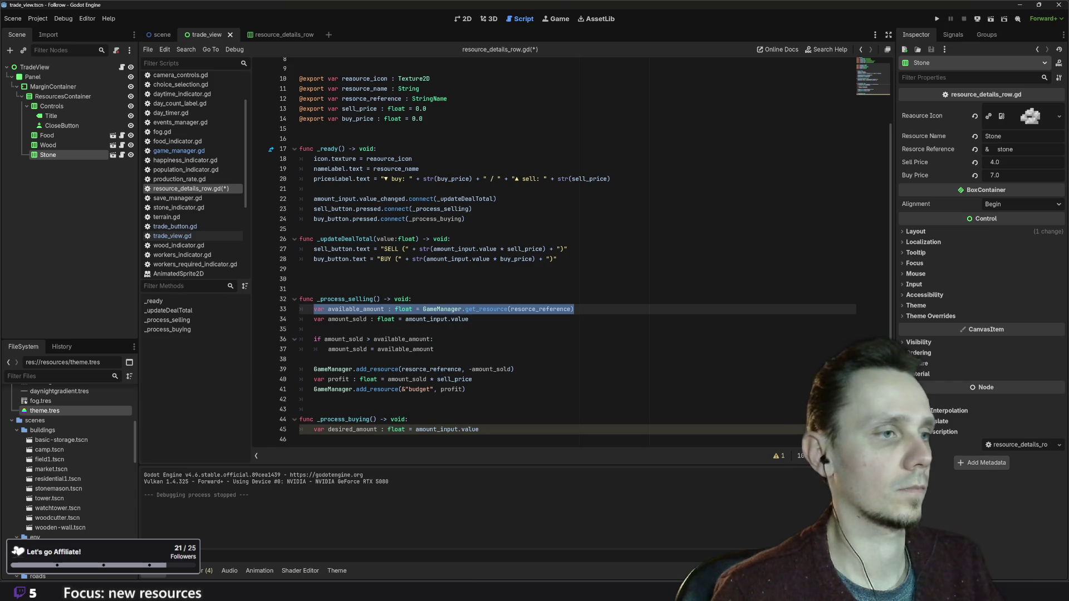
click(429, 420)
key(Return)
key(ctrl+v)
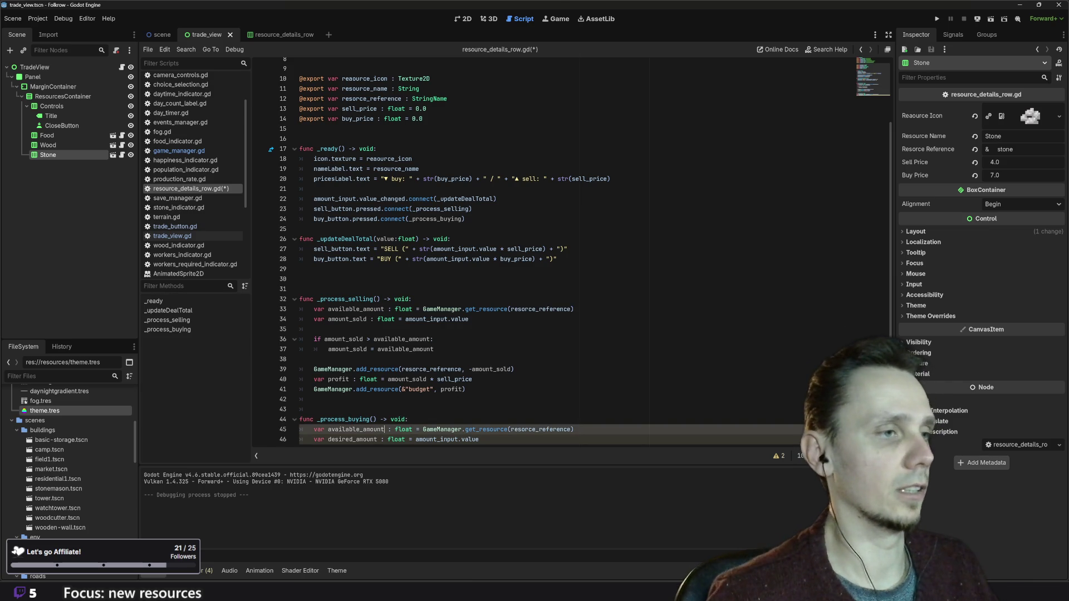